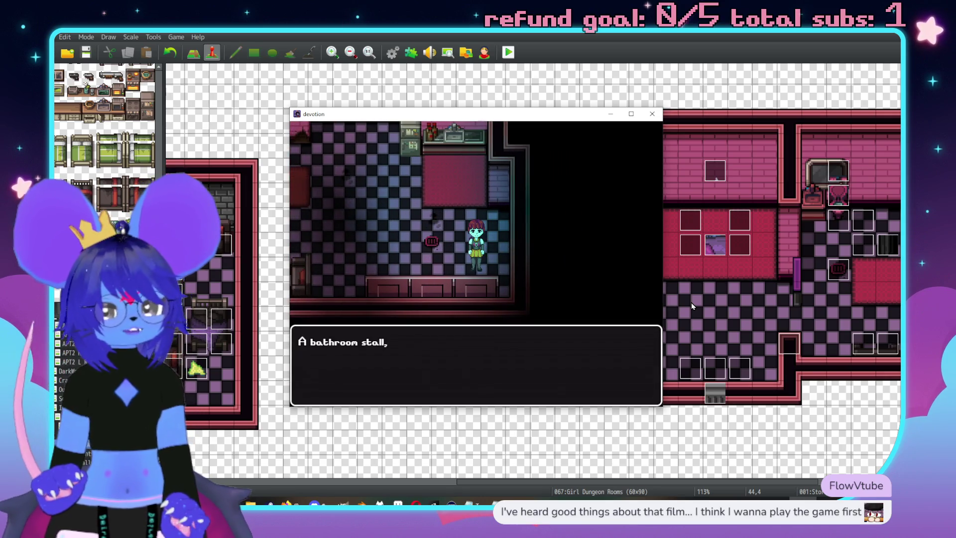
Dismiss the bathroom stall message and take the basket of fries from the counter
{"action": "key", "text": "Return"}
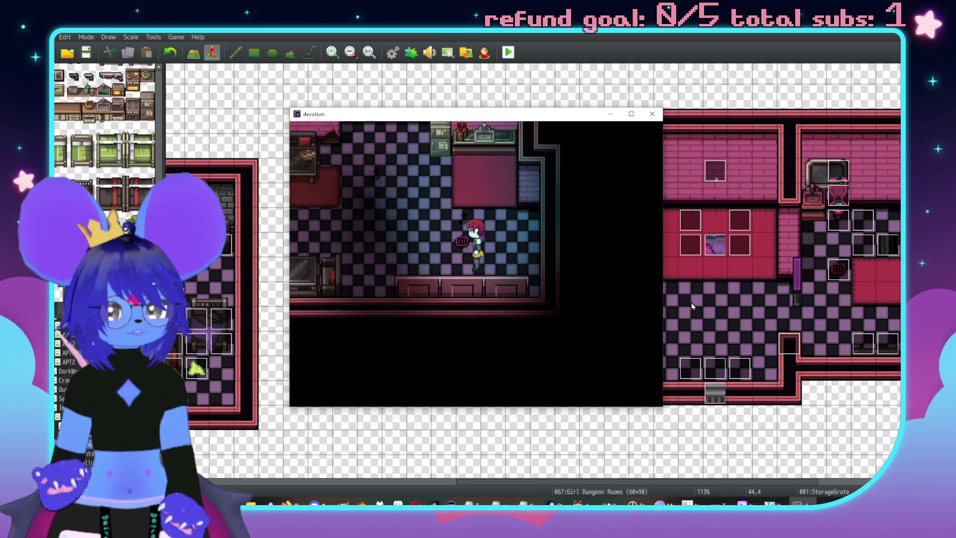
{"action": "key", "text": "Up"}
{"action": "key", "text": "Up"}
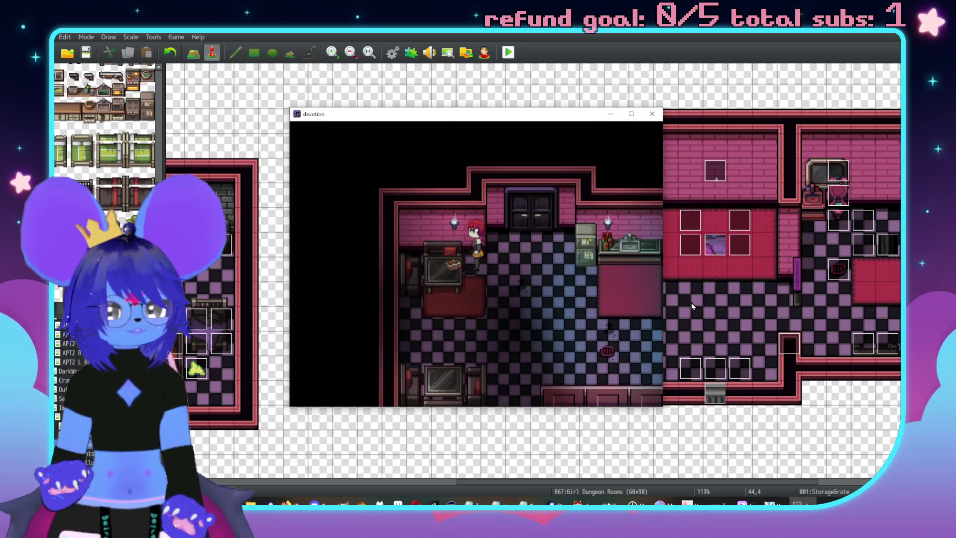
{"action": "key", "text": "Return"}
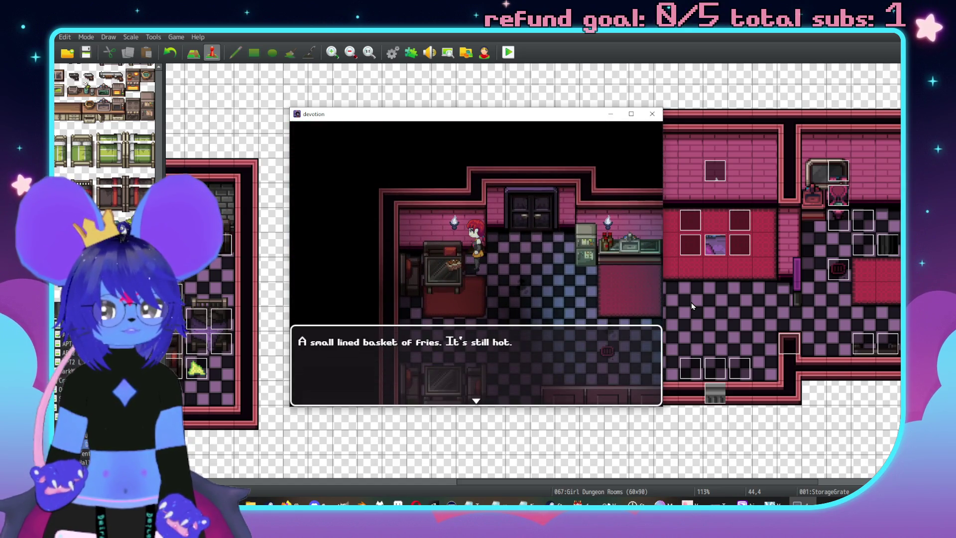
{"action": "key", "text": "Return"}
{"action": "key", "text": "Return"}
{"action": "key", "text": "Return"}
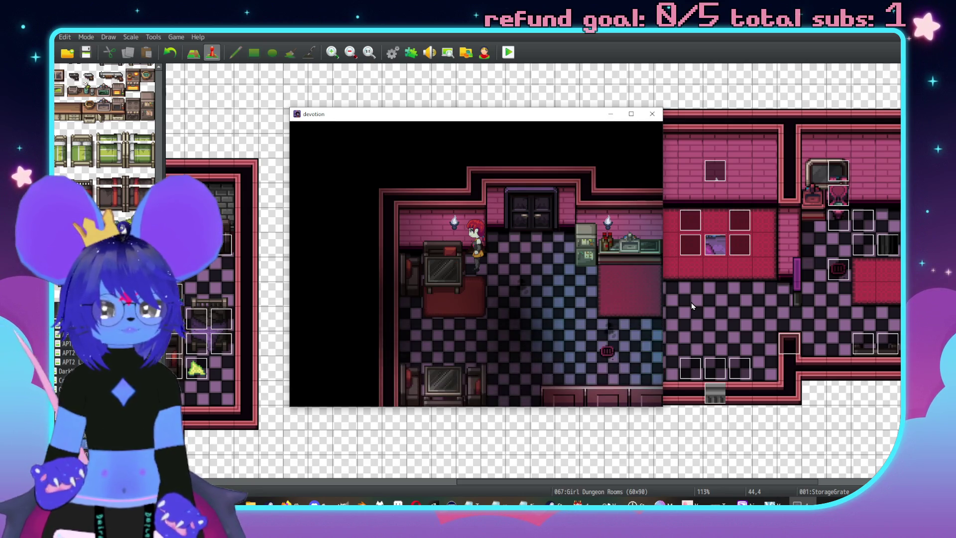
{"action": "key", "text": "Right"}
Go through the door to the next room and inspect the hole in its top wall
{"action": "key", "text": "Up"}
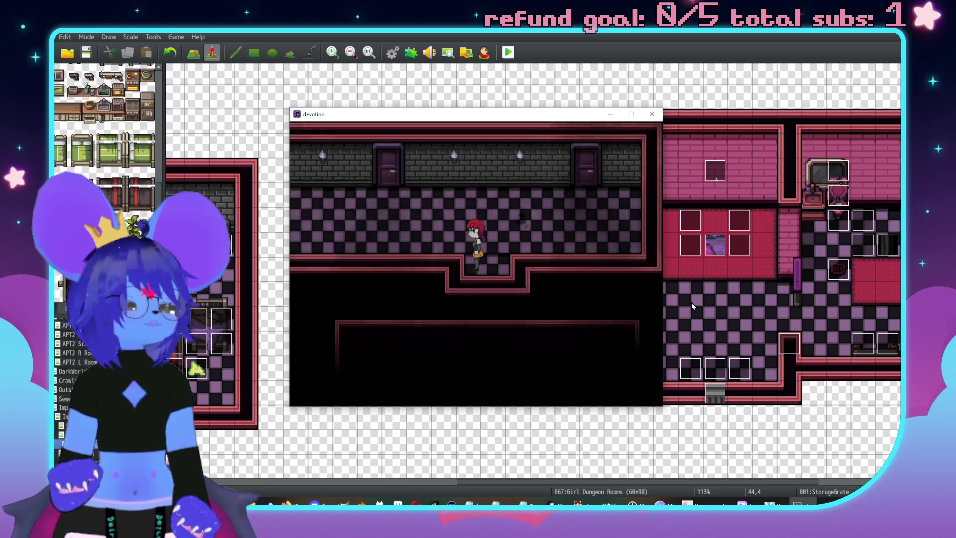
{"action": "key", "text": "Right"}
{"action": "key", "text": "Up"}
{"action": "key", "text": "Return"}
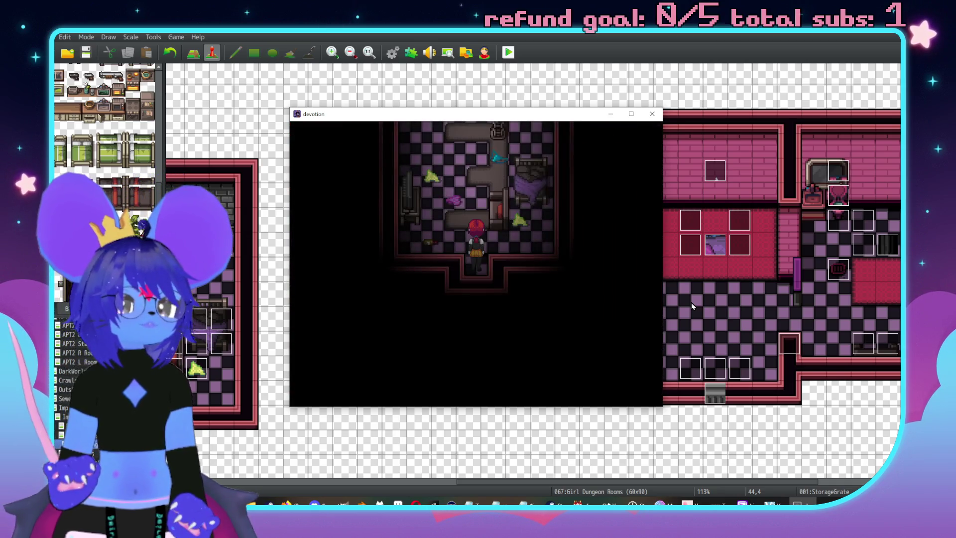
{"action": "key", "text": "Up"}
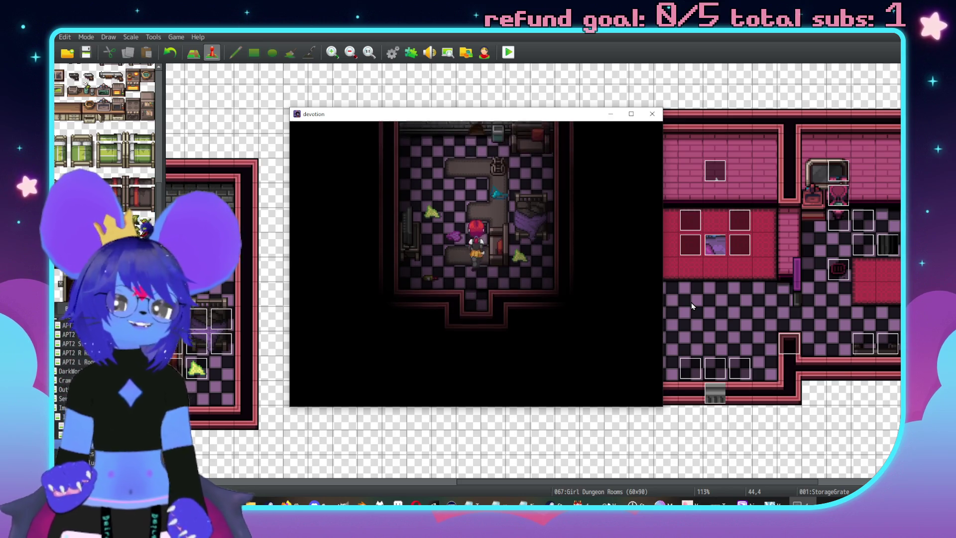
{"action": "key", "text": "Up"}
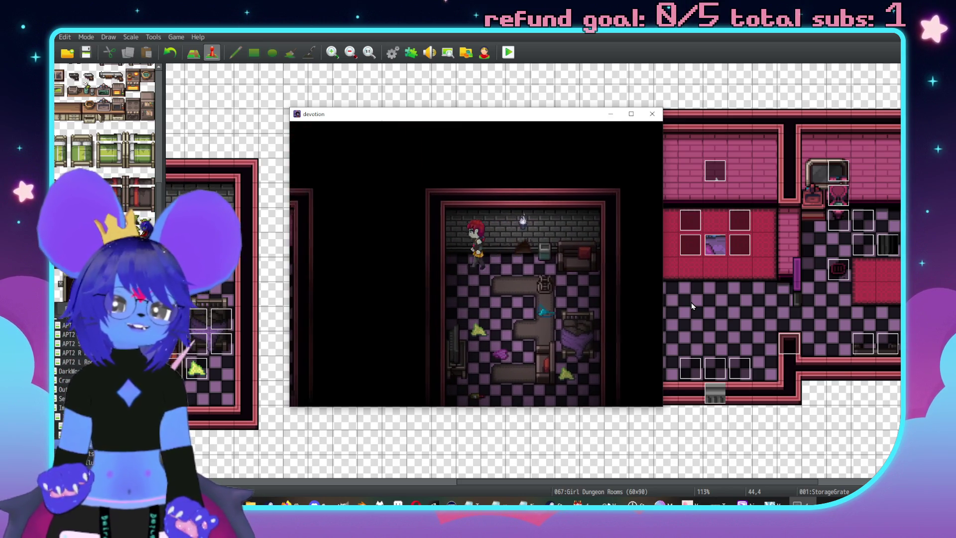
{"action": "key", "text": "Return"}
{"action": "key", "text": "Return"}
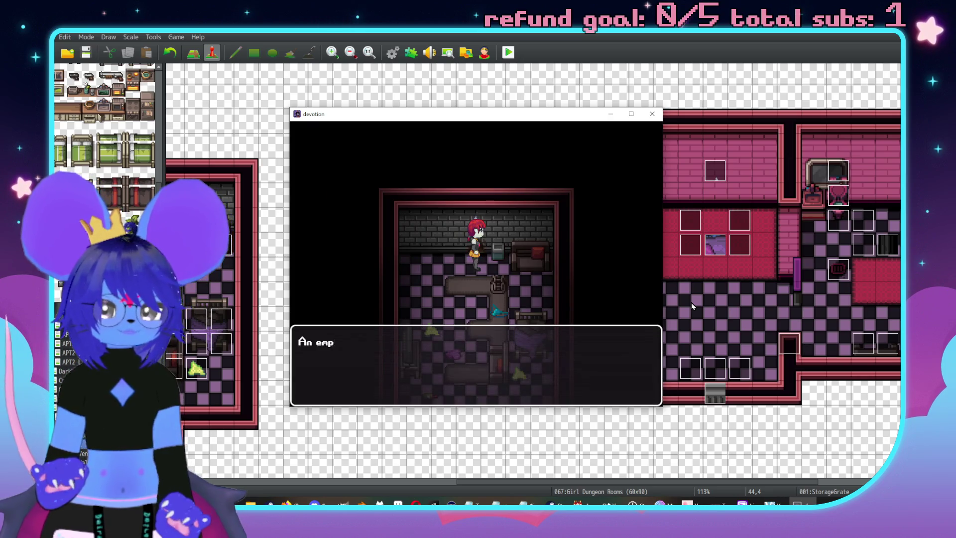
{"action": "key", "text": "Return"}
{"action": "key", "text": "Down"}
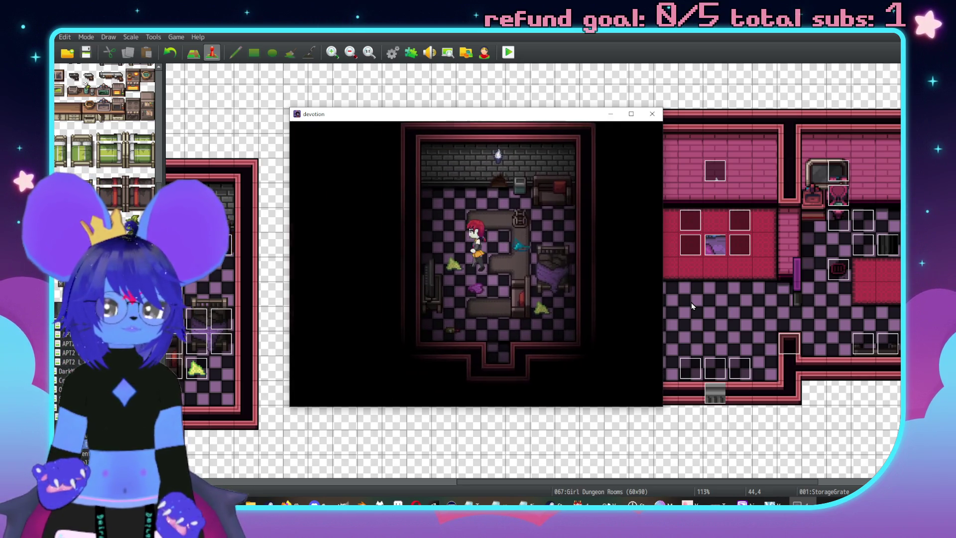
Leave the room through its exit, then unlock the corridor door with the Lost Key
{"action": "key", "text": "Left"}
{"action": "key", "text": "Up"}
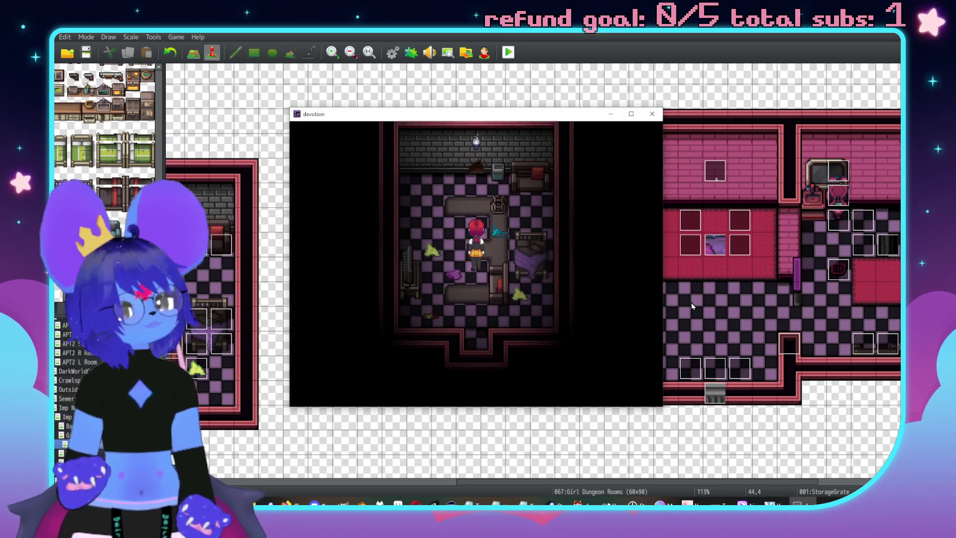
{"action": "key", "text": "Right"}
{"action": "key", "text": "Up"}
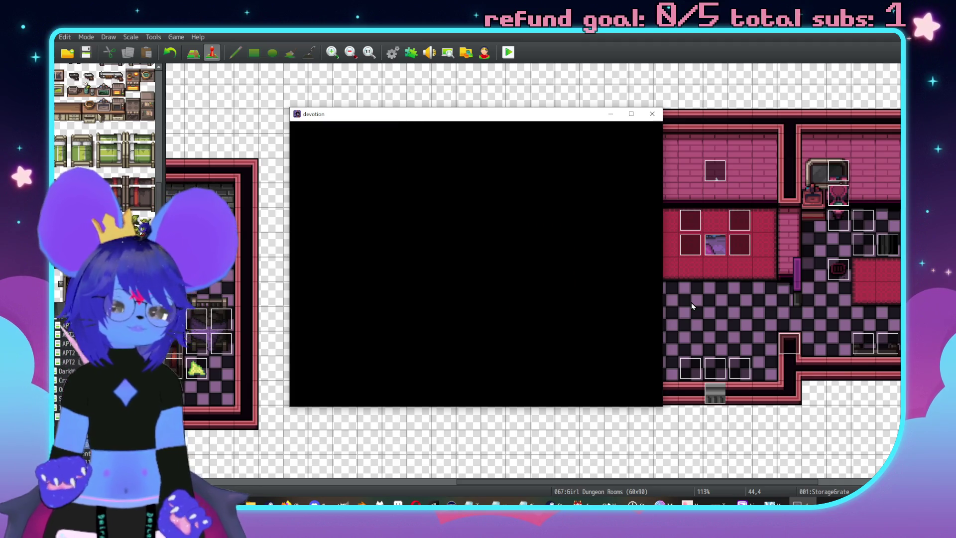
{"action": "key", "text": "Right"}
{"action": "key", "text": "Right"}
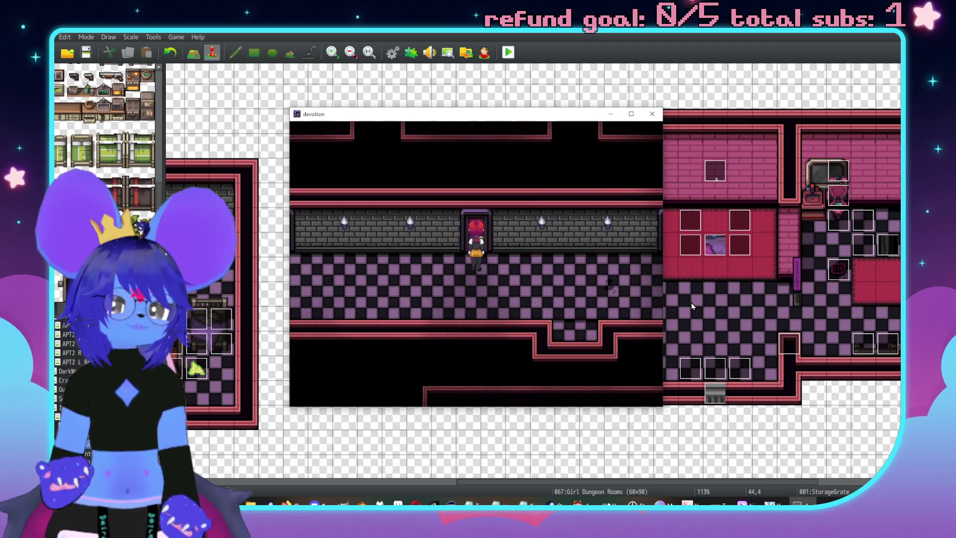
{"action": "key", "text": "Up"}
{"action": "key", "text": "Return"}
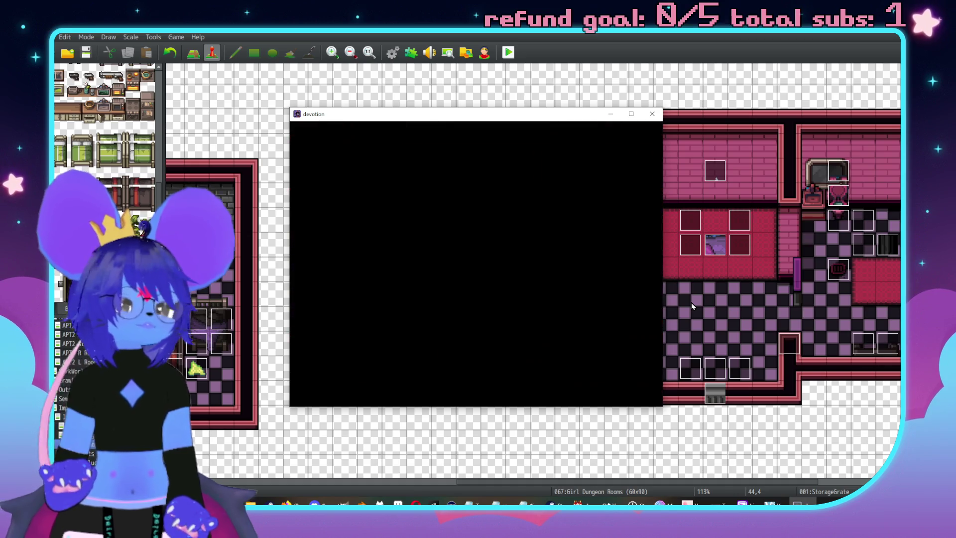
Examine the leather sofa and the chair in the bedroom
{"action": "key", "text": "Up"}
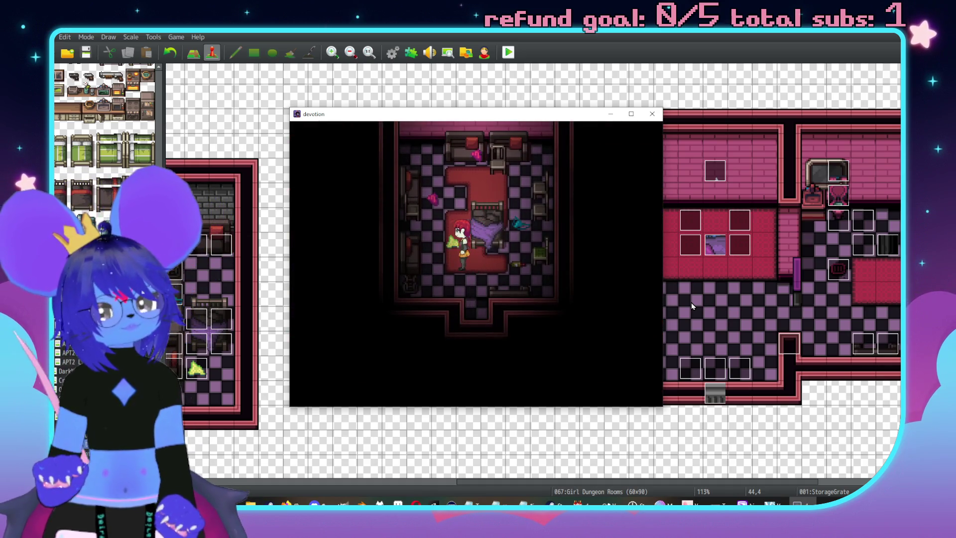
{"action": "key", "text": "Left"}
{"action": "key", "text": "Return"}
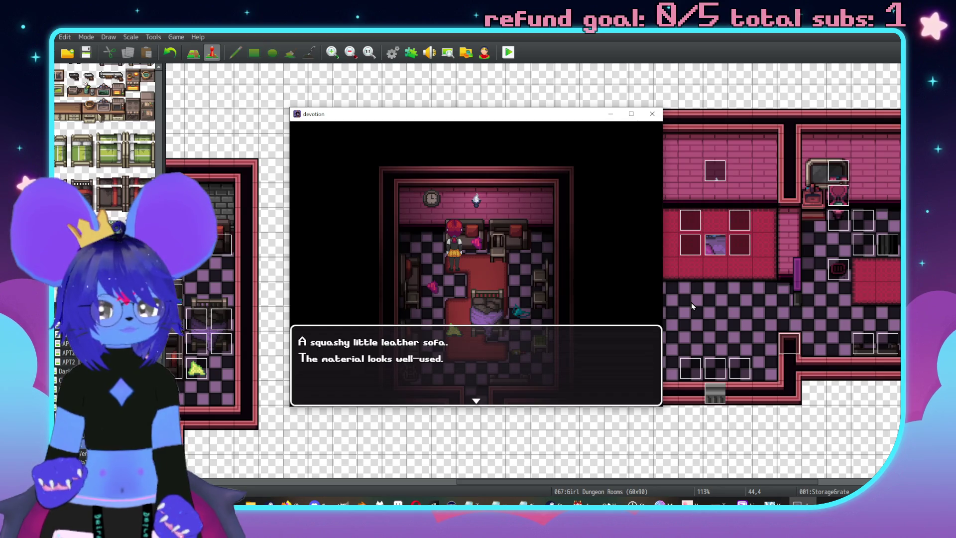
{"action": "key", "text": "Return"}
{"action": "key", "text": "Right"}
{"action": "key", "text": "Right"}
{"action": "key", "text": "Up"}
{"action": "key", "text": "Return"}
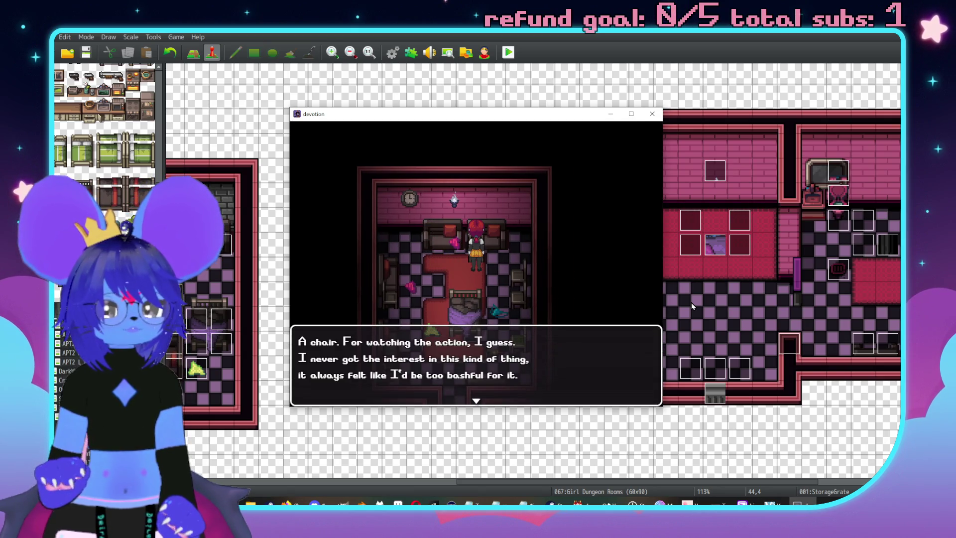
{"action": "key", "text": "Return"}
Exit the bedroom at the bottom, walk the hallway into the next room, and close the playtest
{"action": "key", "text": "Left"}
{"action": "key", "text": "Left"}
{"action": "key", "text": "Left"}
{"action": "key", "text": "Down"}
{"action": "key", "text": "Down"}
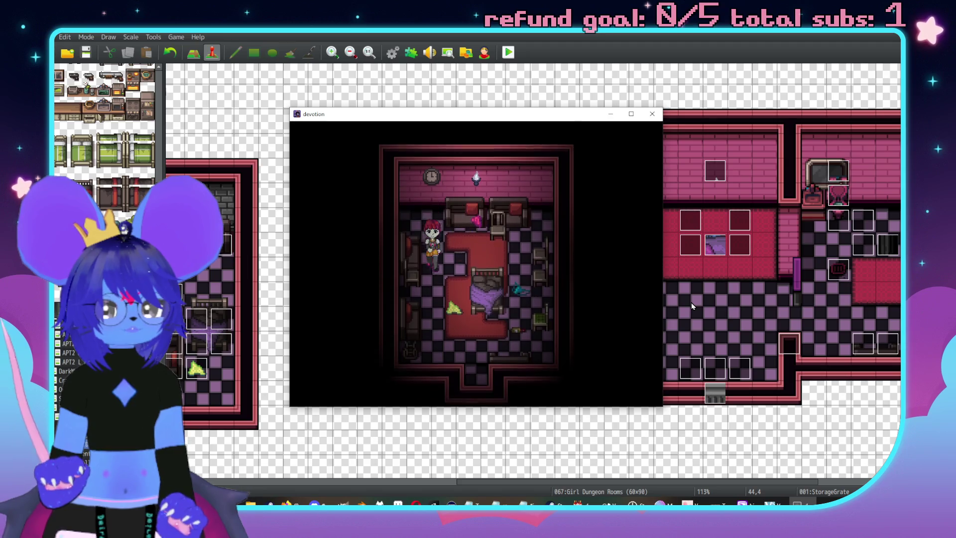
{"action": "key", "text": "Right"}
{"action": "key", "text": "Right"}
{"action": "key", "text": "Down"}
{"action": "key", "text": "Down"}
{"action": "key", "text": "Down"}
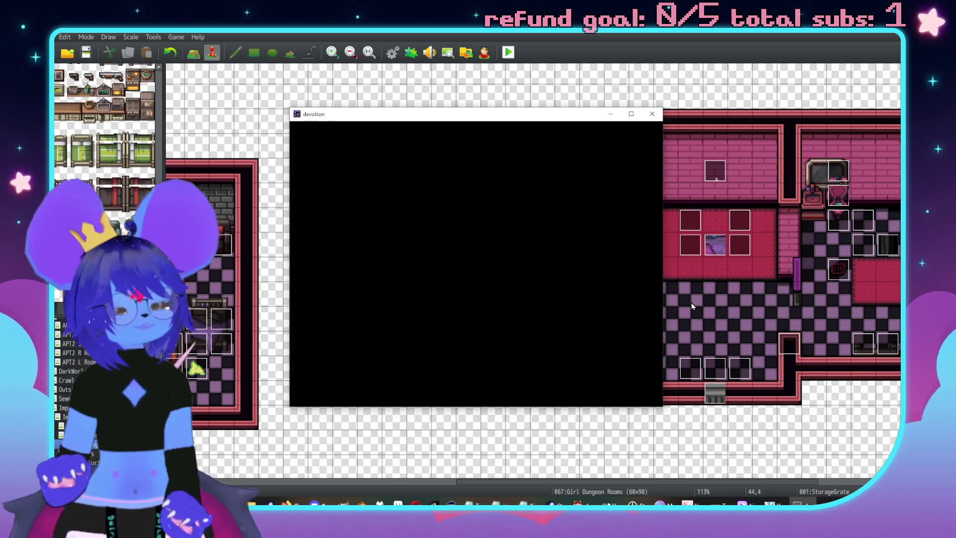
{"action": "key", "text": "Left"}
{"action": "key", "text": "Left"}
{"action": "key", "text": "Right"}
{"action": "key", "text": "Right"}
{"action": "key", "text": "Right"}
{"action": "key", "text": "Up"}
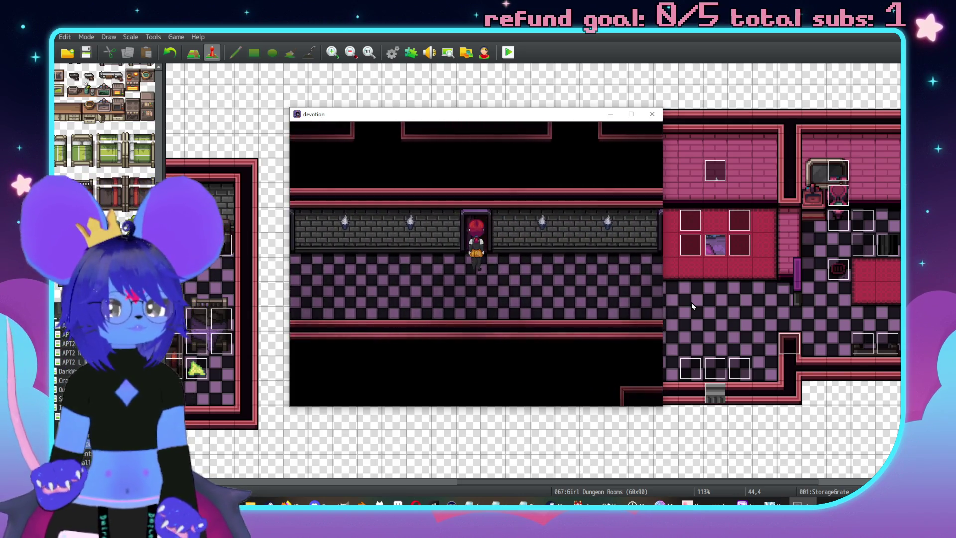
{"action": "key", "text": "Up"}
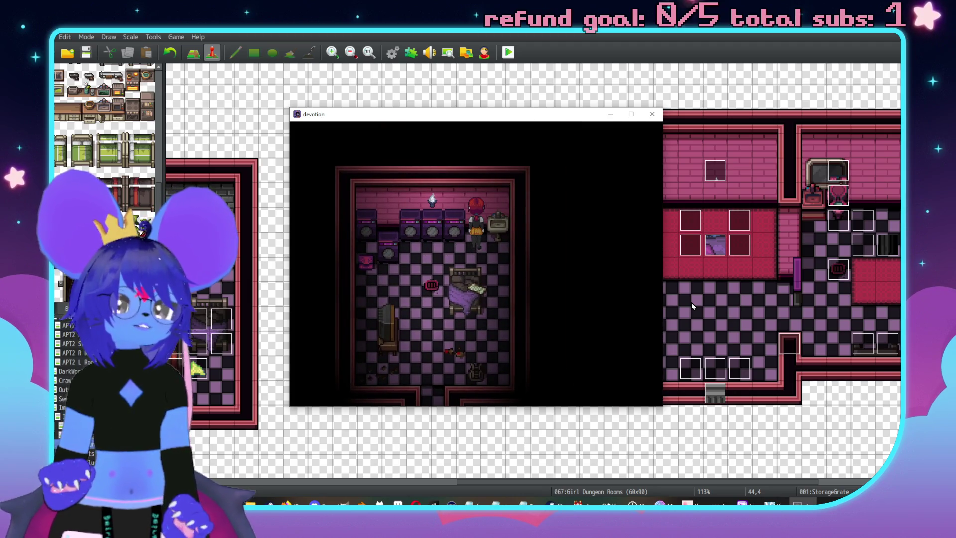
{"action": "key", "text": "alt+F4"}
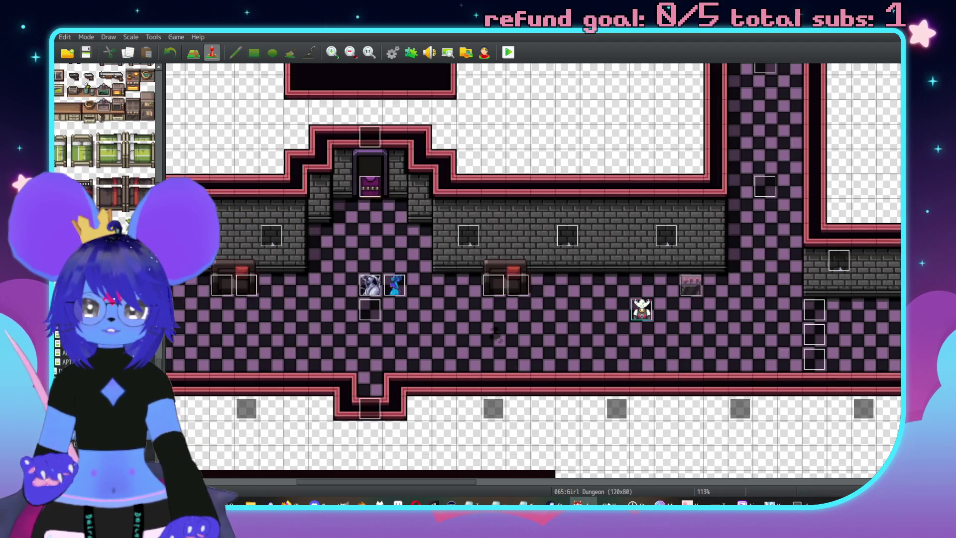
{"action": "middle_click", "coordinate": [498, 279]}
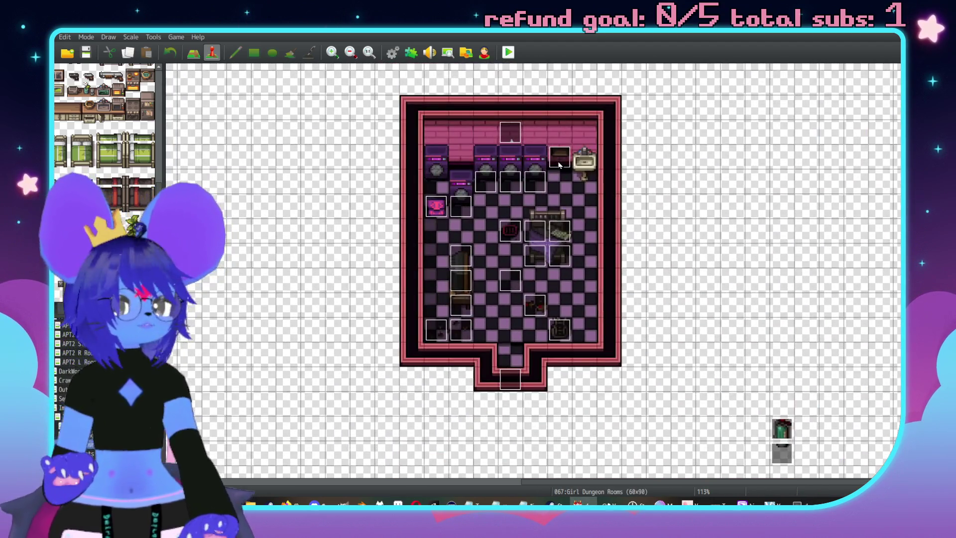
{"action": "double_click", "coordinate": [558, 165]}
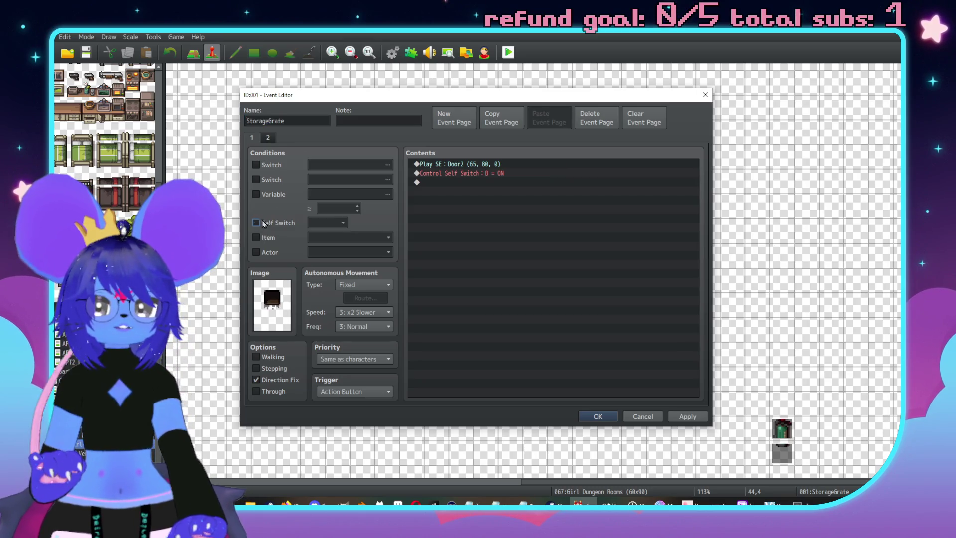
{"action": "left_click", "coordinate": [269, 141]}
{"action": "left_click", "coordinate": [257, 143]}
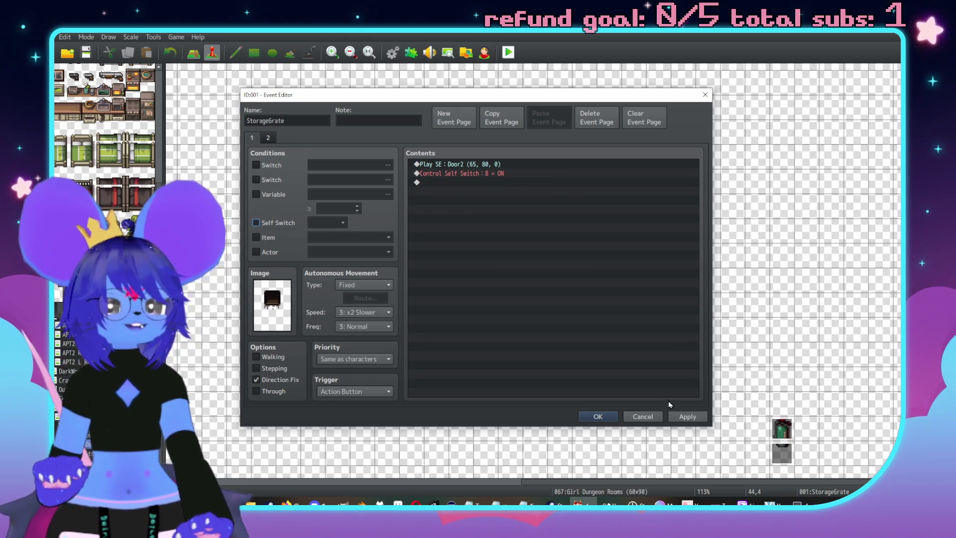
{"action": "left_click", "coordinate": [608, 417]}
{"action": "scroll", "coordinate": [600, 233], "scroll_direction": "down", "scroll_amount": 5}
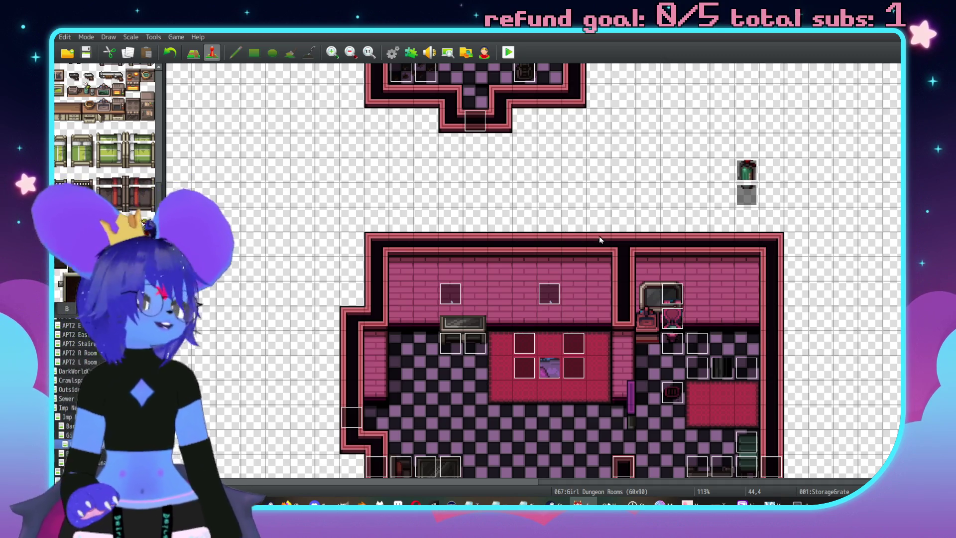
{"action": "scroll", "coordinate": [600, 239], "scroll_direction": "down", "scroll_amount": 5}
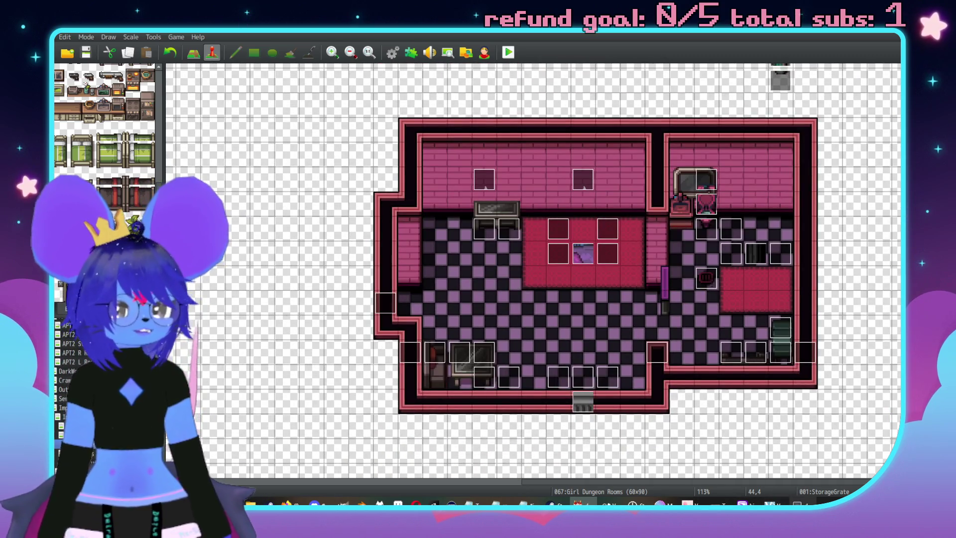
{"action": "key", "text": "Down"}
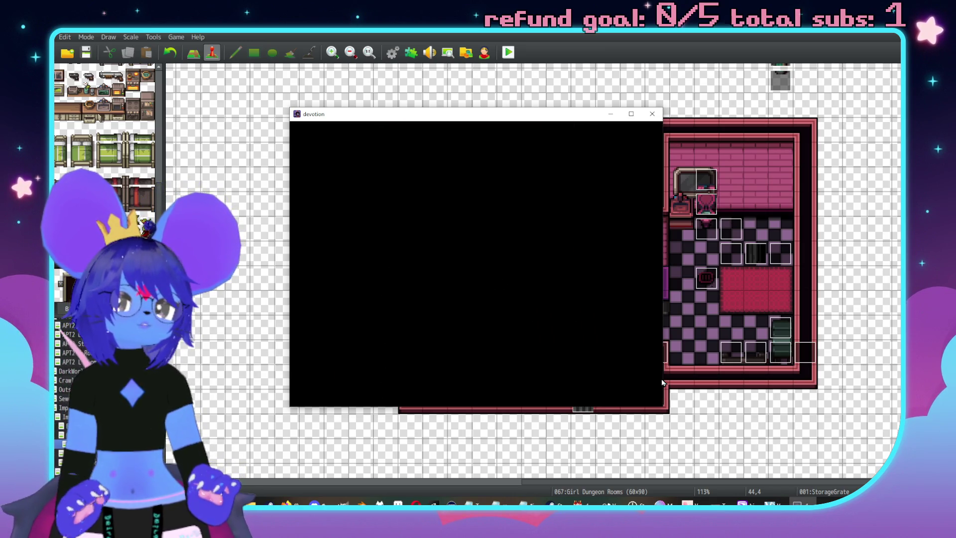
Unlock the hallway door with the Girl Key and enter the room behind it
{"action": "key", "text": "Left"}
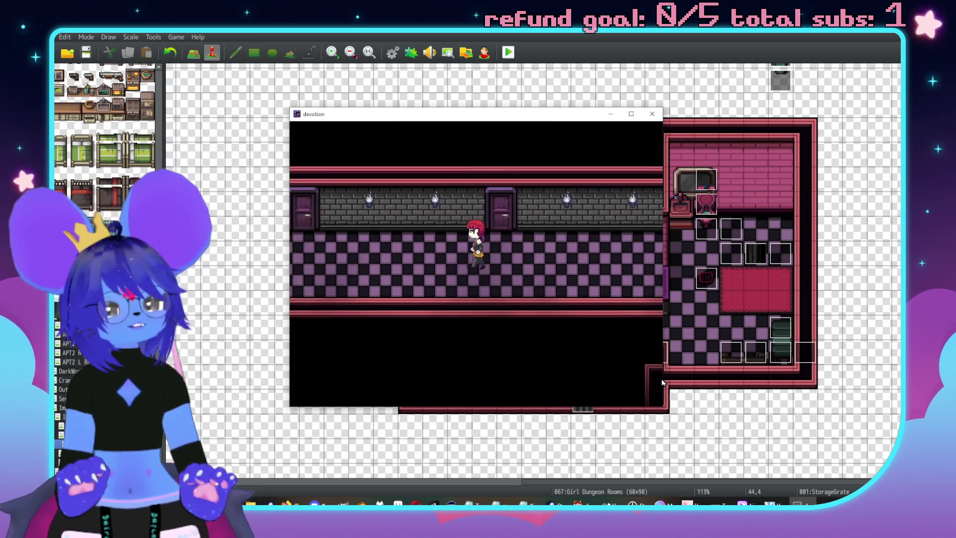
{"action": "key", "text": "Left"}
{"action": "key", "text": "Up"}
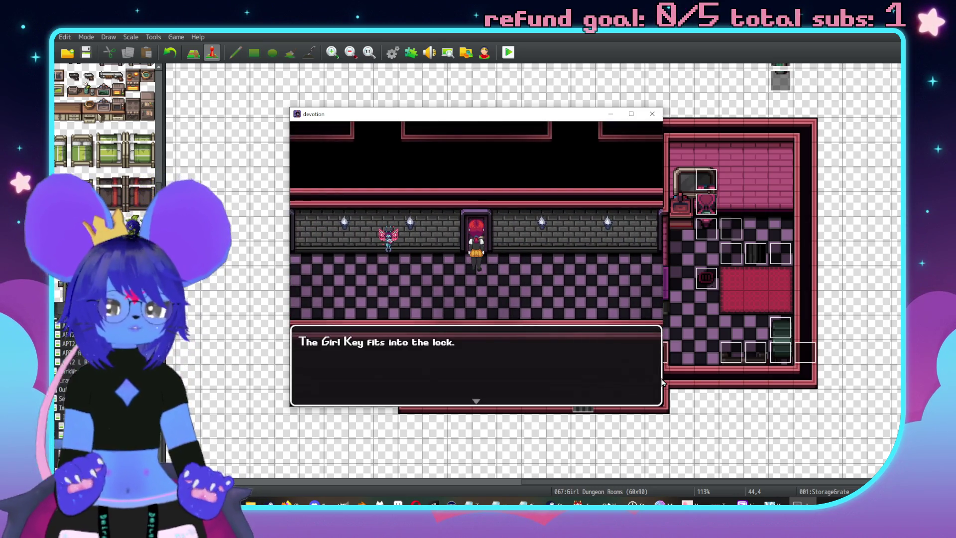
{"action": "key", "text": "Return"}
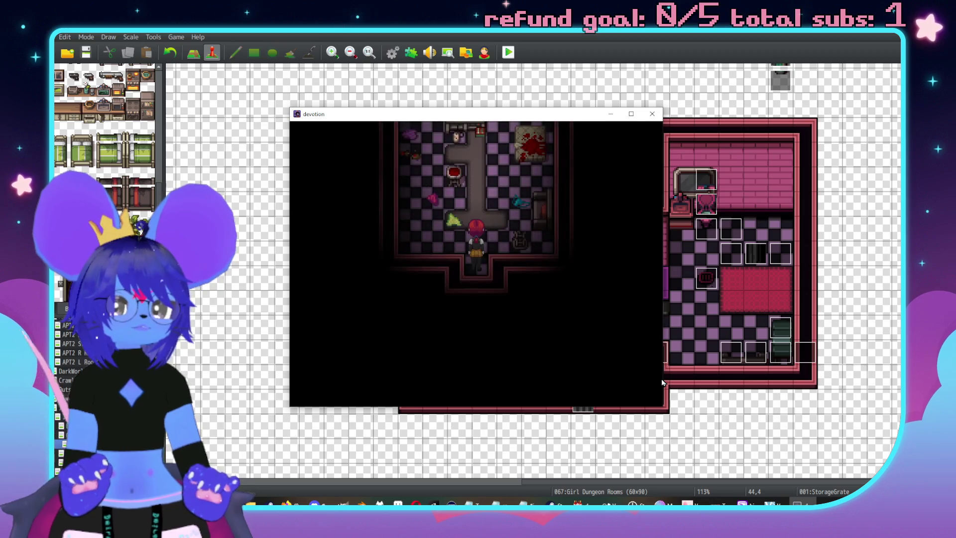
{"action": "key", "text": "Up"}
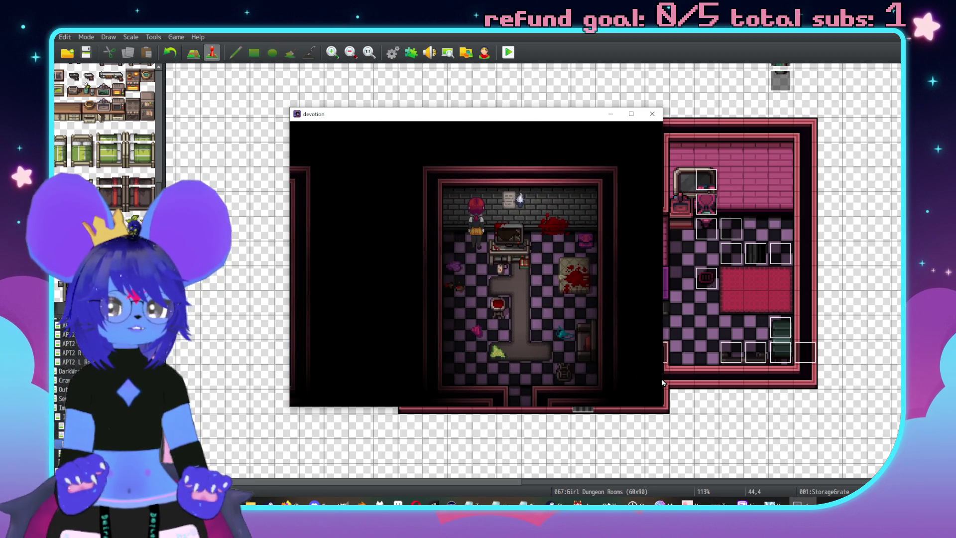
Walk around the room past the table and head back out to the corridor
{"action": "key", "text": "Down"}
{"action": "key", "text": "Right"}
{"action": "key", "text": "Right"}
{"action": "key", "text": "Down"}
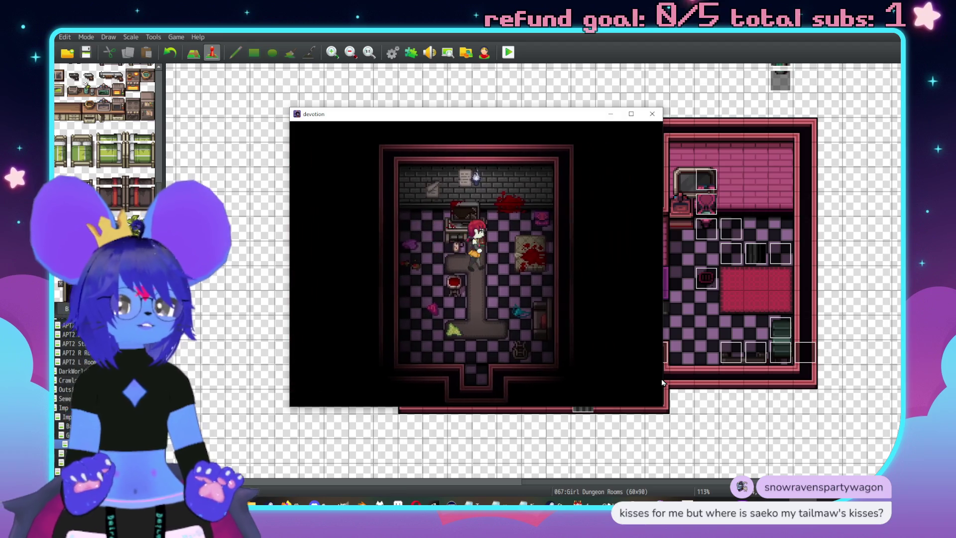
{"action": "key", "text": "Left"}
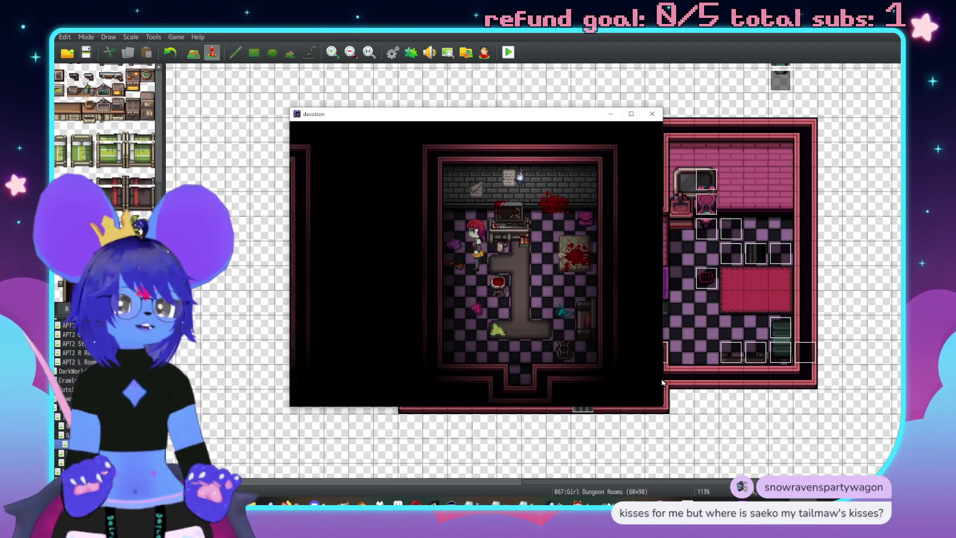
{"action": "key", "text": "Right"}
{"action": "key", "text": "Down"}
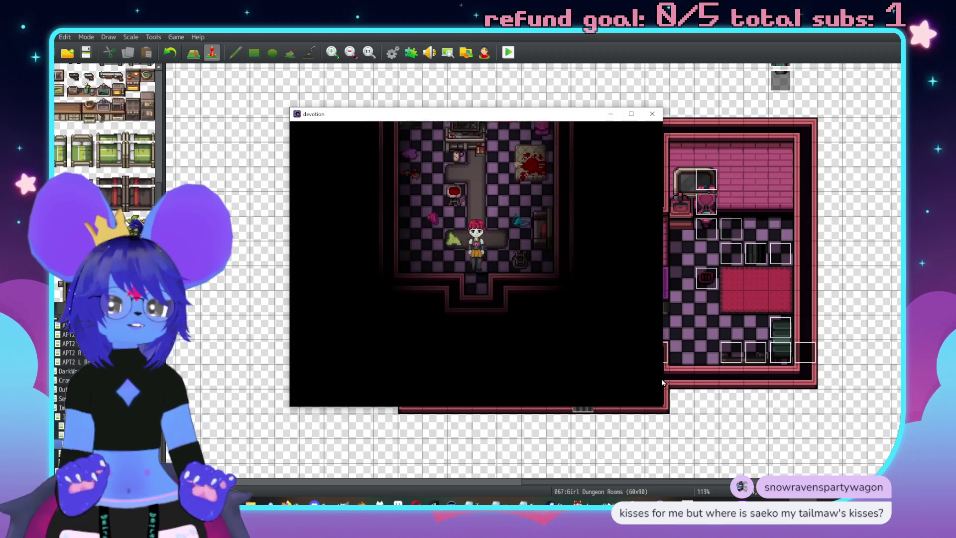
{"action": "key", "text": "Up"}
{"action": "key", "text": "Down"}
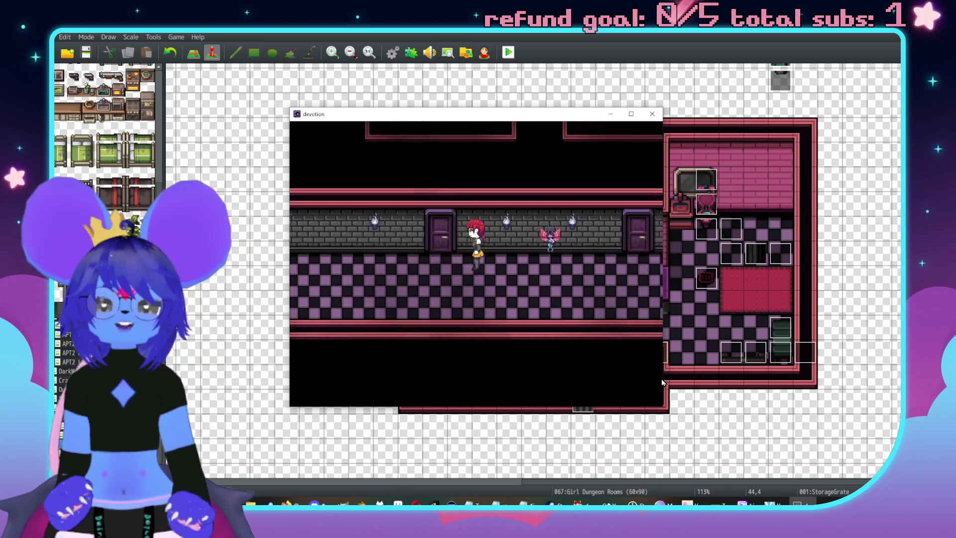
Enter the next room and walk up to its top wall
{"action": "key", "text": "Return"}
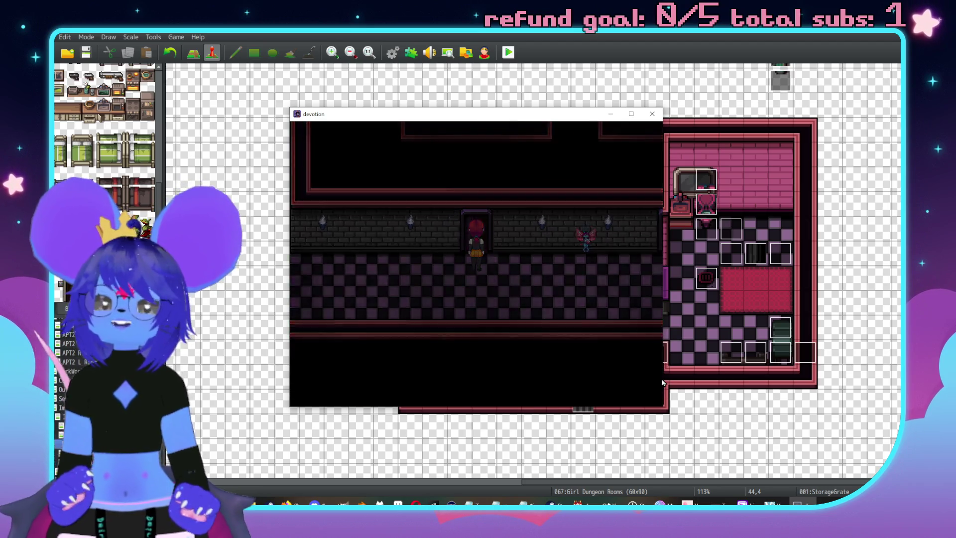
{"action": "key", "text": "Up"}
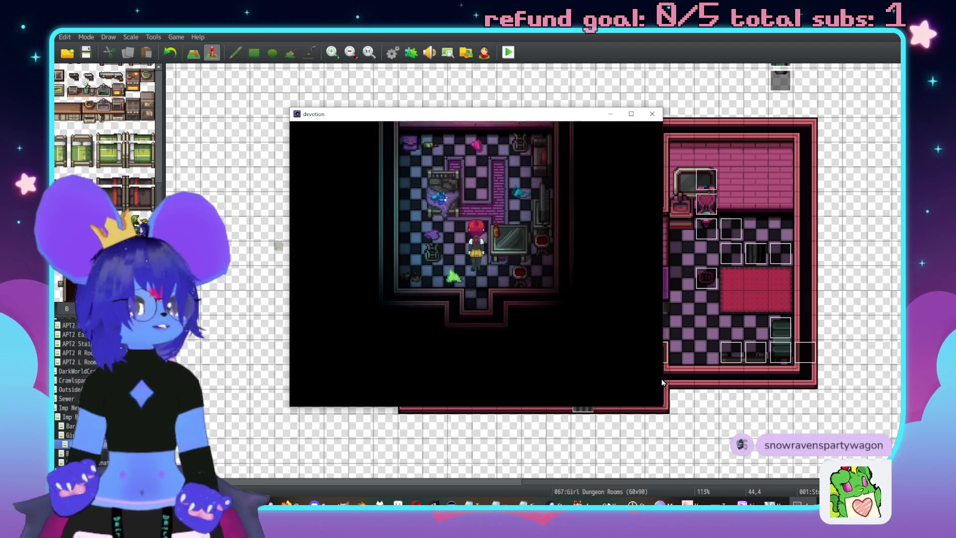
{"action": "key", "text": "Right"}
{"action": "key", "text": "Up"}
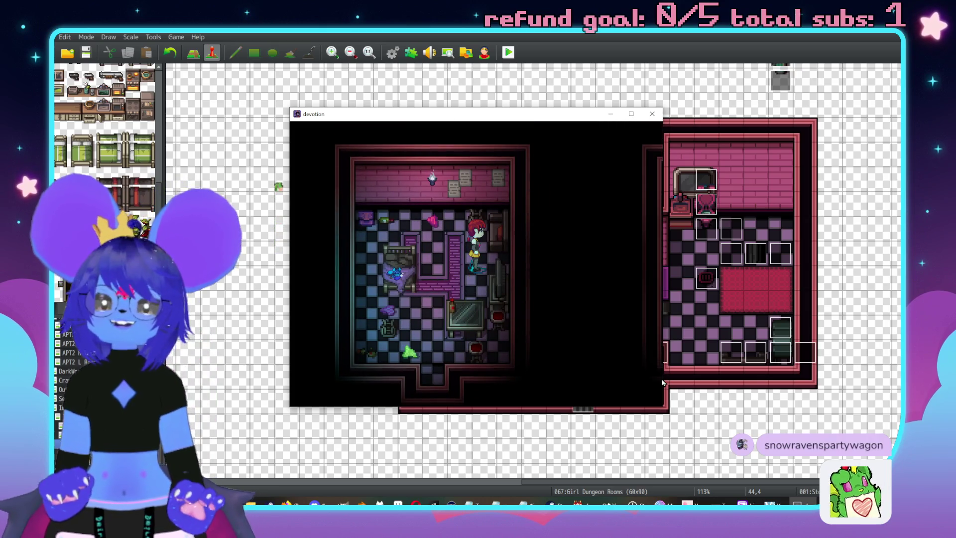
{"action": "key", "text": "Up"}
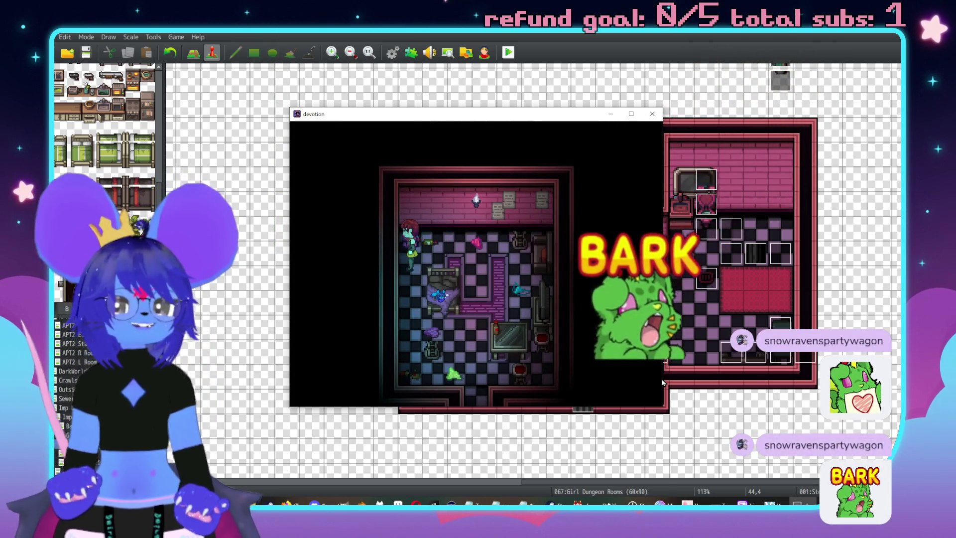
{"action": "key", "text": "Left"}
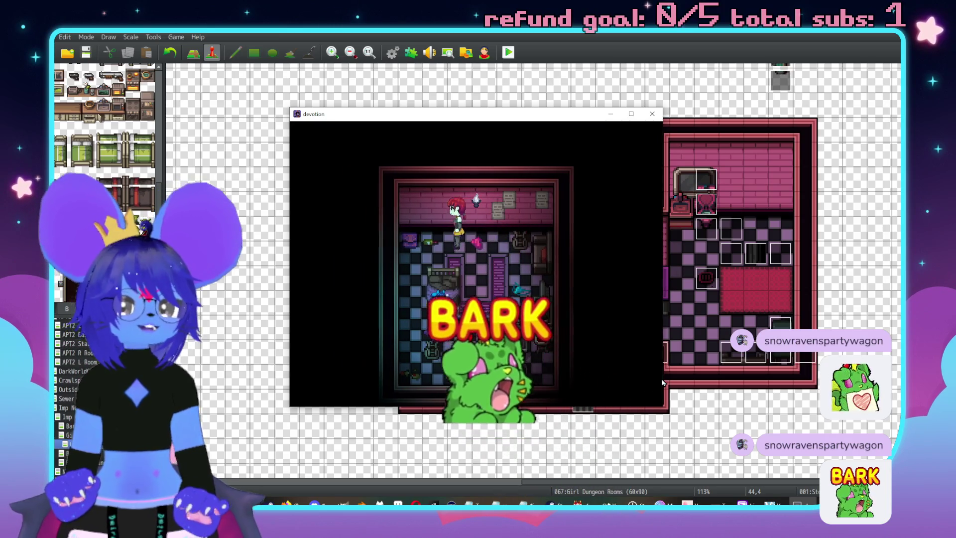
{"action": "key", "text": "Up"}
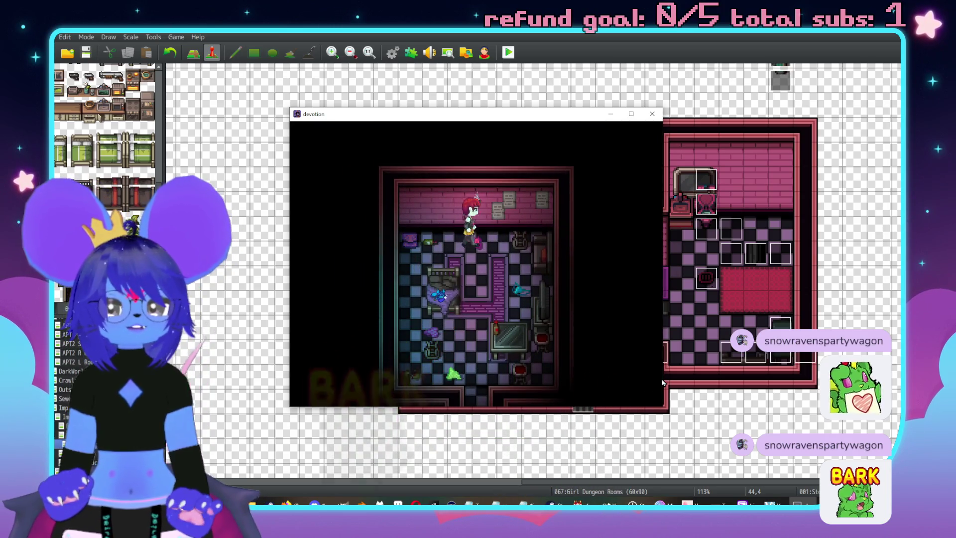
{"action": "key", "text": "Right"}
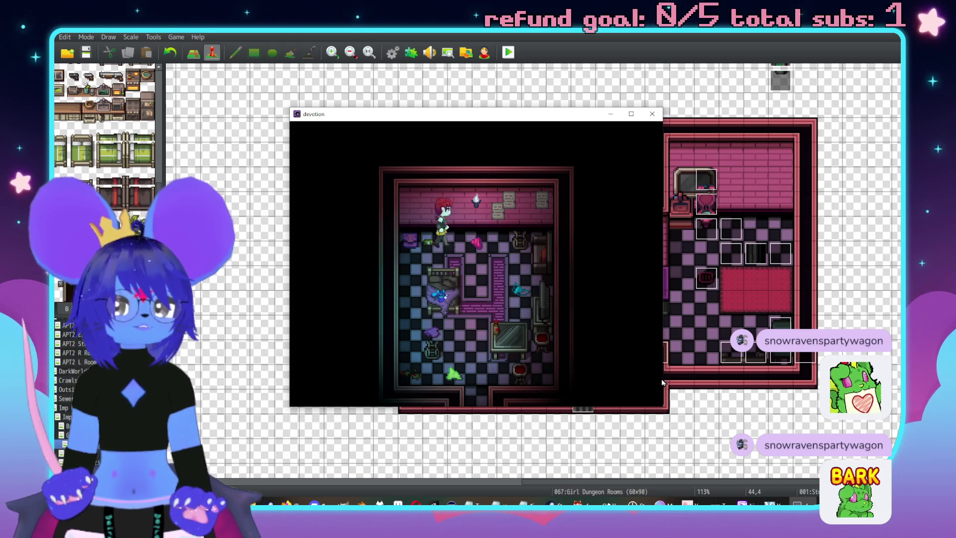
Collect the two First Aid Sprays at the left wall
{"action": "key", "text": "Left"}
{"action": "key", "text": "Down"}
{"action": "key", "text": "z"}
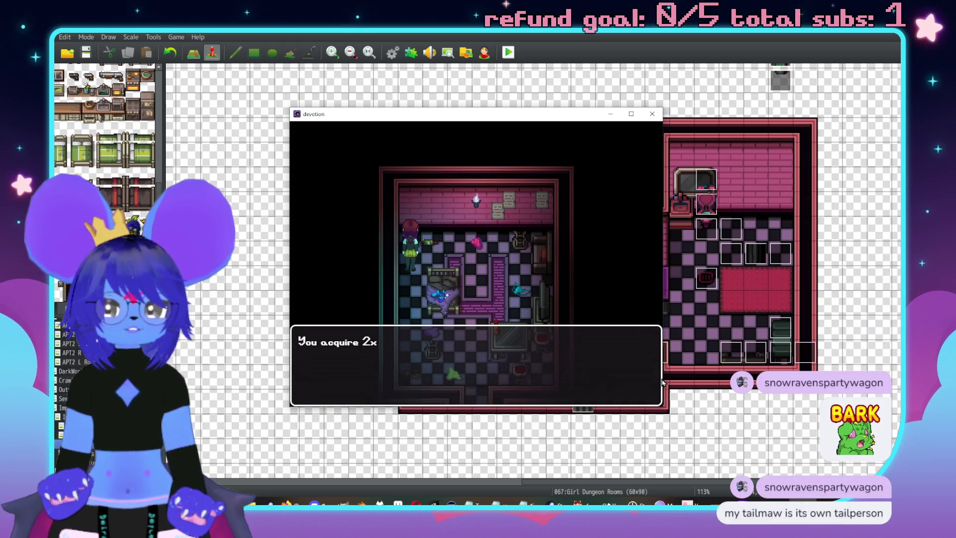
{"action": "key", "text": "z"}
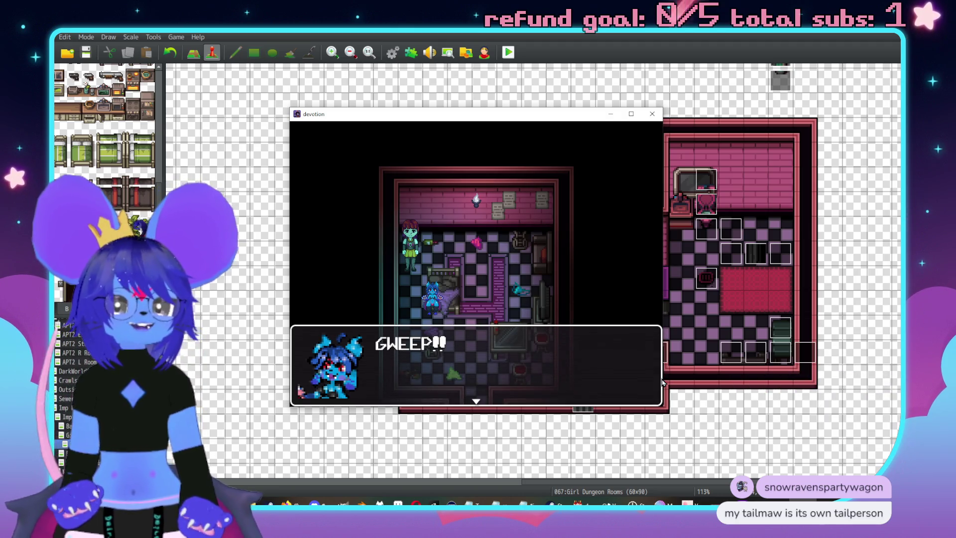
Advance the imp's dialogue into the Hostess Imp battle and choose Fight
{"action": "key", "text": "z"}
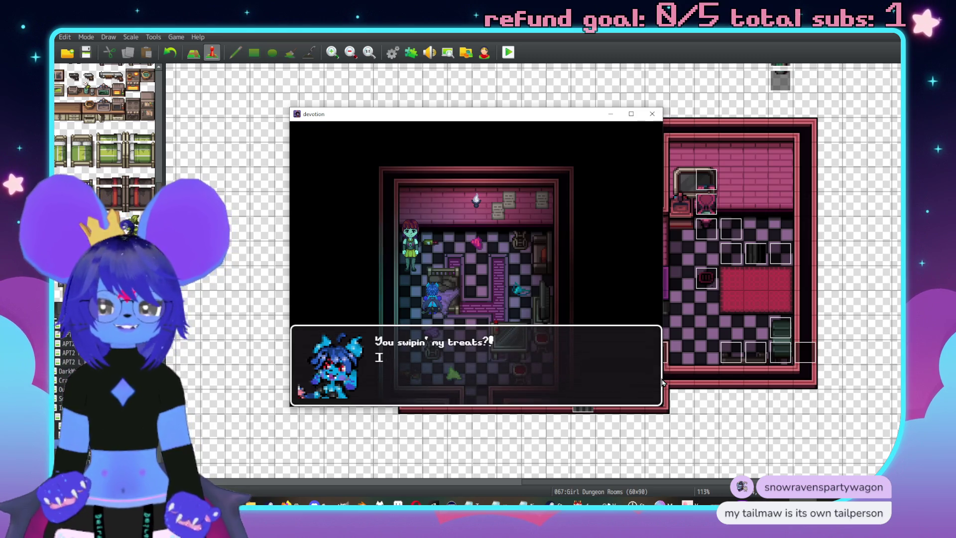
{"action": "key", "text": "z"}
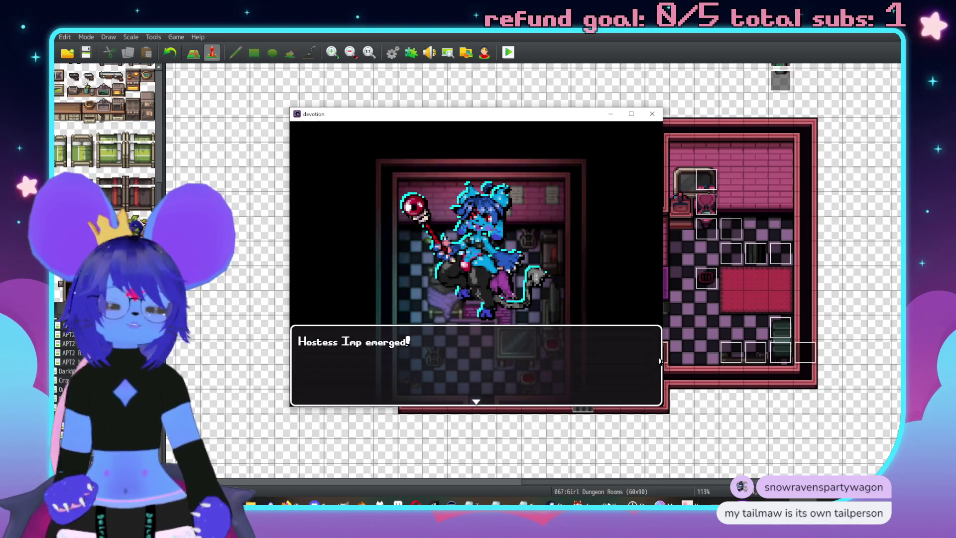
{"action": "key", "text": "z"}
{"action": "key", "text": "Down"}
{"action": "key", "text": "Up"}
{"action": "key", "text": "z"}
{"action": "key", "text": "Down"}
{"action": "key", "text": "Down"}
{"action": "key", "text": "Down"}
{"action": "key", "text": "Up"}
{"action": "key", "text": "Up"}
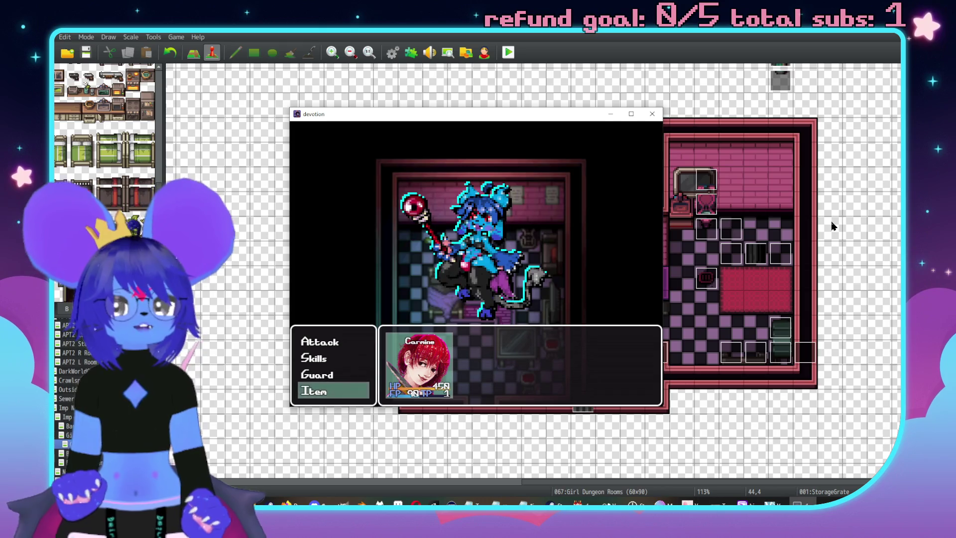
Check the First Aid Spray and Bar Fries in the battle item list, then close the playtest
{"action": "key", "text": "Return"}
{"action": "key", "text": "Right"}
{"action": "key", "text": "Left"}
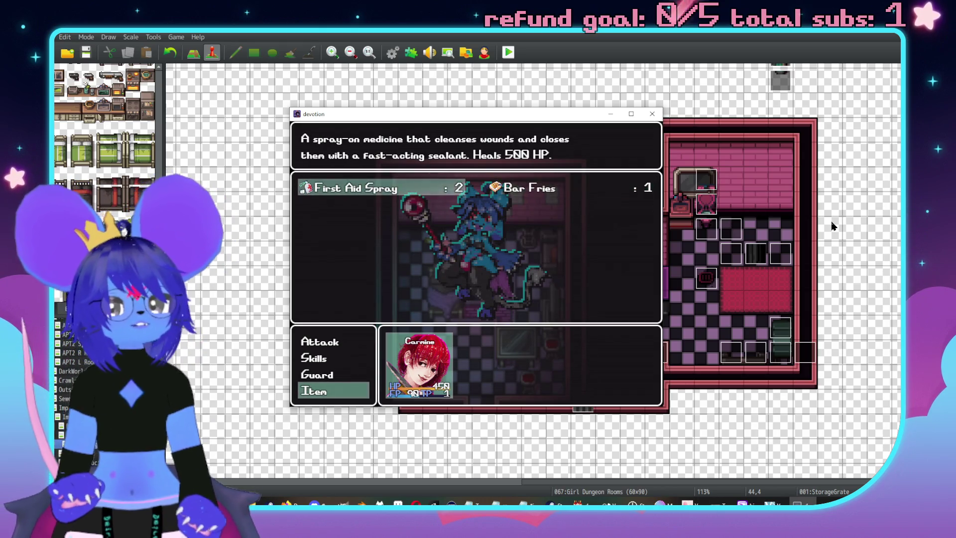
{"action": "key", "text": "Escape"}
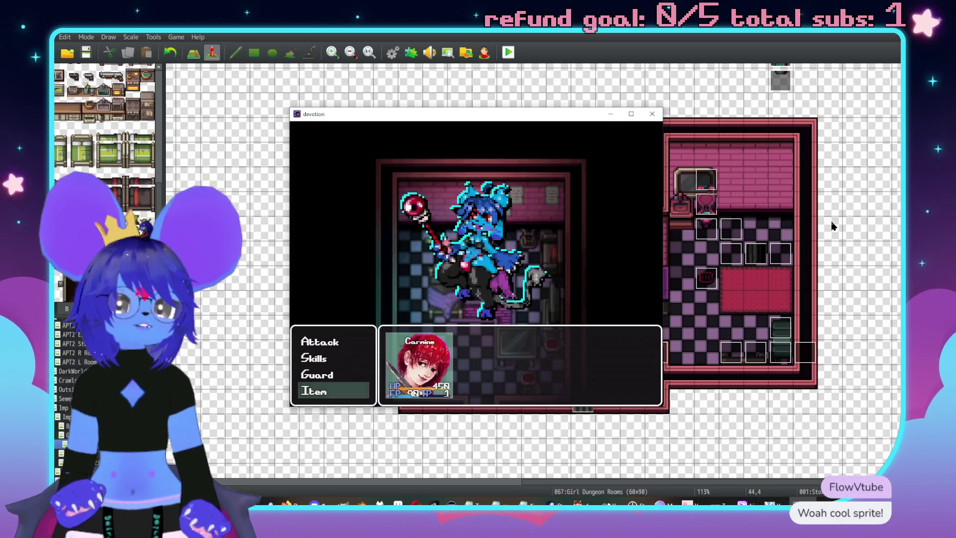
{"action": "key", "text": "Up"}
{"action": "key", "text": "Up"}
{"action": "key", "text": "Down"}
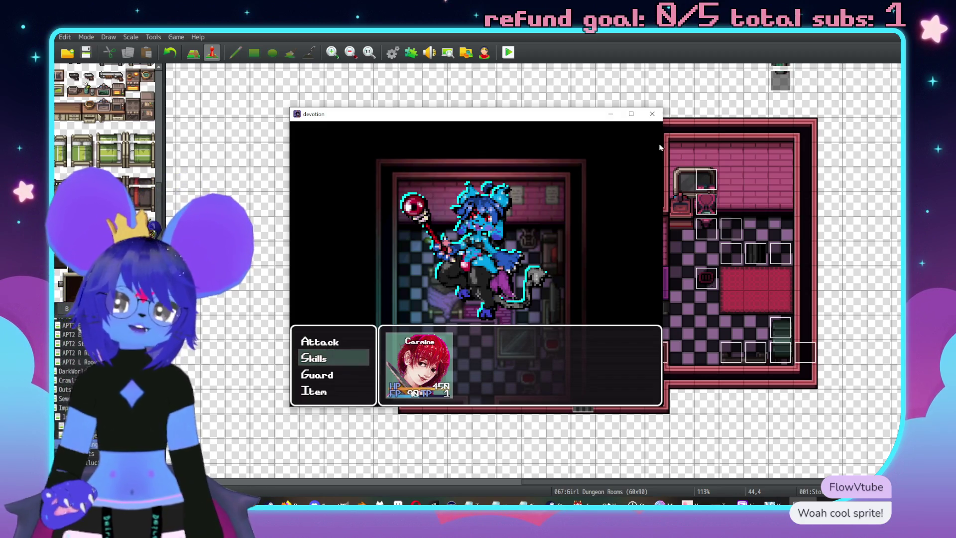
{"action": "left_click", "coordinate": [652, 114]}
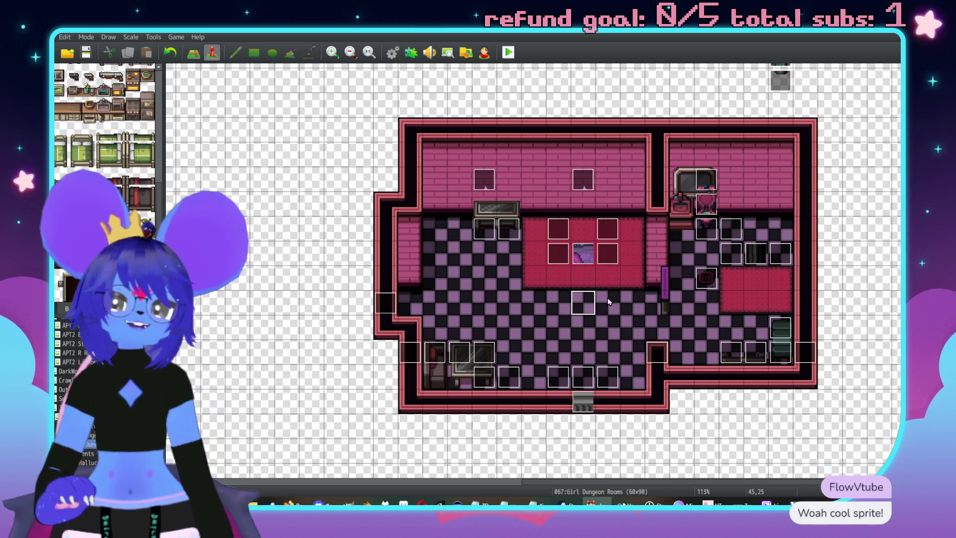
Save the game changes on starting a playtest, then open File Explorer over the map
{"action": "left_click", "coordinate": [511, 55]}
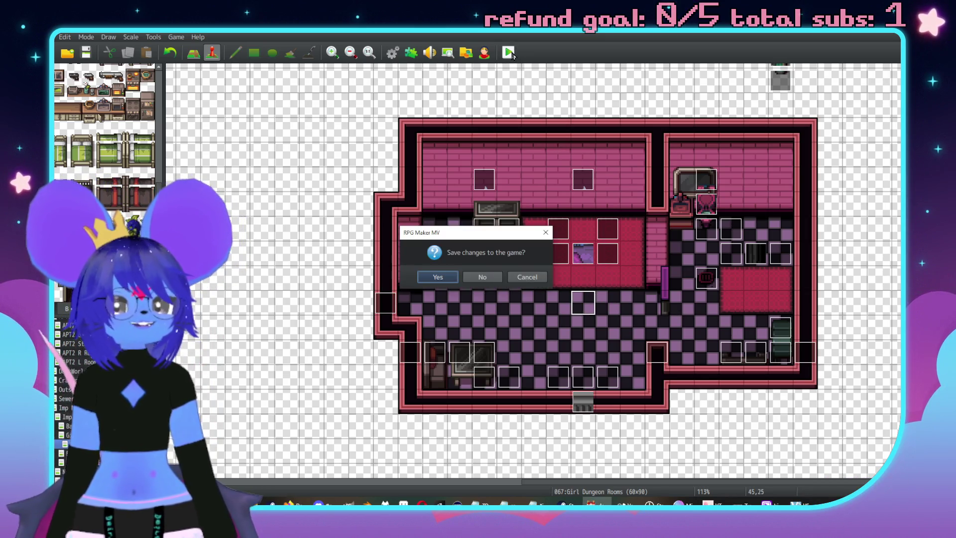
{"action": "left_click", "coordinate": [436, 277]}
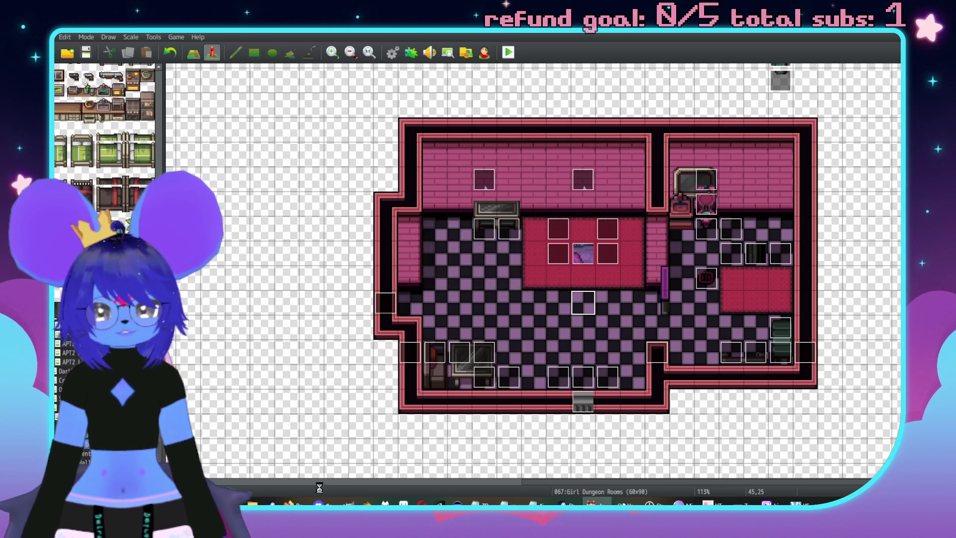
{"action": "key", "text": "super+e"}
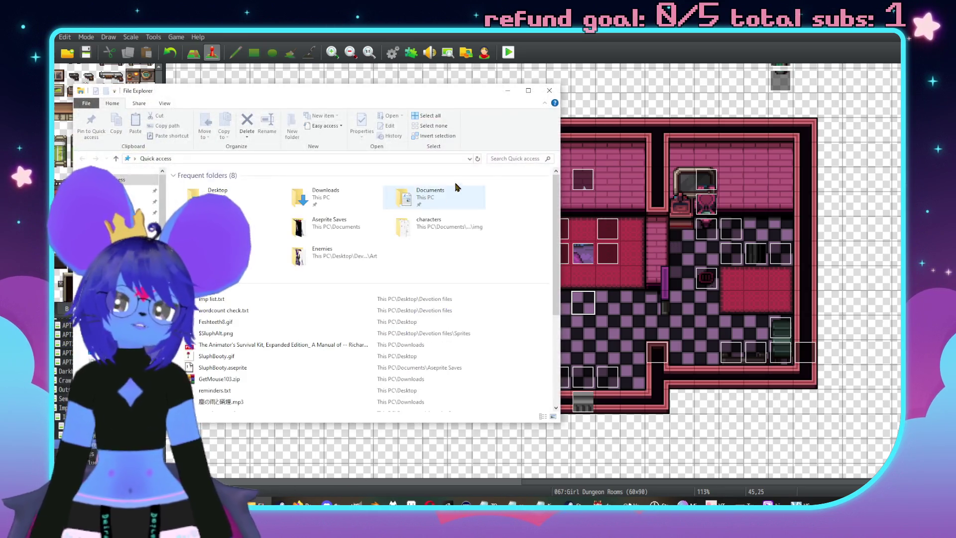
{"action": "left_click_drag", "start_coordinate": [396, 95], "coordinate": [830, 115]}
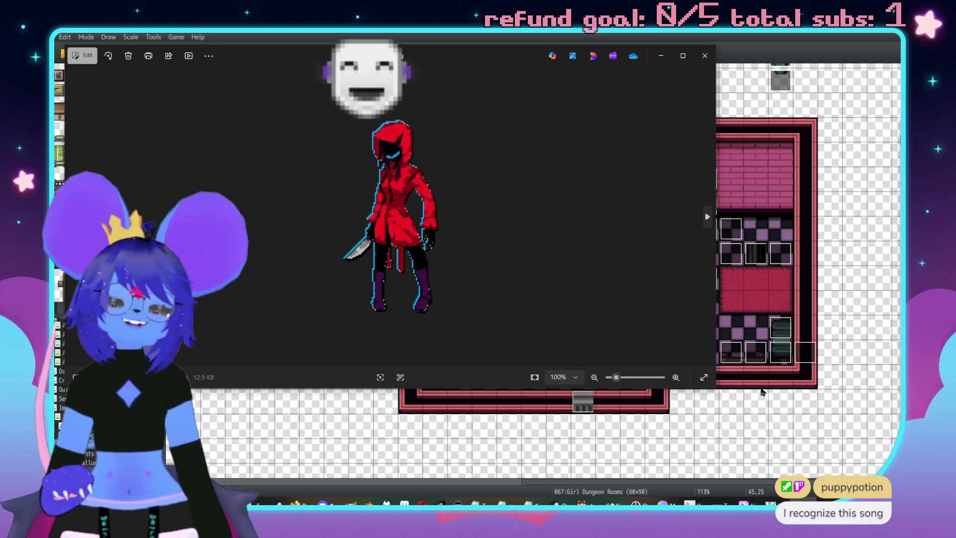
Shrink and zoom the !cutter.png viewer, then place a resized !Lambkin.png viewer beside it
{"action": "mouse_move", "coordinate": [713, 396]}
{"action": "left_mouse_down"}
{"action": "mouse_move", "coordinate": [606, 453]}
{"action": "mouse_move", "coordinate": [524, 441]}
{"action": "left_mouse_up"}
{"action": "scroll", "coordinate": [369, 290], "scroll_direction": "up", "scroll_amount": 3}
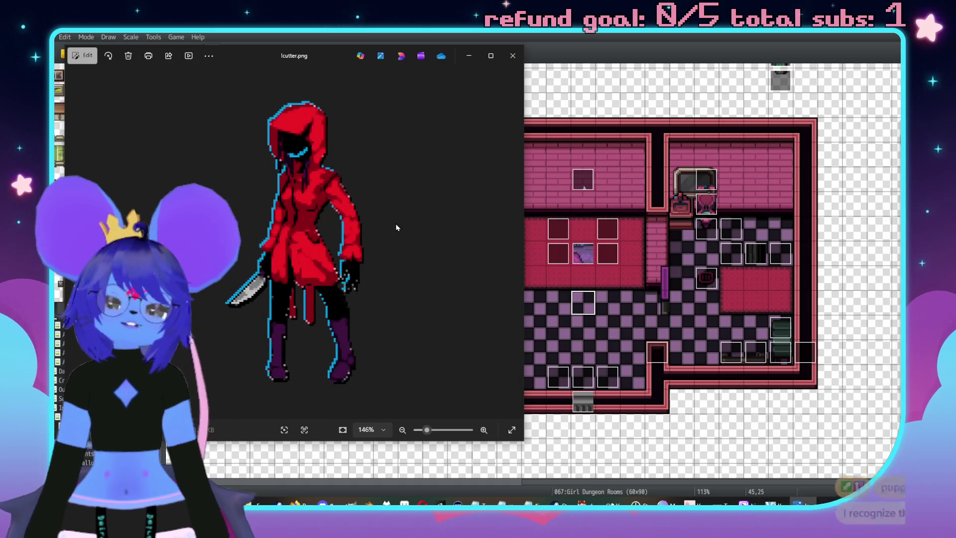
{"action": "left_click_drag", "start_coordinate": [308, 54], "coordinate": [342, 45]}
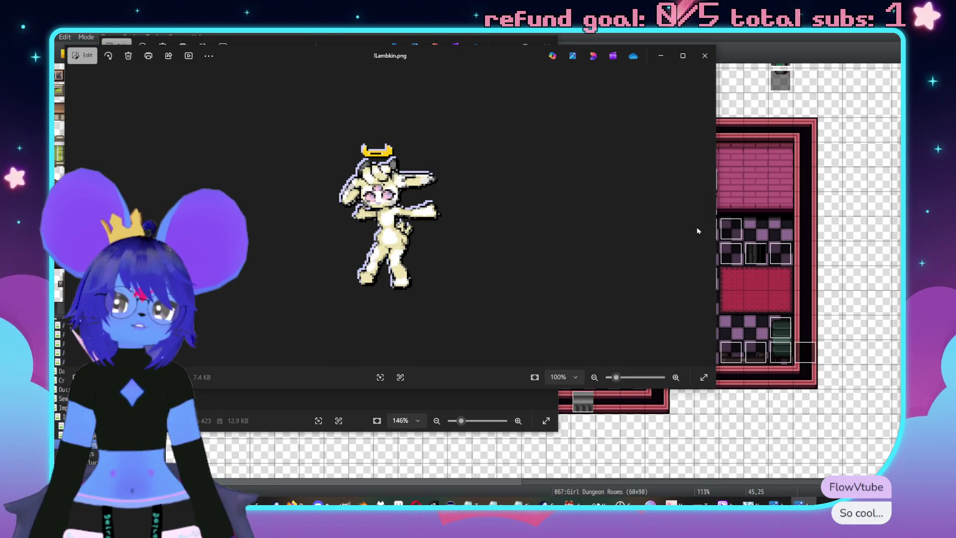
{"action": "left_click_drag", "start_coordinate": [715, 395], "coordinate": [389, 371]}
{"action": "mouse_move", "coordinate": [210, 62]}
{"action": "left_mouse_down"}
{"action": "mouse_move", "coordinate": [706, 61]}
{"action": "mouse_move", "coordinate": [566, 63]}
{"action": "left_mouse_up"}
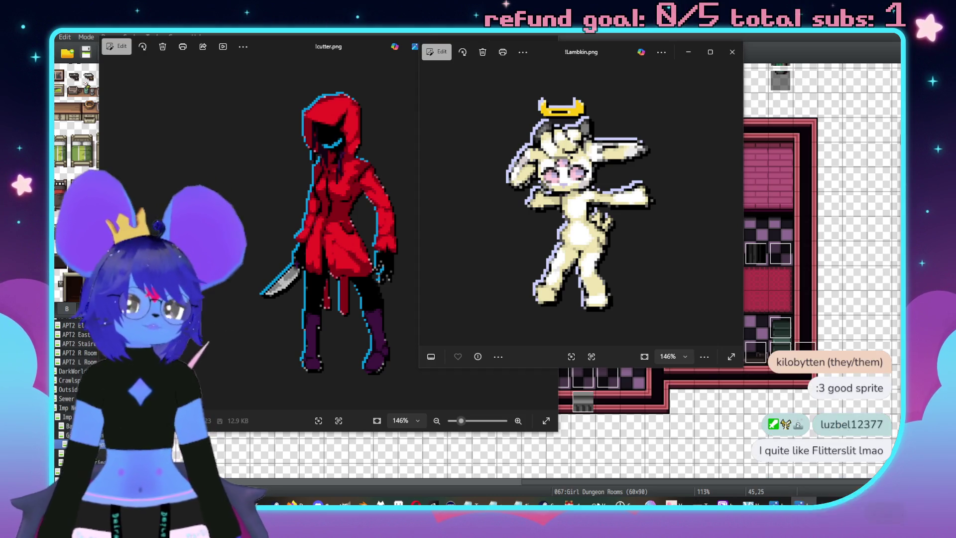
Move flitterslit to the lower right, raise Lambkin, and narrow the cutter viewer
{"action": "scroll", "coordinate": [624, 226], "scroll_direction": "up", "scroll_amount": 3}
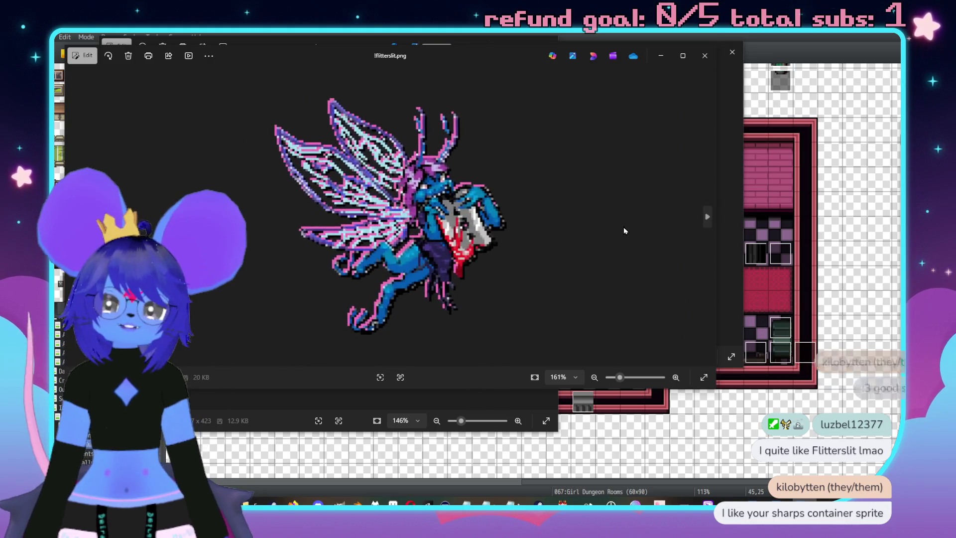
{"action": "left_click_drag", "start_coordinate": [717, 392], "coordinate": [431, 405]}
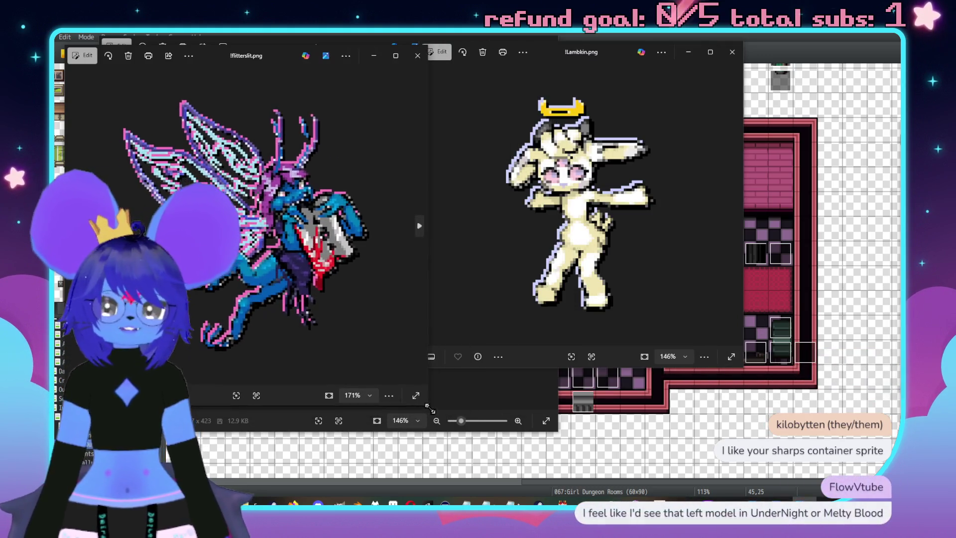
{"action": "mouse_move", "coordinate": [264, 54]}
{"action": "left_mouse_down"}
{"action": "mouse_move", "coordinate": [653, 133]}
{"action": "mouse_move", "coordinate": [765, 188]}
{"action": "mouse_move", "coordinate": [765, 204]}
{"action": "mouse_move", "coordinate": [767, 173]}
{"action": "mouse_move", "coordinate": [763, 200]}
{"action": "left_mouse_up"}
{"action": "mouse_move", "coordinate": [612, 51]}
{"action": "left_mouse_down"}
{"action": "mouse_move", "coordinate": [615, 0]}
{"action": "mouse_move", "coordinate": [639, 0]}
{"action": "mouse_move", "coordinate": [527, 0]}
{"action": "mouse_move", "coordinate": [519, 10]}
{"action": "left_mouse_up"}
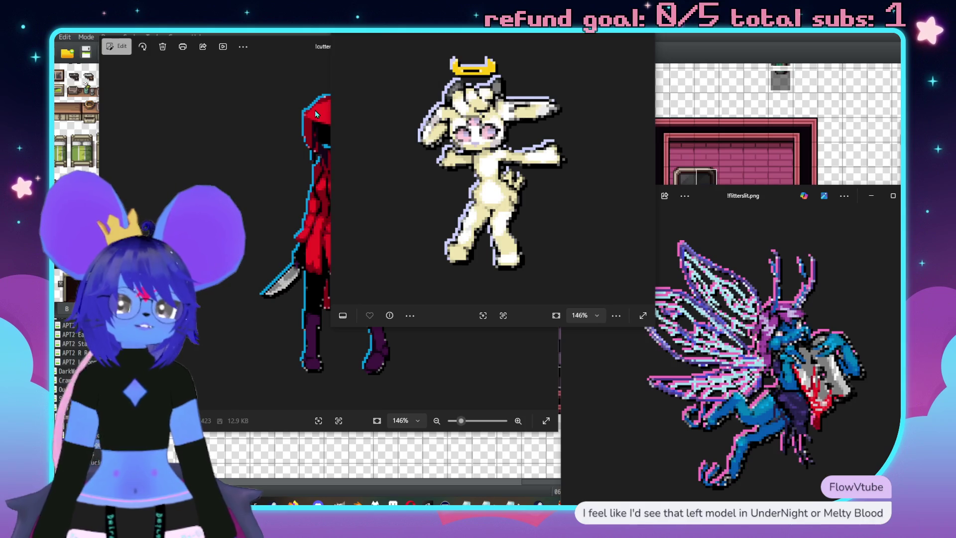
{"action": "mouse_move", "coordinate": [277, 49]}
{"action": "left_mouse_down"}
{"action": "mouse_move", "coordinate": [184, 46]}
{"action": "mouse_move", "coordinate": [276, 69]}
{"action": "left_mouse_up"}
{"action": "left_click_drag", "start_coordinate": [565, 305], "coordinate": [349, 292]}
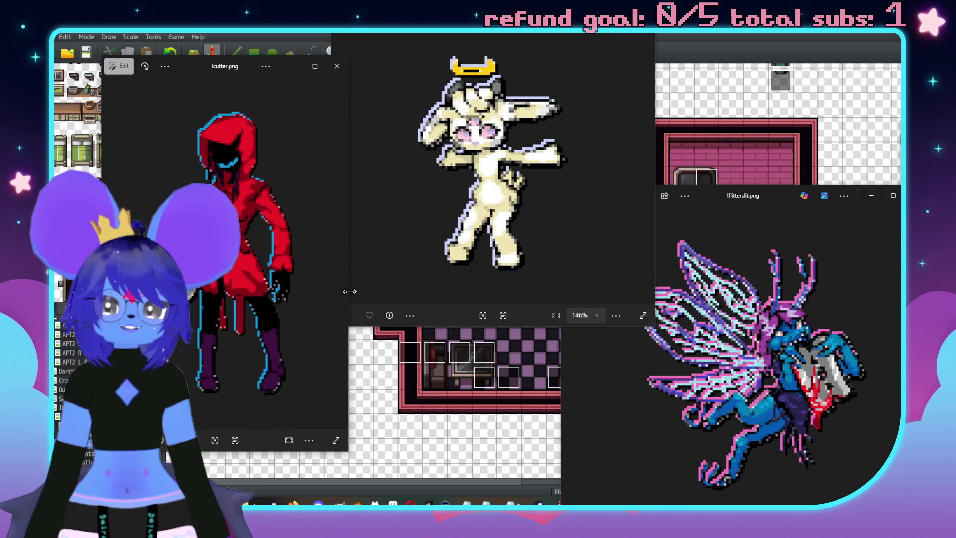
{"action": "left_click_drag", "start_coordinate": [228, 68], "coordinate": [284, 41]}
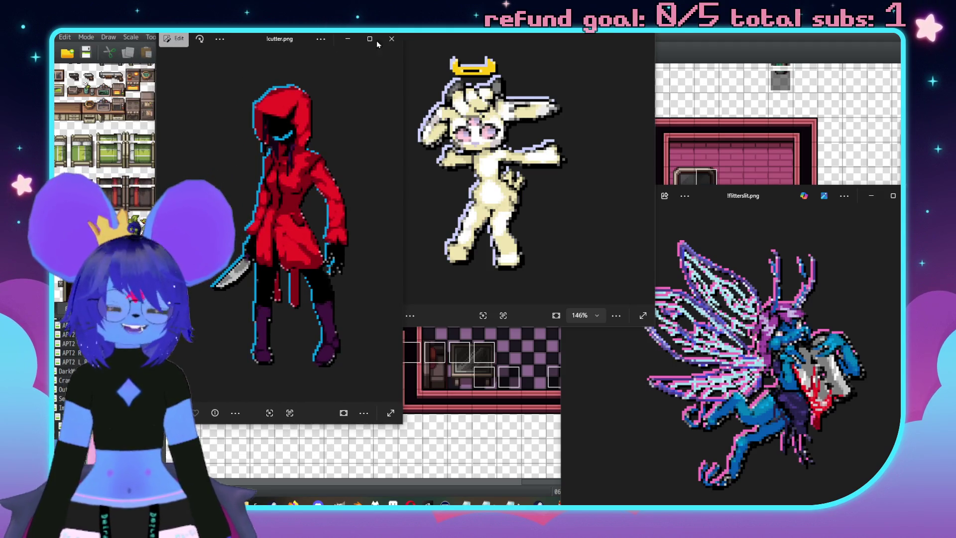
{"action": "left_click_drag", "start_coordinate": [772, 195], "coordinate": [765, 189]}
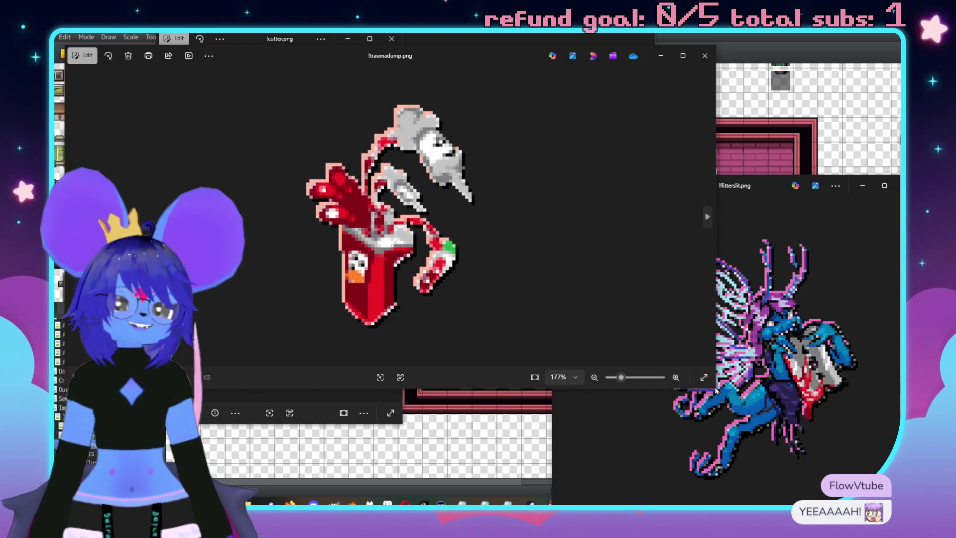
Resize the traumadump and FloodedSharps viewers side by side and zoom in
{"action": "mouse_move", "coordinate": [716, 391]}
{"action": "left_mouse_down"}
{"action": "mouse_move", "coordinate": [501, 416]}
{"action": "mouse_move", "coordinate": [517, 415]}
{"action": "left_mouse_up"}
{"action": "left_click_drag", "start_coordinate": [321, 74], "coordinate": [602, 96]}
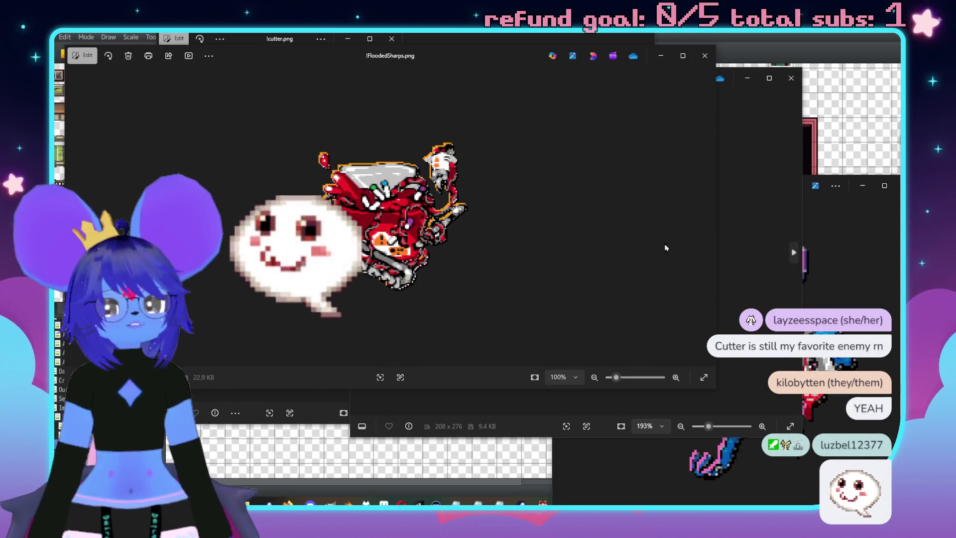
{"action": "left_click_drag", "start_coordinate": [714, 391], "coordinate": [424, 370]}
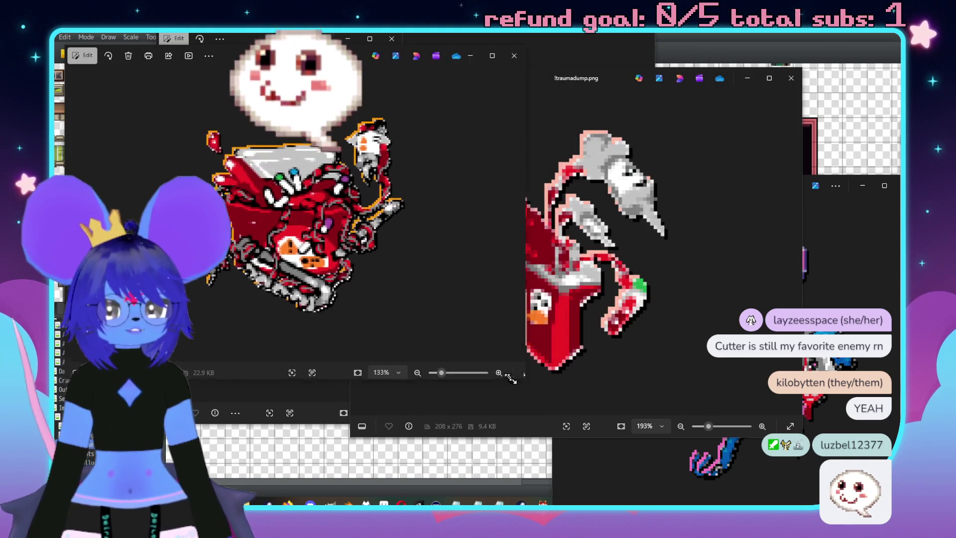
{"action": "mouse_move", "coordinate": [605, 86]}
{"action": "left_mouse_down"}
{"action": "mouse_move", "coordinate": [680, 75]}
{"action": "mouse_move", "coordinate": [744, 45]}
{"action": "left_mouse_up"}
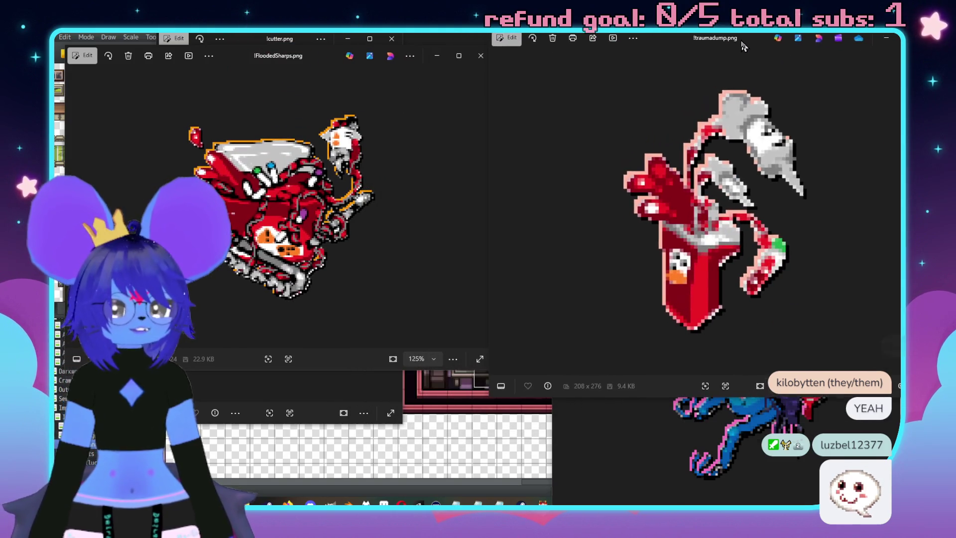
{"action": "mouse_move", "coordinate": [300, 59]}
{"action": "left_mouse_down"}
{"action": "mouse_move", "coordinate": [408, 126]}
{"action": "mouse_move", "coordinate": [398, 127]}
{"action": "left_mouse_up"}
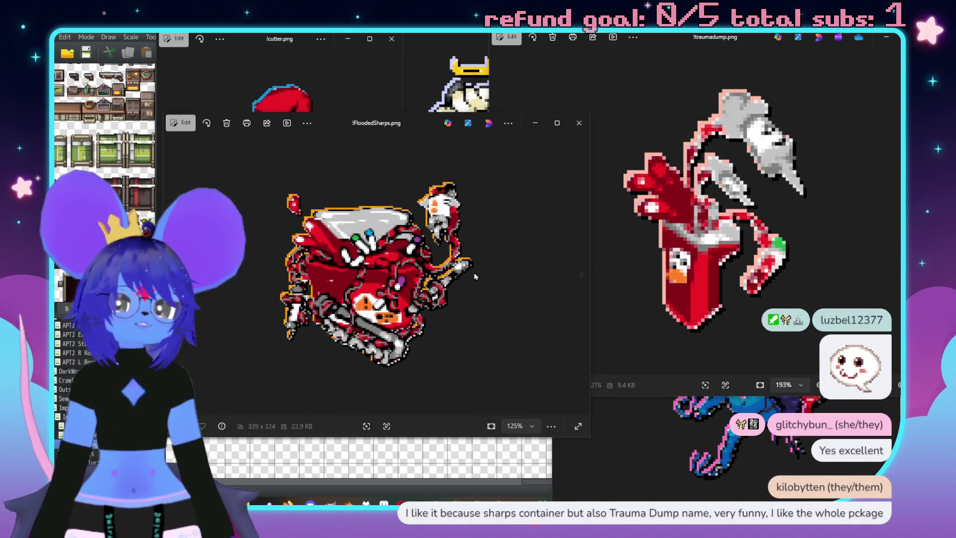
{"action": "scroll", "coordinate": [452, 235], "scroll_direction": "up", "scroll_amount": 3}
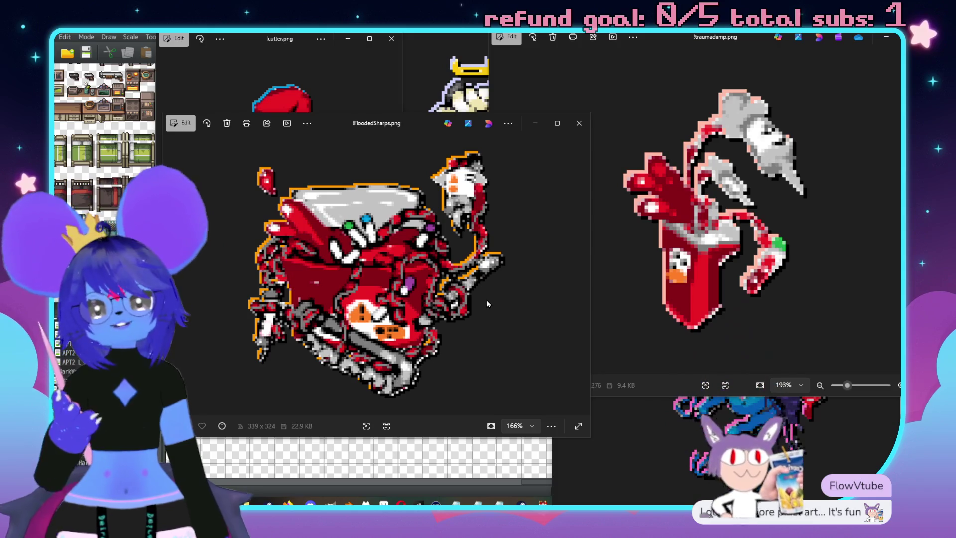
Close the traumadump, Lambkin and cutter viewers, keeping flitterslit open
{"action": "left_click", "coordinate": [758, 183]}
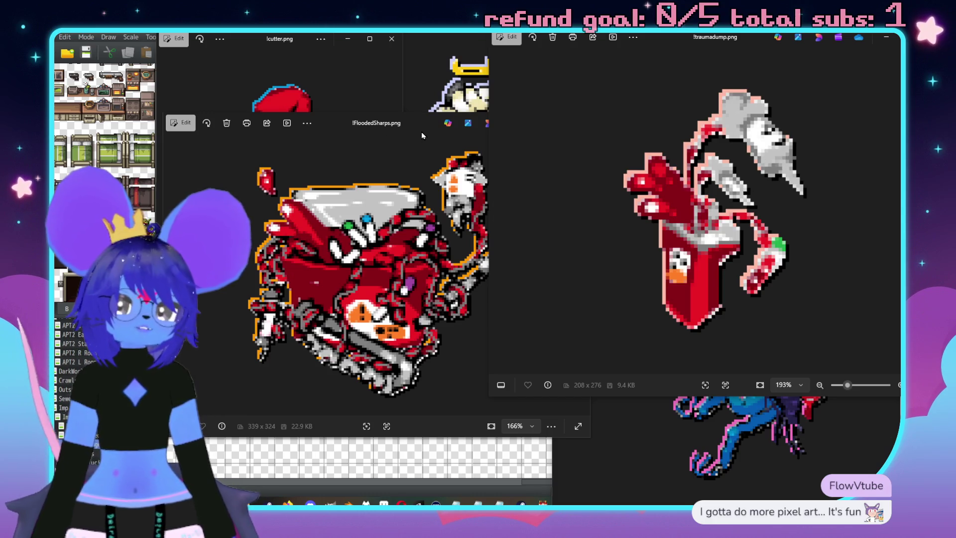
{"action": "left_click_drag", "start_coordinate": [749, 41], "coordinate": [542, 56]}
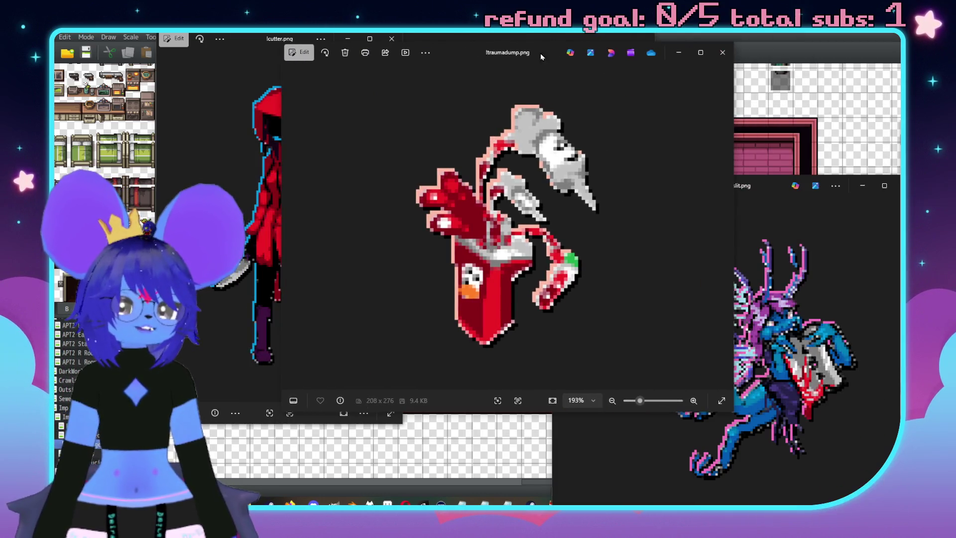
{"action": "left_click", "coordinate": [723, 52]}
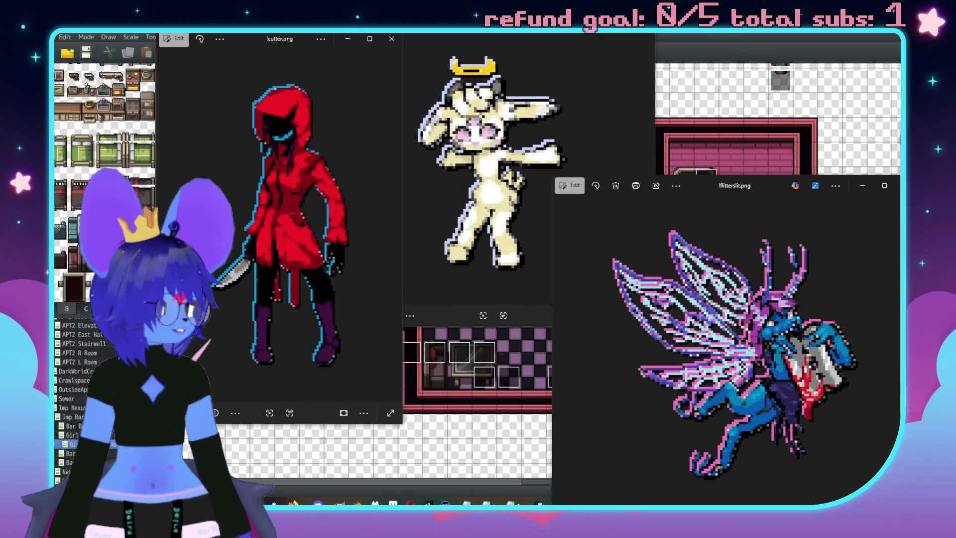
{"action": "mouse_move", "coordinate": [772, 186]}
{"action": "left_mouse_down"}
{"action": "mouse_move", "coordinate": [630, 186]}
{"action": "mouse_move", "coordinate": [759, 184]}
{"action": "left_mouse_up"}
{"action": "left_click", "coordinate": [502, 81]}
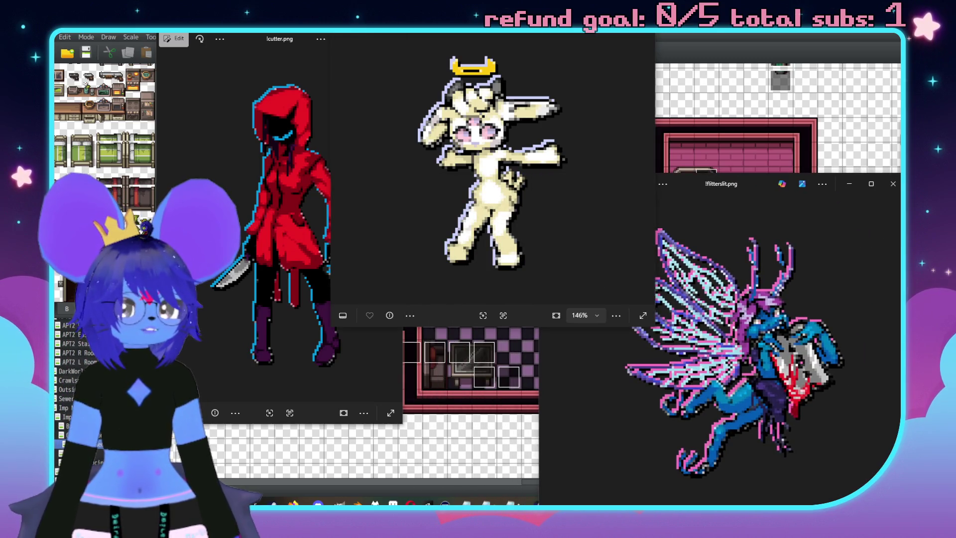
{"action": "left_click", "coordinate": [643, 38]}
{"action": "left_click", "coordinate": [392, 39]}
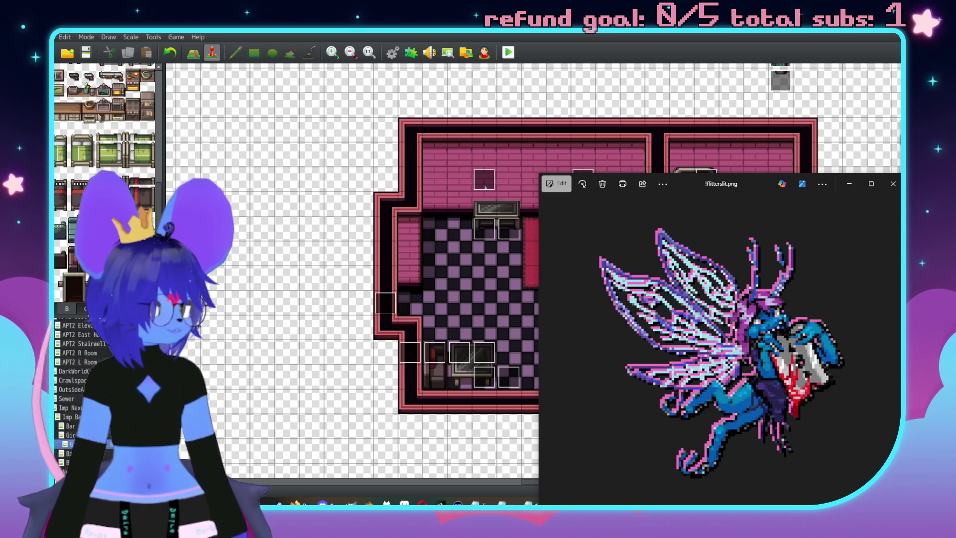
Widen and reposition the doubt viewer, moving flitterslit up beside it
{"action": "mouse_move", "coordinate": [312, 50]}
{"action": "left_mouse_down"}
{"action": "mouse_move", "coordinate": [426, 51]}
{"action": "mouse_move", "coordinate": [432, 61]}
{"action": "left_mouse_up"}
{"action": "left_click_drag", "start_coordinate": [533, 438], "coordinate": [638, 428]}
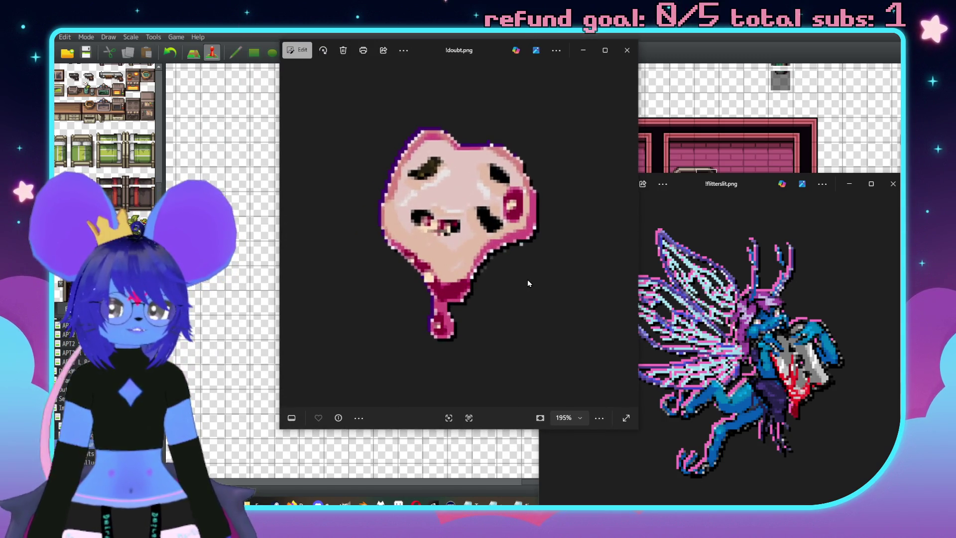
{"action": "left_click_drag", "start_coordinate": [486, 60], "coordinate": [392, 55]}
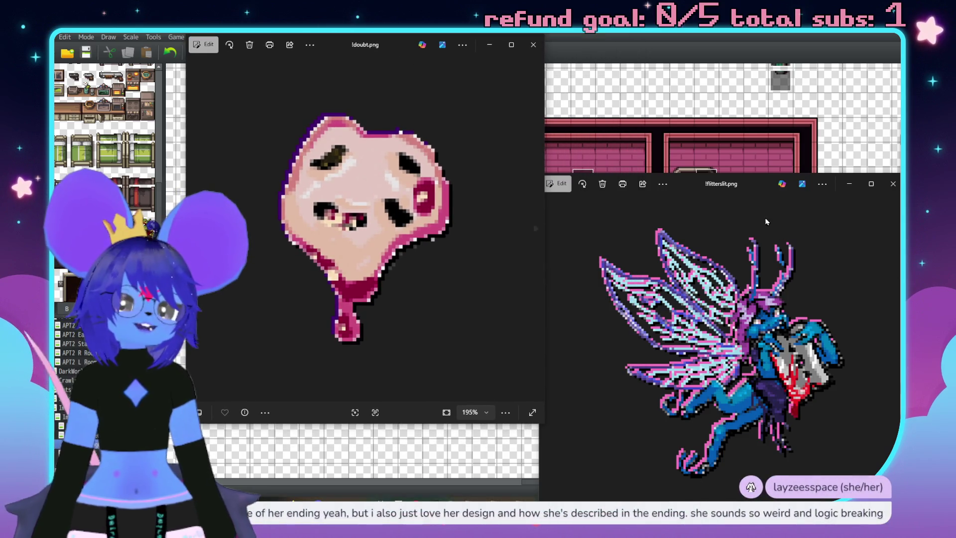
{"action": "mouse_move", "coordinate": [746, 191]}
{"action": "left_mouse_down"}
{"action": "mouse_move", "coordinate": [713, 70]}
{"action": "mouse_move", "coordinate": [696, 59]}
{"action": "left_mouse_up"}
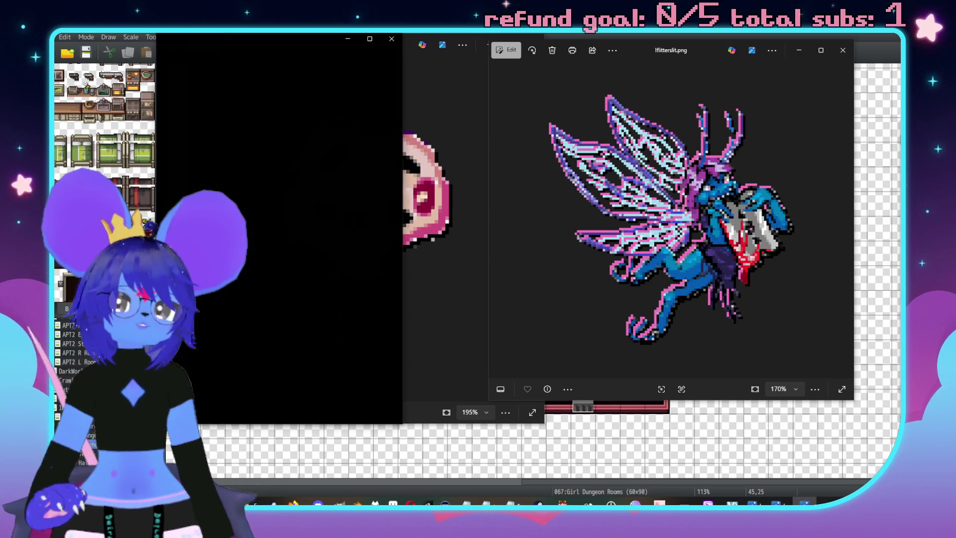
Enlarge and zoom the Feshteeth viewer, then close Feshteeth, flitterslit and doubt
{"action": "mouse_move", "coordinate": [270, 51]}
{"action": "left_mouse_down"}
{"action": "mouse_move", "coordinate": [530, 64]}
{"action": "mouse_move", "coordinate": [663, 50]}
{"action": "left_mouse_up"}
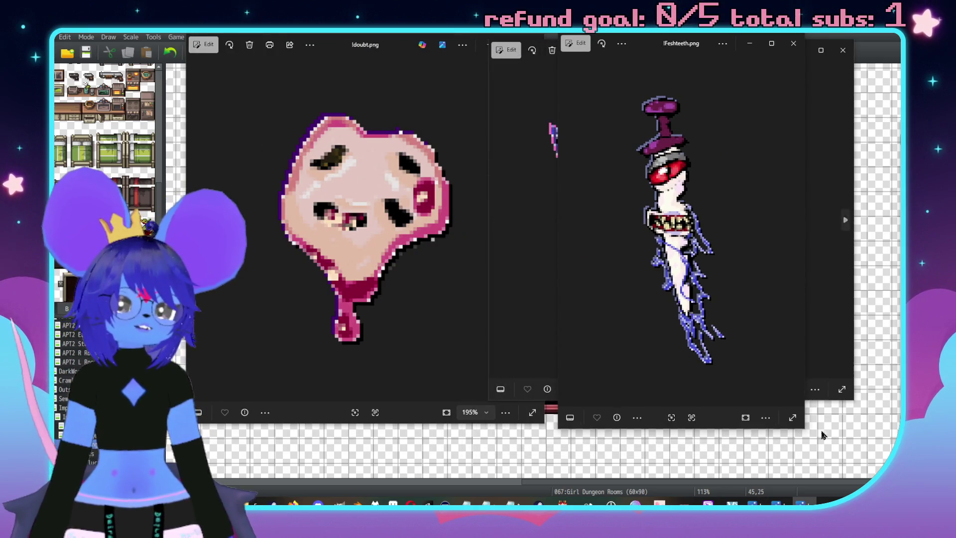
{"action": "left_click_drag", "start_coordinate": [804, 427], "coordinate": [865, 463]}
{"action": "scroll", "coordinate": [697, 191], "scroll_direction": "up", "scroll_amount": 3}
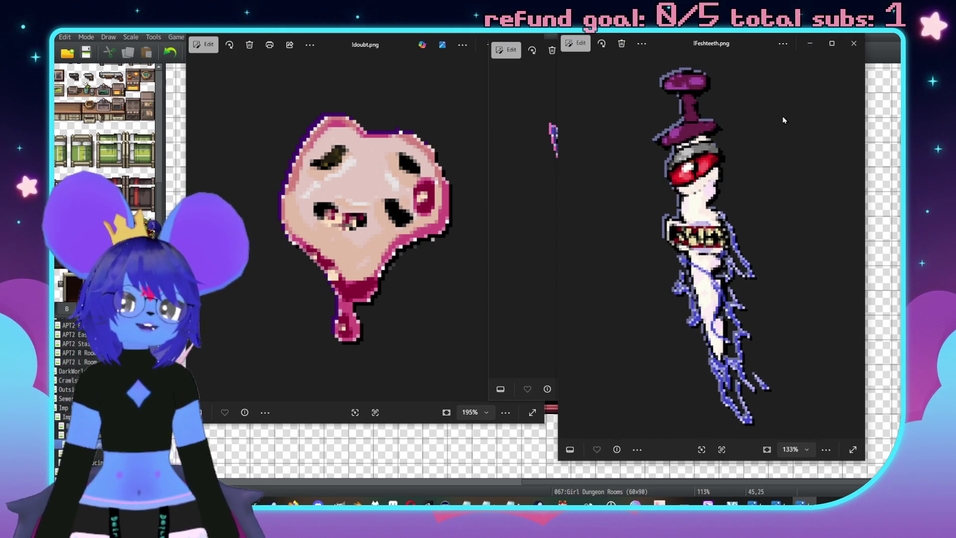
{"action": "left_click", "coordinate": [851, 57]}
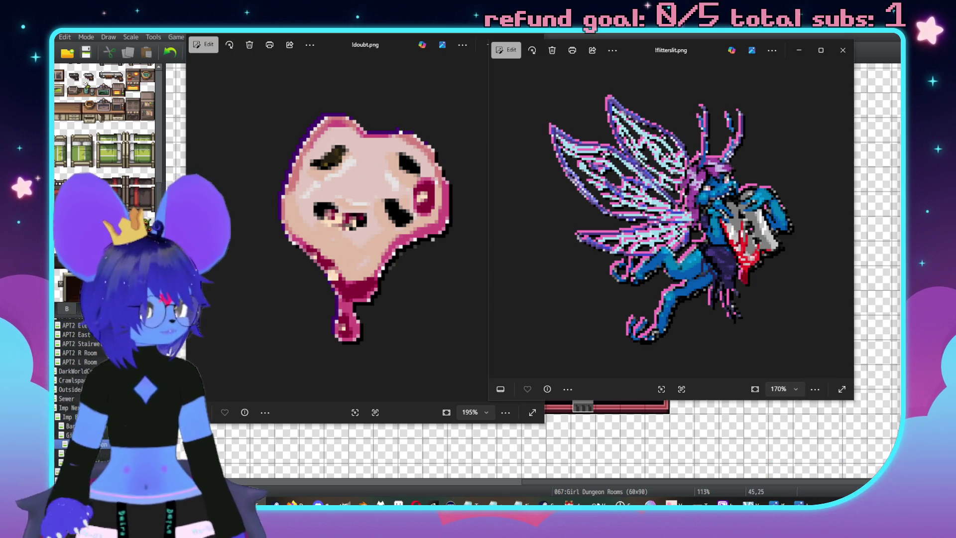
{"action": "left_click", "coordinate": [842, 51]}
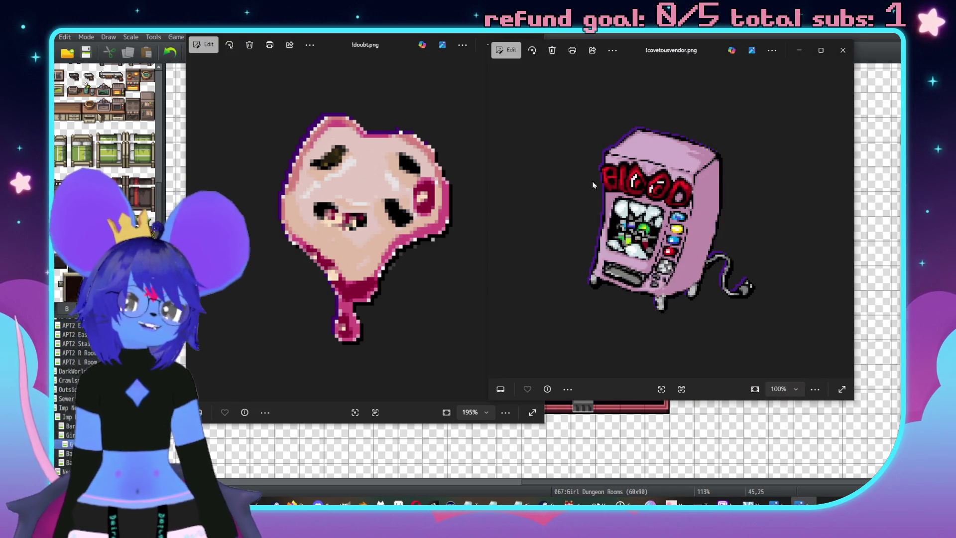
{"action": "scroll", "coordinate": [729, 195], "scroll_direction": "down", "scroll_amount": 1}
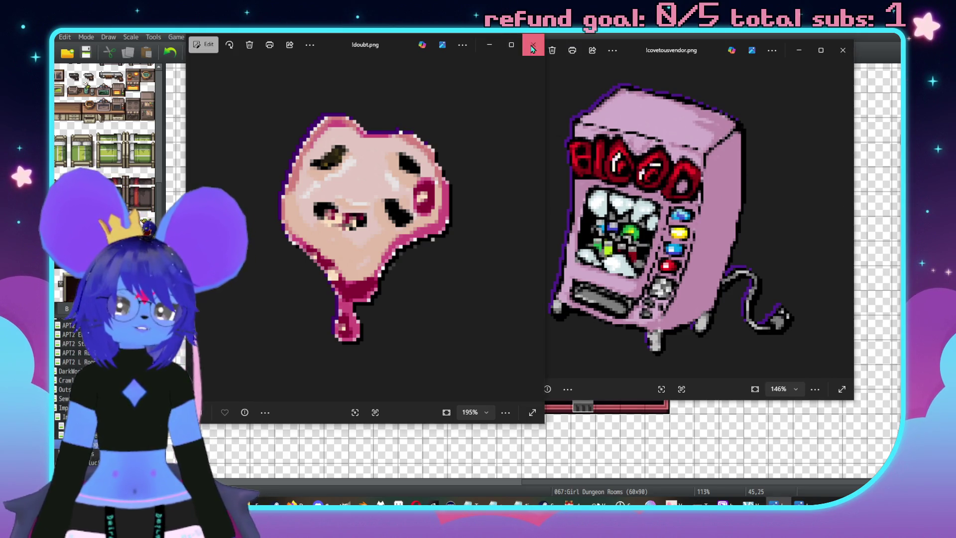
{"action": "left_click", "coordinate": [534, 44]}
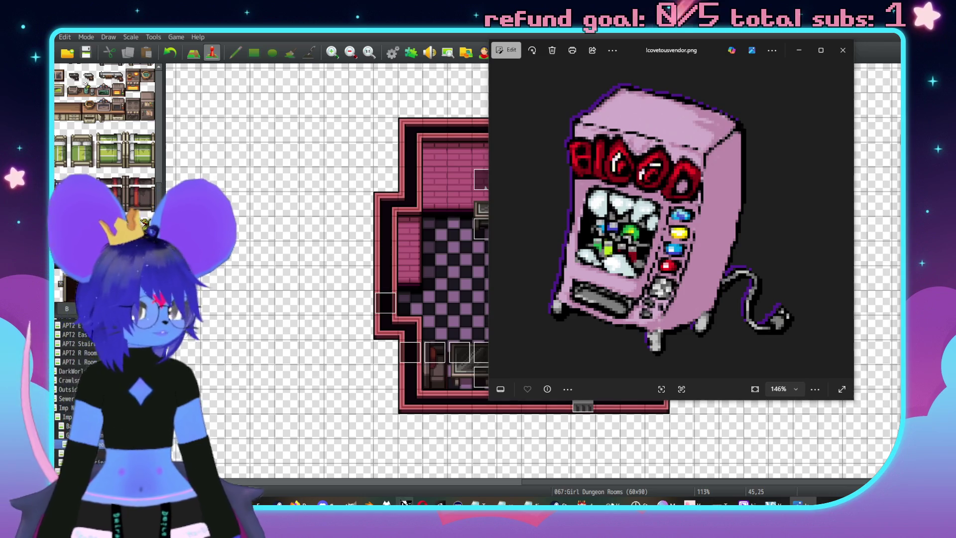
Switch from RPG Maker to Aseprite with Alt+Tab
{"action": "key", "text": "alt+Tab"}
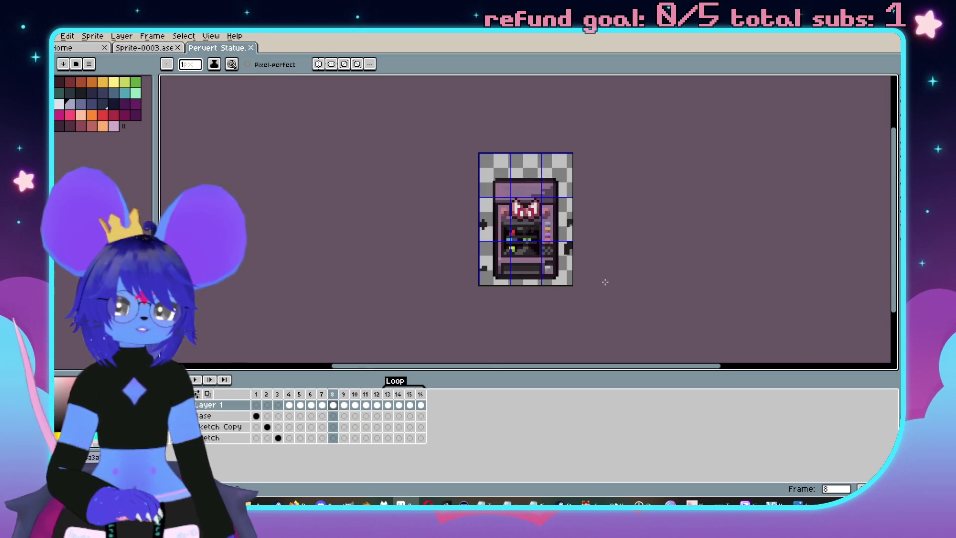
Edit the grid cell width (34) in the grid settings and apply it
{"action": "left_click", "coordinate": [211, 37]}
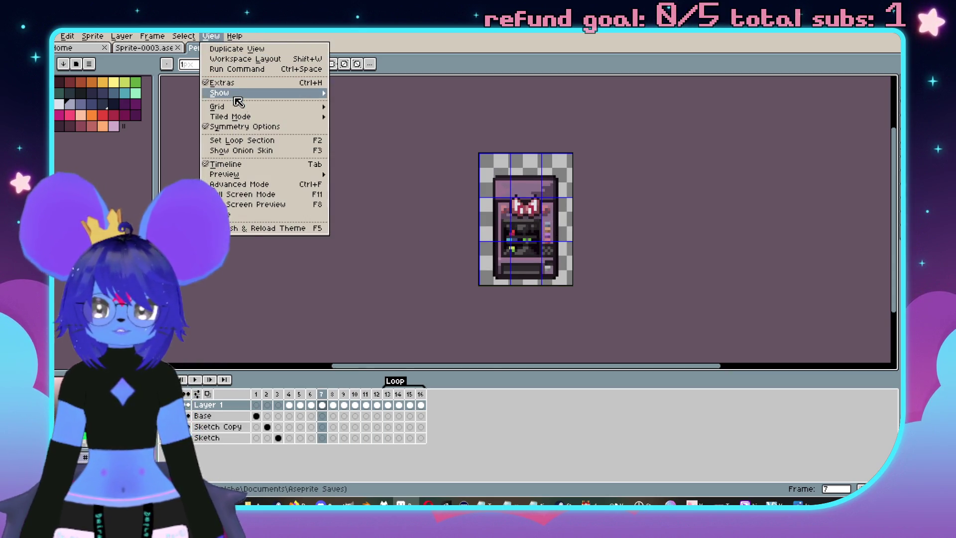
{"action": "mouse_move", "coordinate": [233, 108]}
{"action": "left_click", "coordinate": [366, 107]}
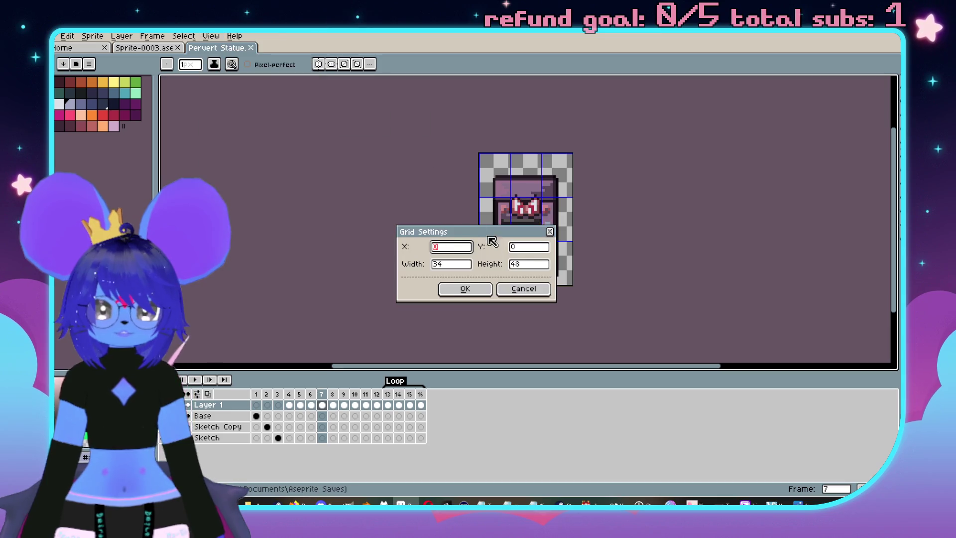
{"action": "left_click", "coordinate": [469, 269]}
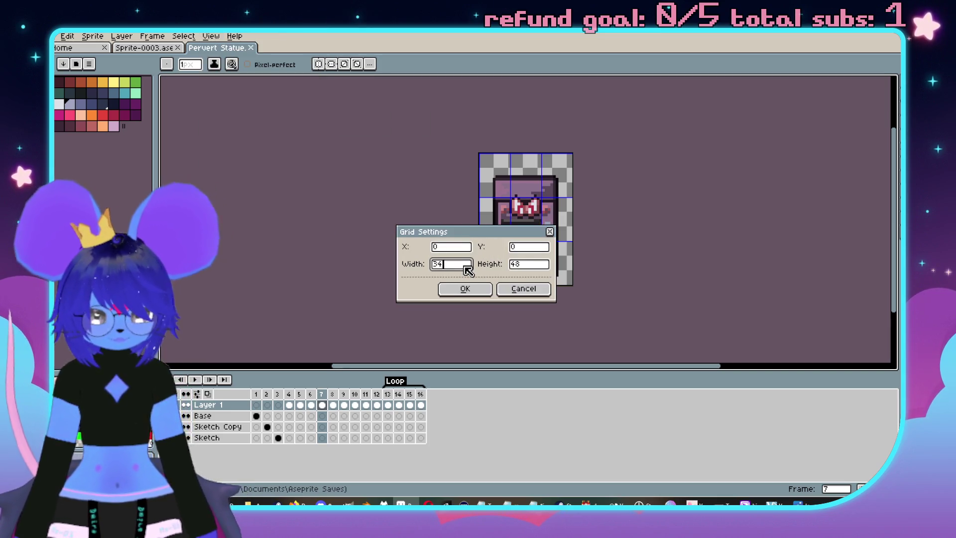
{"action": "key", "text": "Return"}
Hide the grid lines over the vending-machine statue sprite
{"action": "scroll", "coordinate": [562, 188], "scroll_direction": "up", "scroll_amount": 1}
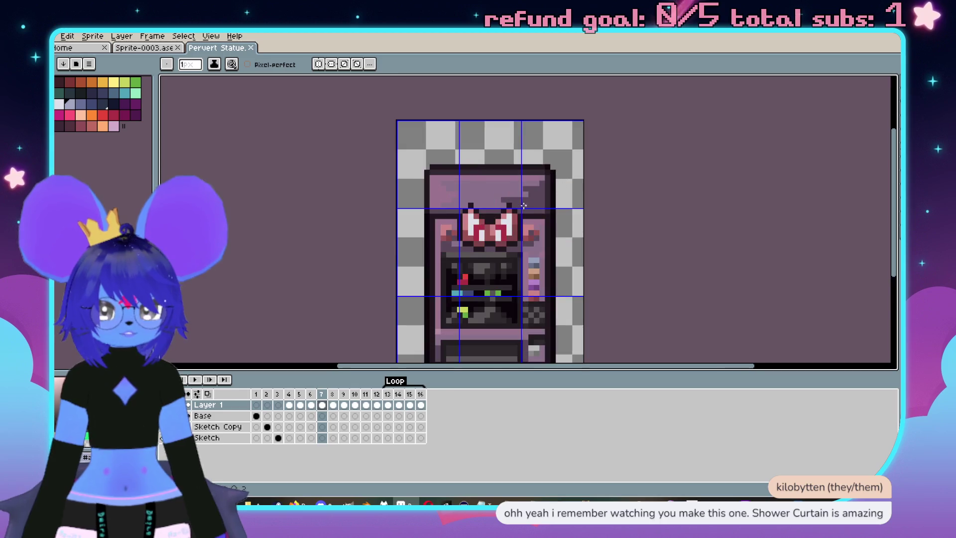
{"action": "left_click", "coordinate": [183, 36]}
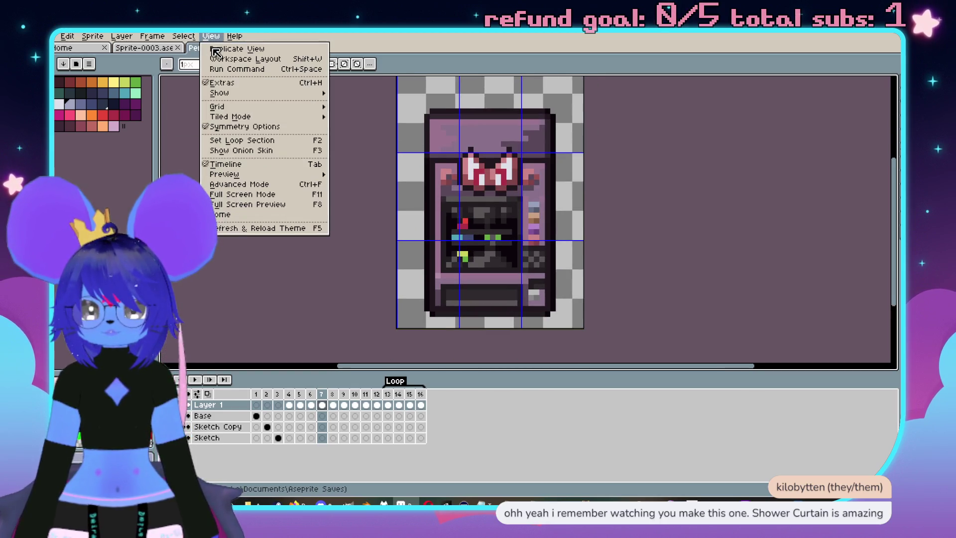
{"action": "mouse_move", "coordinate": [239, 106]}
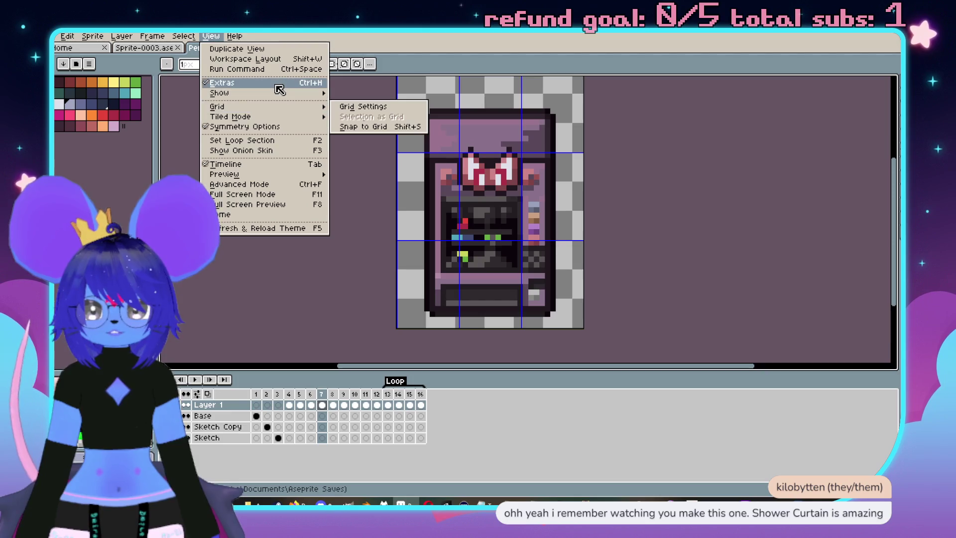
{"action": "mouse_move", "coordinate": [287, 95]}
{"action": "left_click", "coordinate": [355, 114]}
Bring the whole statue sprite into view and play its animation
{"action": "scroll", "coordinate": [492, 166], "scroll_direction": "down", "scroll_amount": 1}
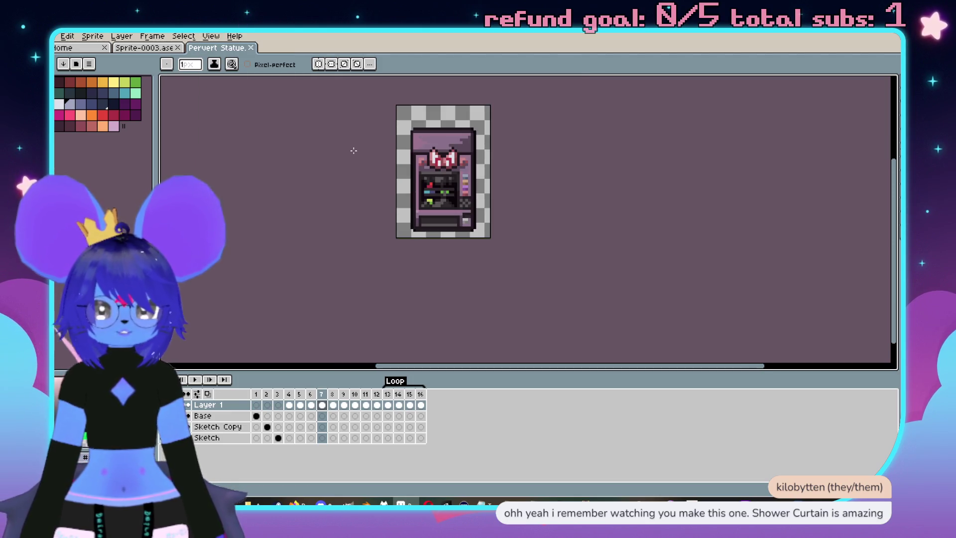
{"action": "scroll", "coordinate": [492, 166], "scroll_direction": "up", "scroll_amount": 1}
{"action": "left_click_drag", "start_coordinate": [305, 372], "coordinate": [305, 402]}
{"action": "key", "text": "Return"}
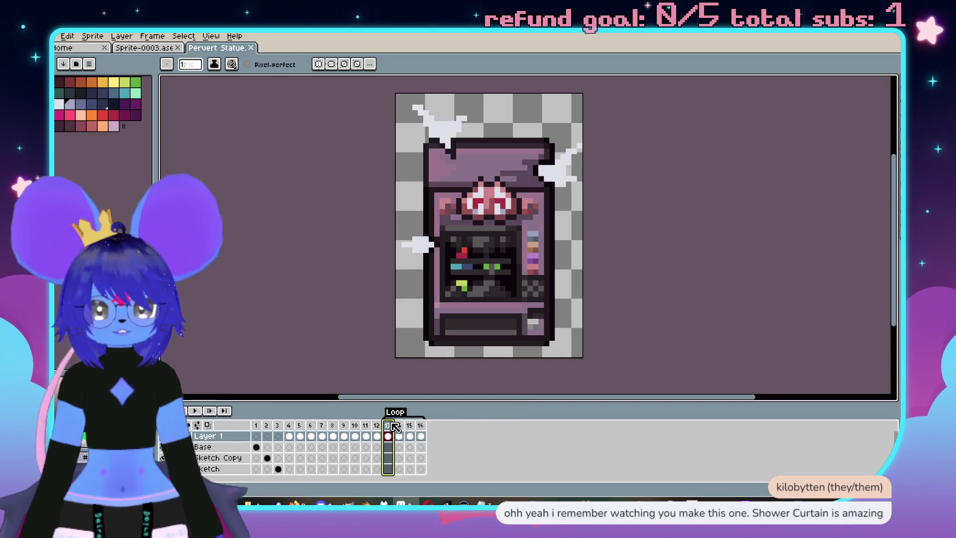
Stop on frame 4 and delete the old Loop tag
{"action": "left_click", "coordinate": [288, 425]}
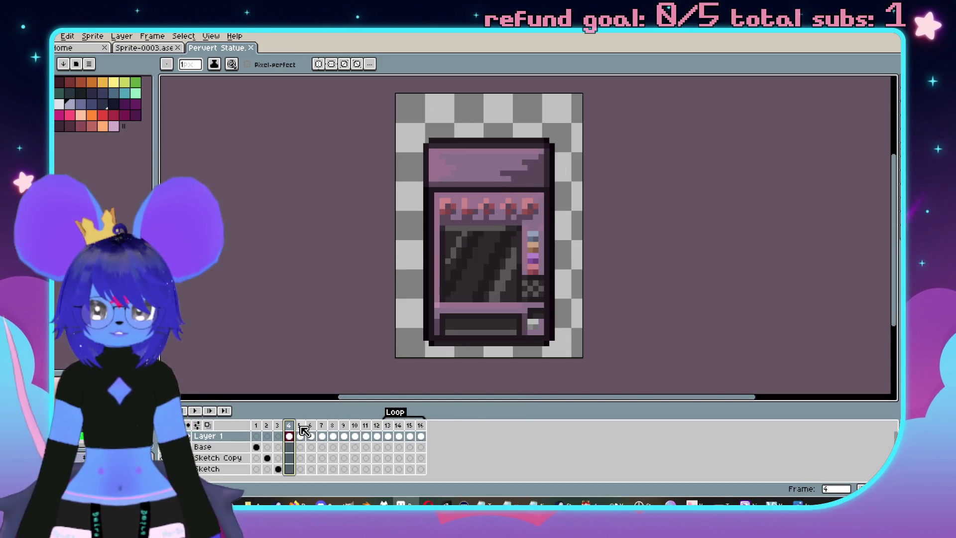
{"action": "double_click", "coordinate": [397, 414]}
{"action": "type", "text": "Loop"}
{"action": "key", "text": "Return"}
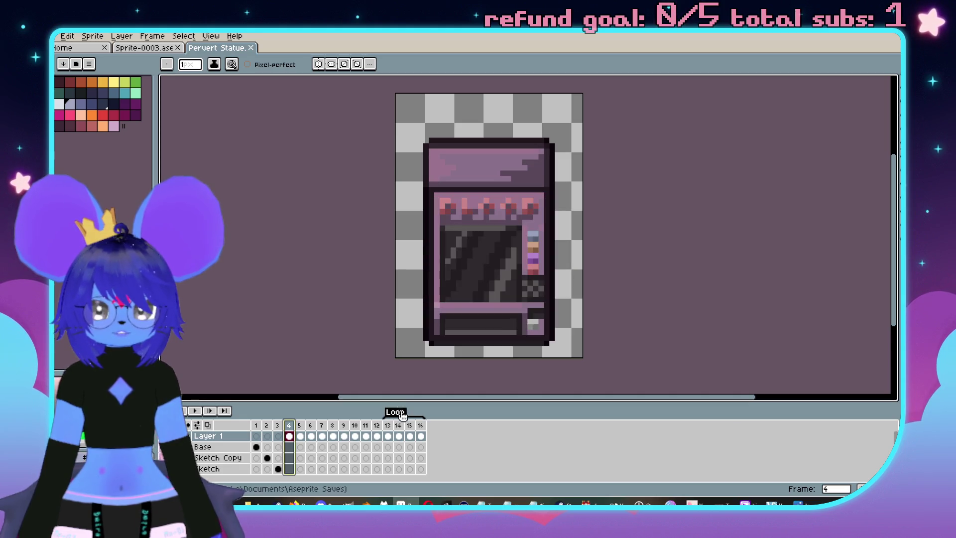
{"action": "right_click", "coordinate": [398, 417]}
{"action": "left_click", "coordinate": [418, 433]}
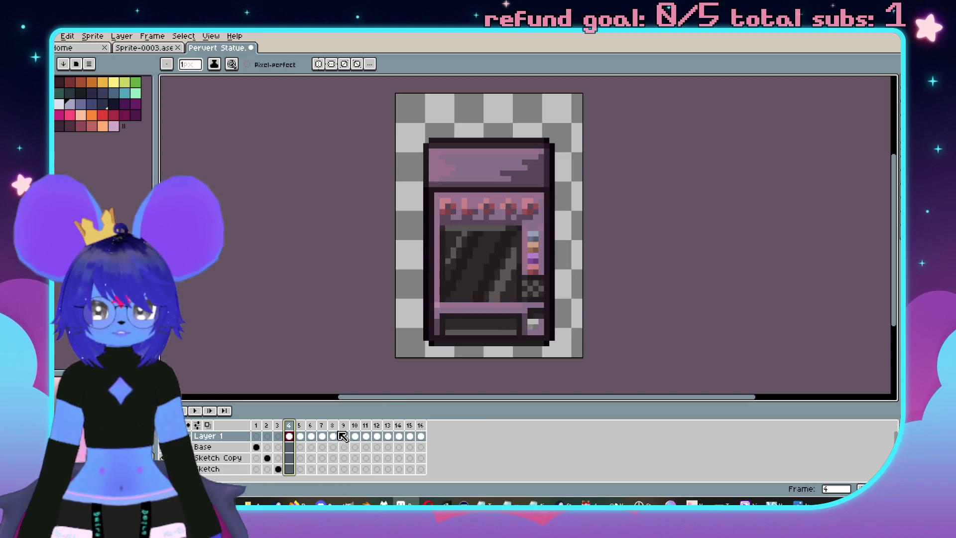
Set frames 4 to 16 as the loop section, then return to frame 4
{"action": "left_click_drag", "start_coordinate": [304, 431], "coordinate": [422, 430]}
{"action": "right_click", "coordinate": [421, 428]}
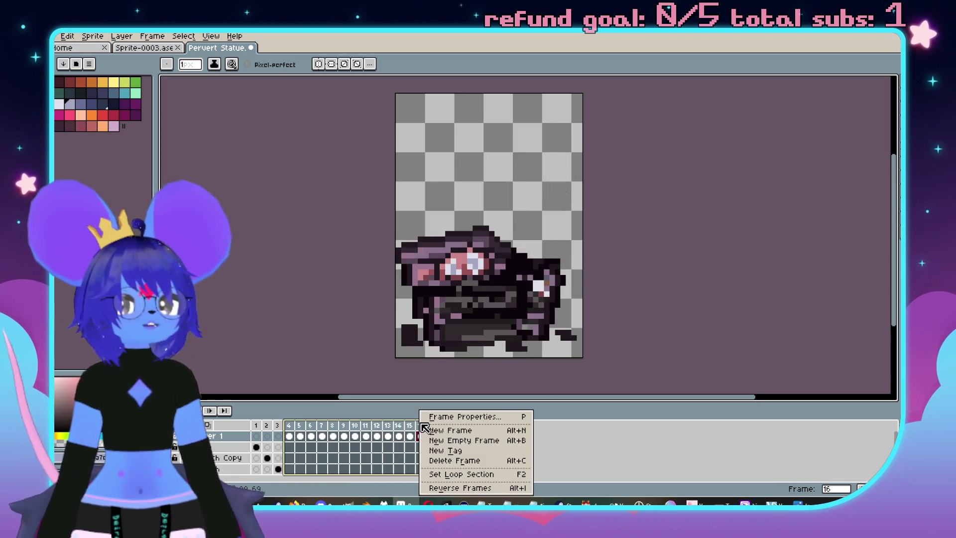
{"action": "left_click", "coordinate": [460, 474]}
{"action": "scroll", "coordinate": [619, 272], "scroll_direction": "down", "scroll_amount": 2}
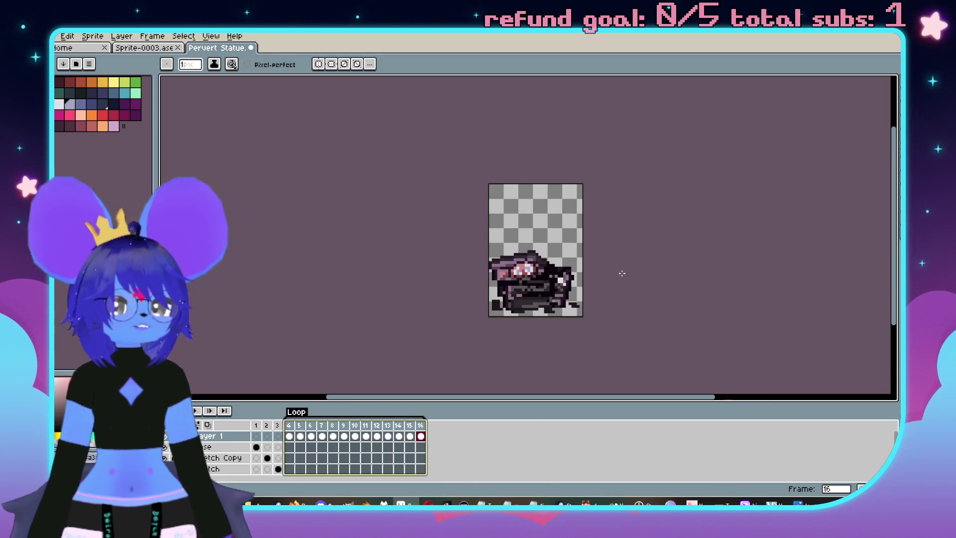
{"action": "scroll", "coordinate": [585, 218], "scroll_direction": "up", "scroll_amount": 2}
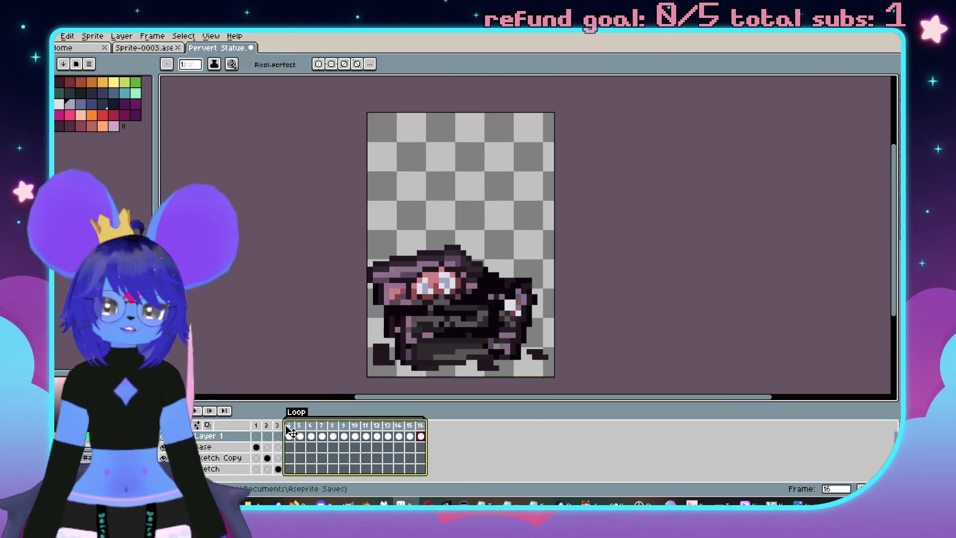
{"action": "left_click", "coordinate": [290, 429]}
Give the canvas more room above the timeline and preview the looping animation
{"action": "left_click_drag", "start_coordinate": [721, 274], "coordinate": [742, 283]}
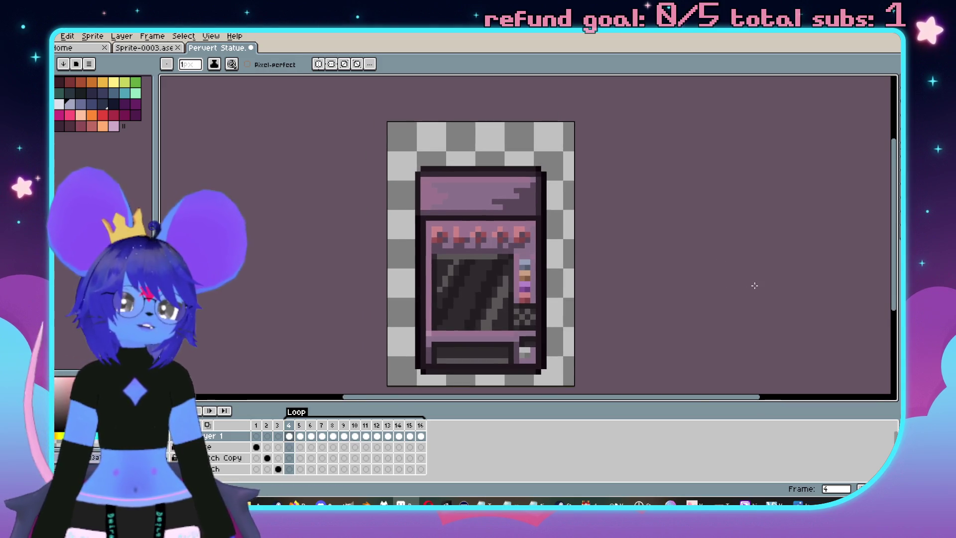
{"action": "left_click_drag", "start_coordinate": [675, 400], "coordinate": [685, 412]}
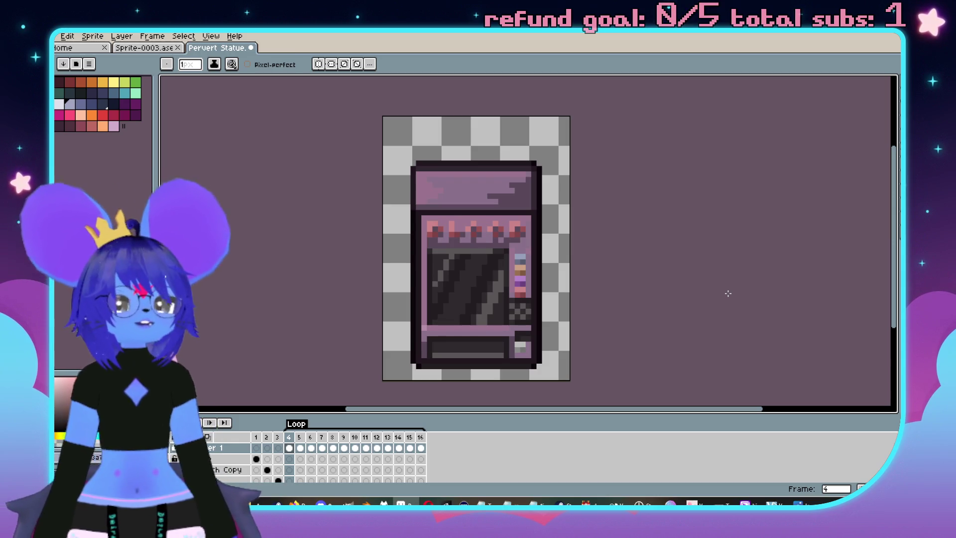
{"action": "key", "text": "Return"}
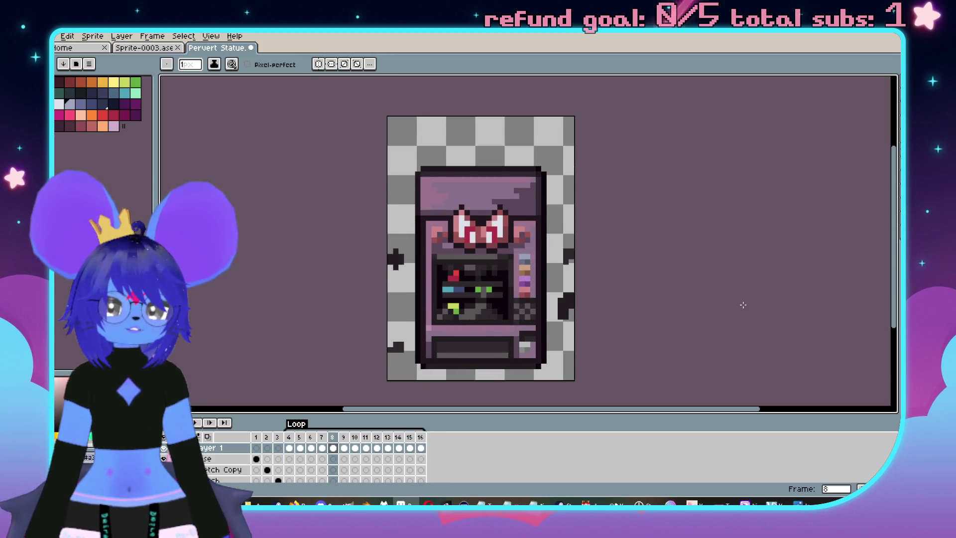
{"action": "left_click", "coordinate": [344, 437]}
{"action": "key", "text": "Left"}
{"action": "key", "text": "Left"}
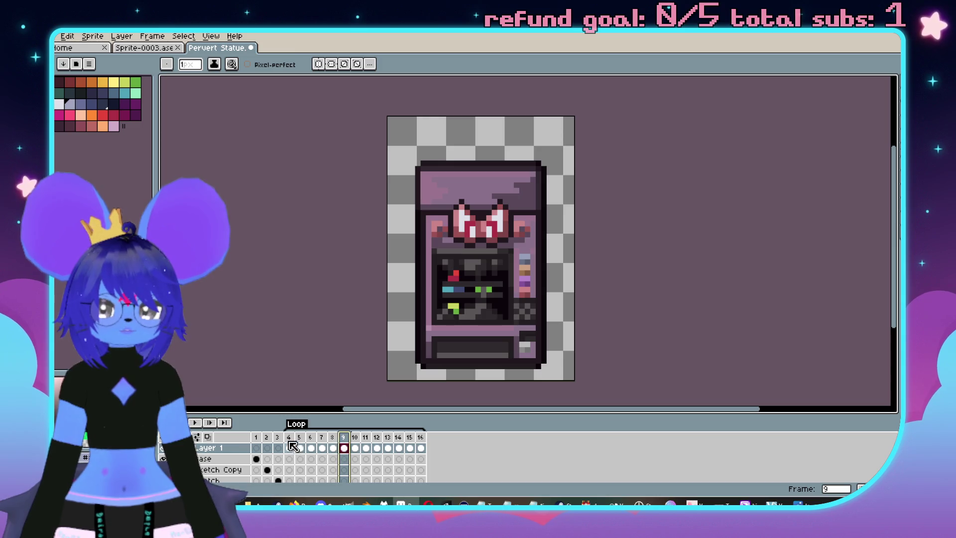
{"action": "key", "text": "Return"}
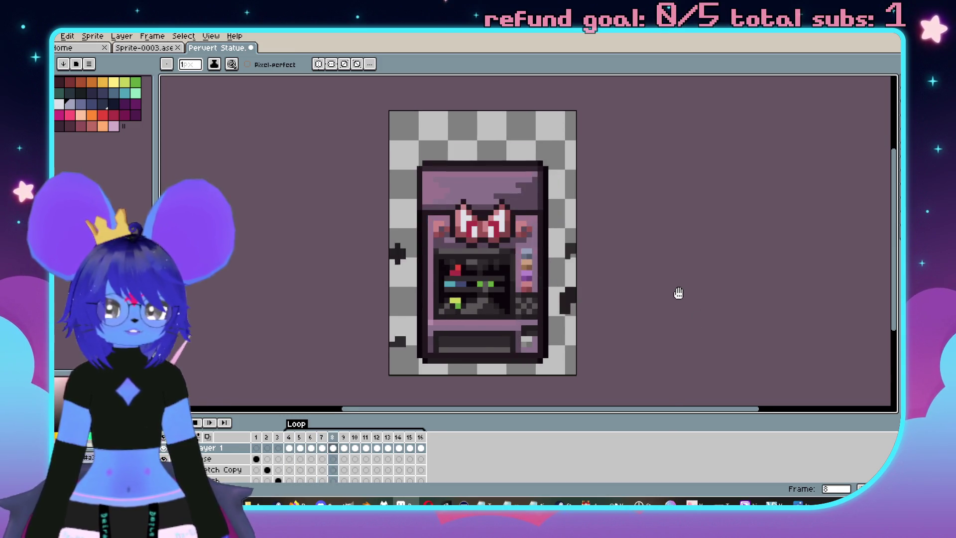
Review the frame durations of frames 7 and 8 in Frame Properties
{"action": "key", "text": "Return"}
{"action": "key", "text": "p"}
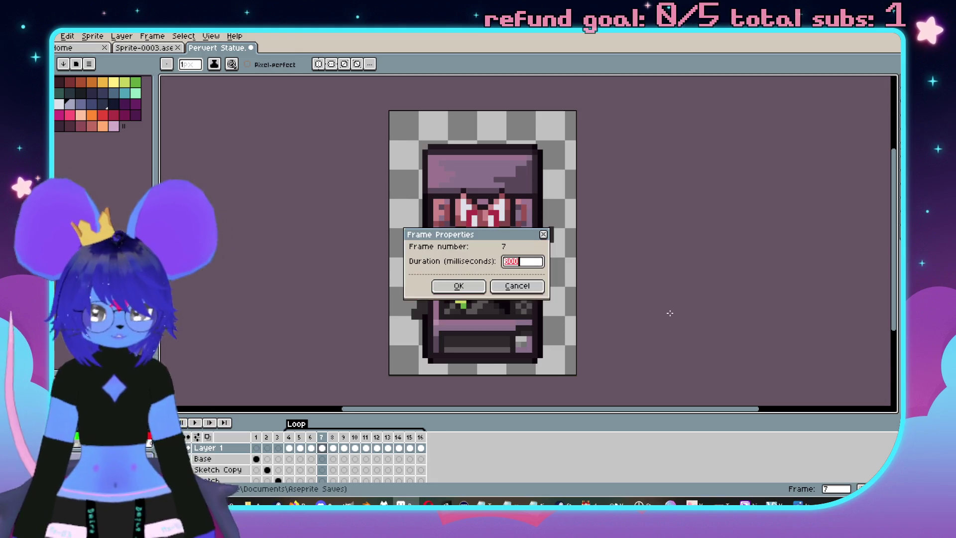
{"action": "key", "text": "Return"}
{"action": "key", "text": "p"}
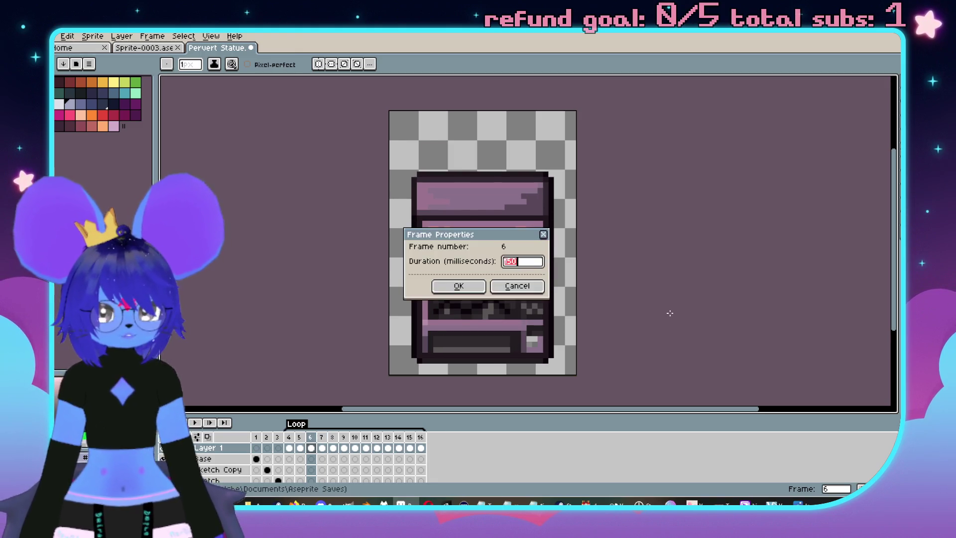
{"action": "key", "text": "Return"}
{"action": "key", "text": "p"}
{"action": "key", "text": "Return"}
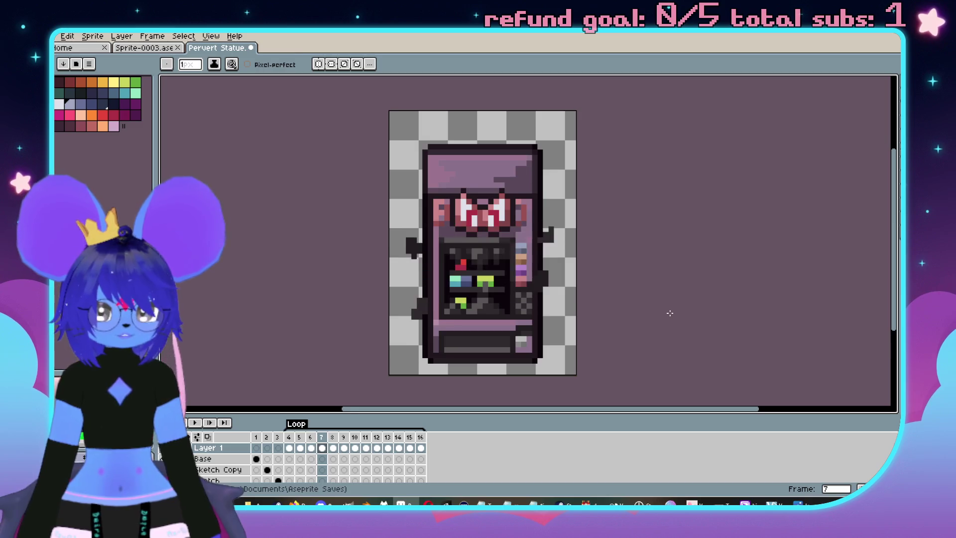
{"action": "key", "text": "Right"}
{"action": "key", "text": "p"}
{"action": "key", "text": "Return"}
{"action": "key", "text": "Right"}
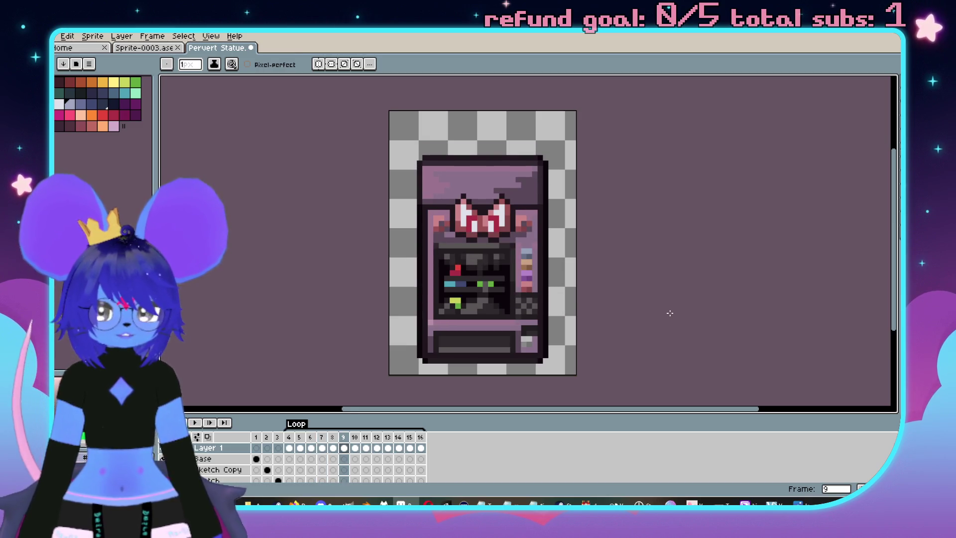
Preview the animation, then select frames up to 9 and play them on a loop
{"action": "key", "text": "Return"}
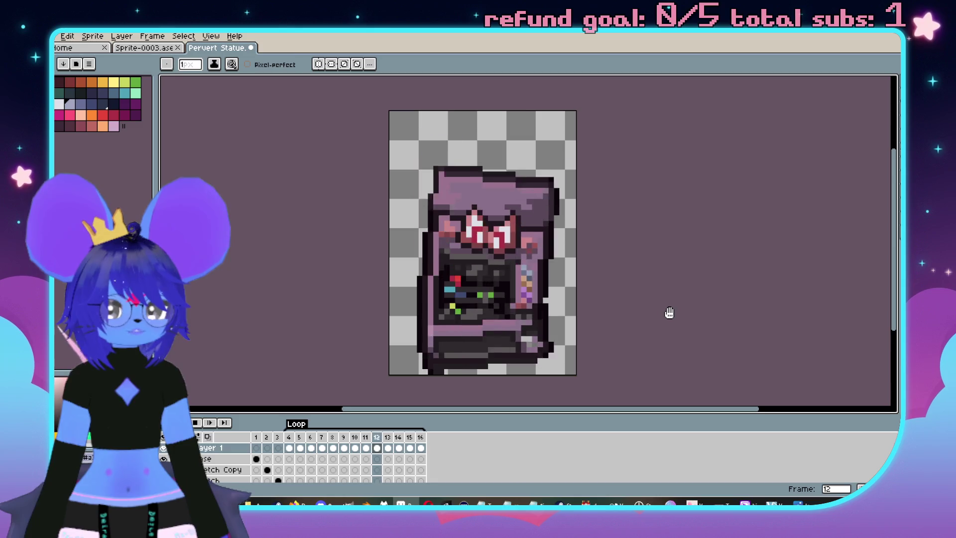
{"action": "scroll", "coordinate": [648, 303], "scroll_direction": "down", "scroll_amount": 2}
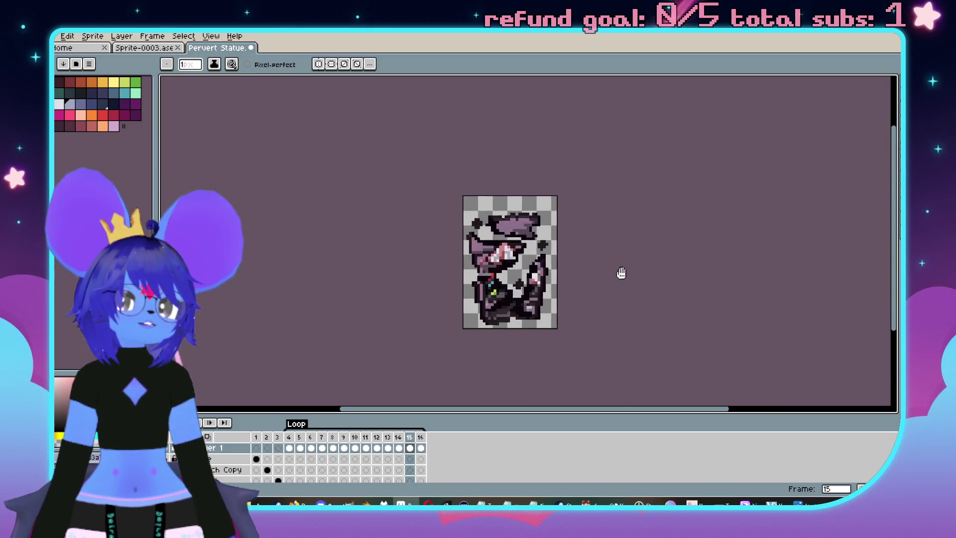
{"action": "scroll", "coordinate": [621, 273], "scroll_direction": "up", "scroll_amount": 2}
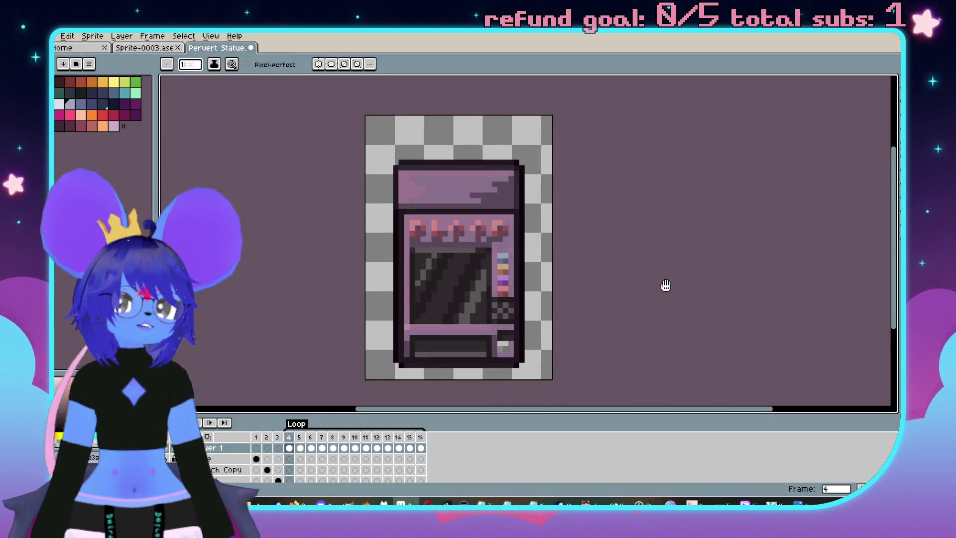
{"action": "key", "text": "Return"}
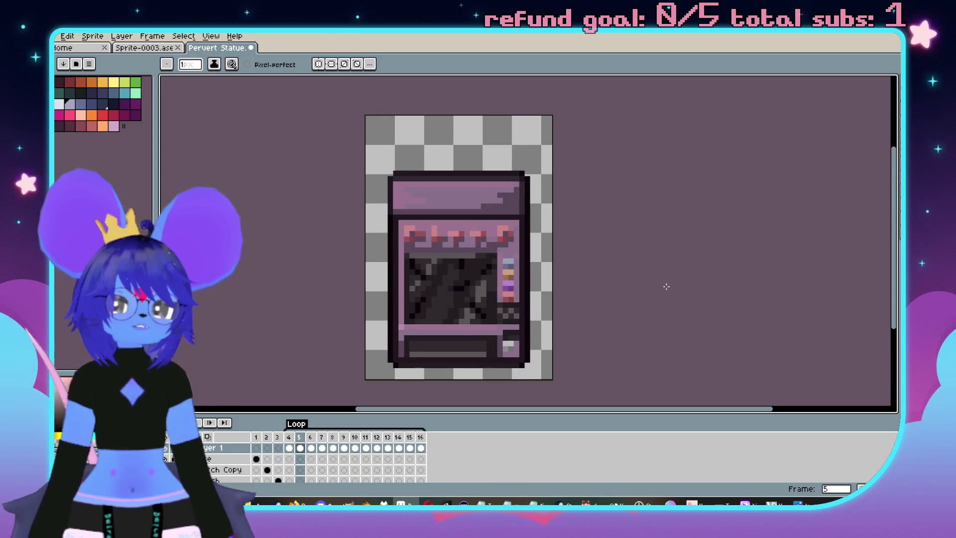
{"action": "key", "text": "Return"}
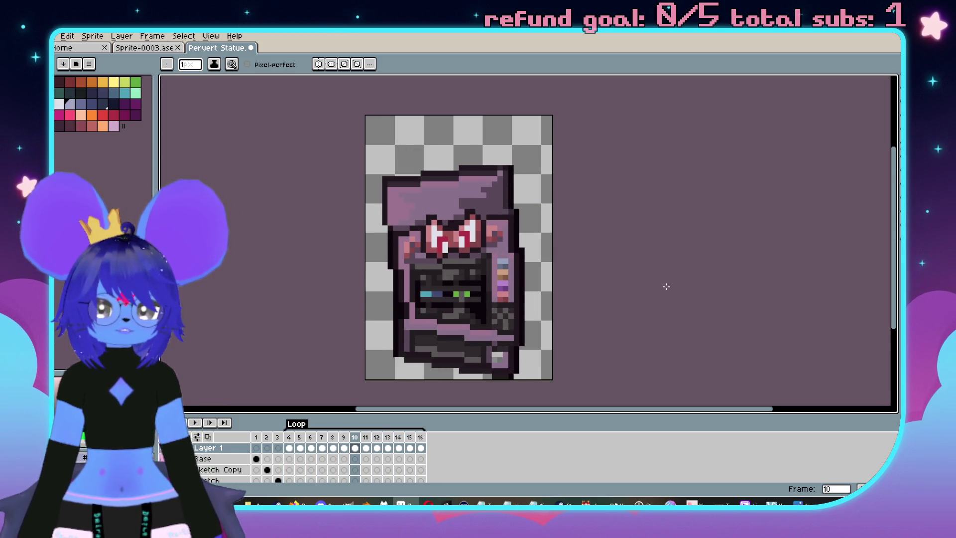
{"action": "left_click_drag", "start_coordinate": [348, 449], "coordinate": [289, 448]}
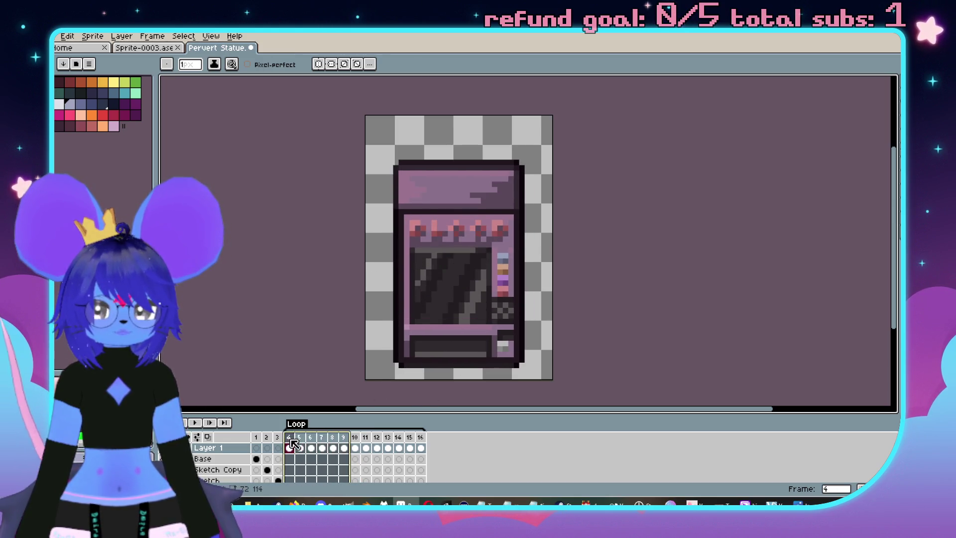
{"action": "key", "text": "Return"}
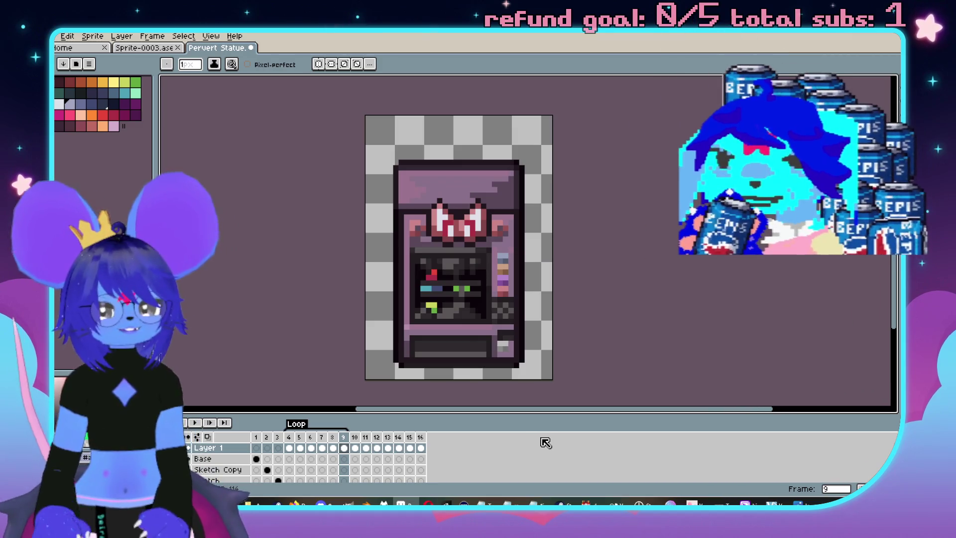
Make frames 10–12 the loop section and set the Loop tag to Ping-pong
{"action": "left_click", "coordinate": [355, 437]}
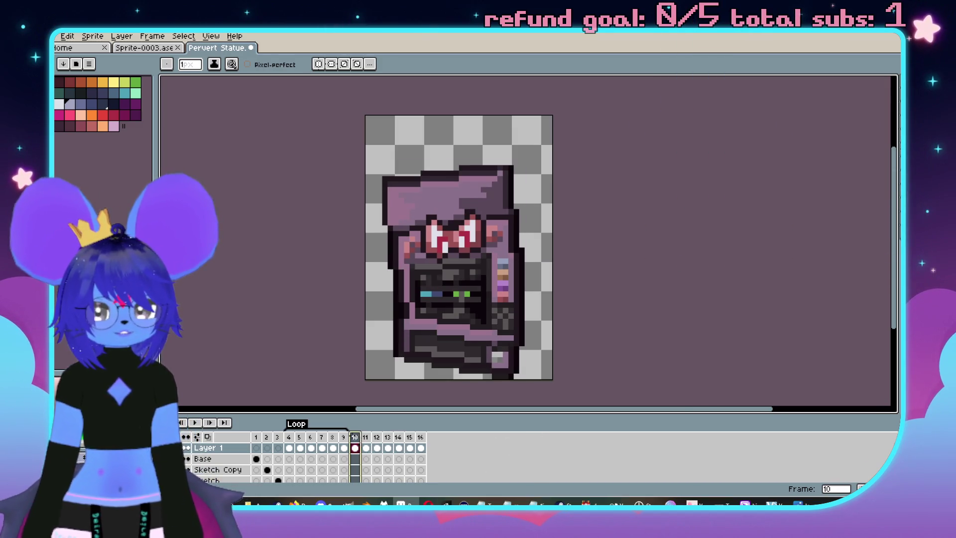
{"action": "left_click", "coordinate": [366, 437], "text": "shift"}
{"action": "left_click", "coordinate": [379, 437], "text": "shift"}
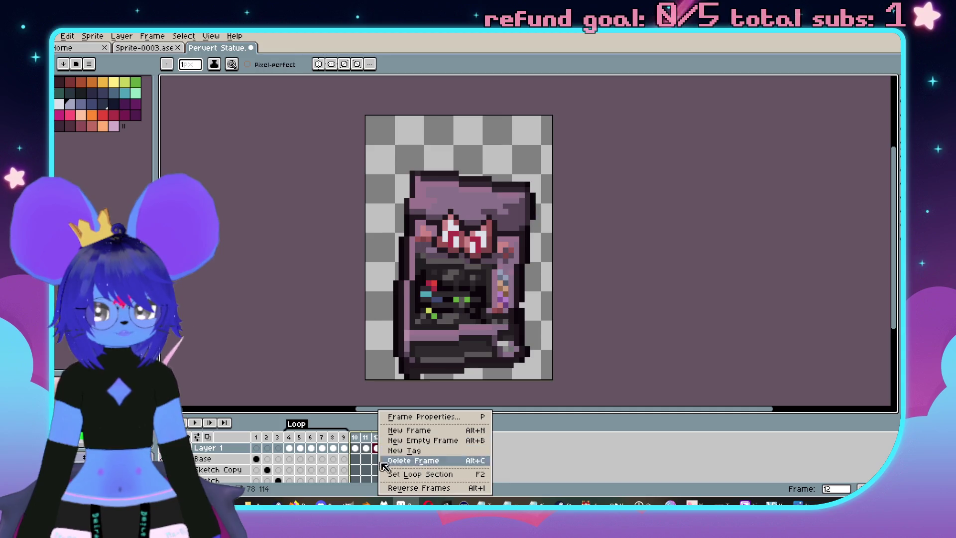
{"action": "left_click", "coordinate": [413, 474]}
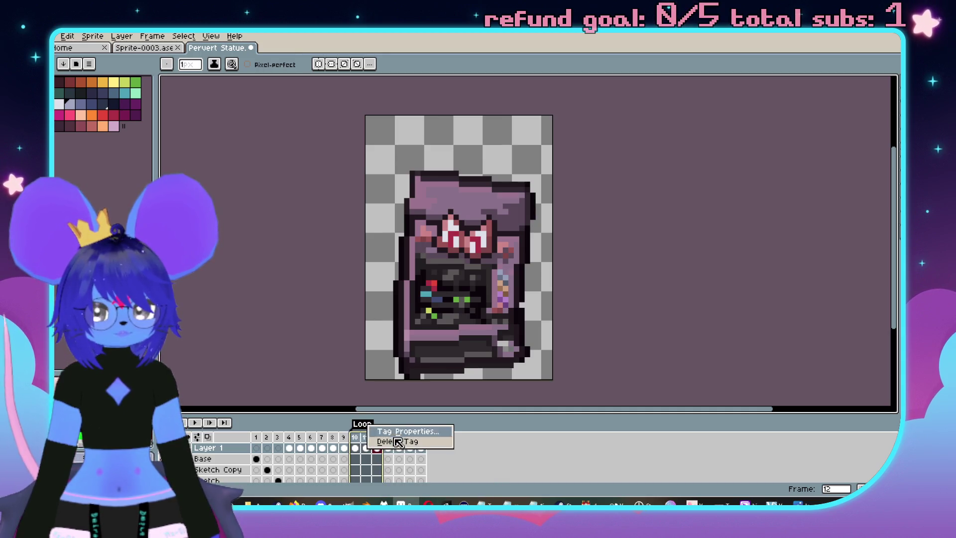
{"action": "double_click", "coordinate": [369, 427]}
{"action": "left_click", "coordinate": [499, 277]}
{"action": "left_click", "coordinate": [500, 305]}
{"action": "left_click", "coordinate": [472, 319]}
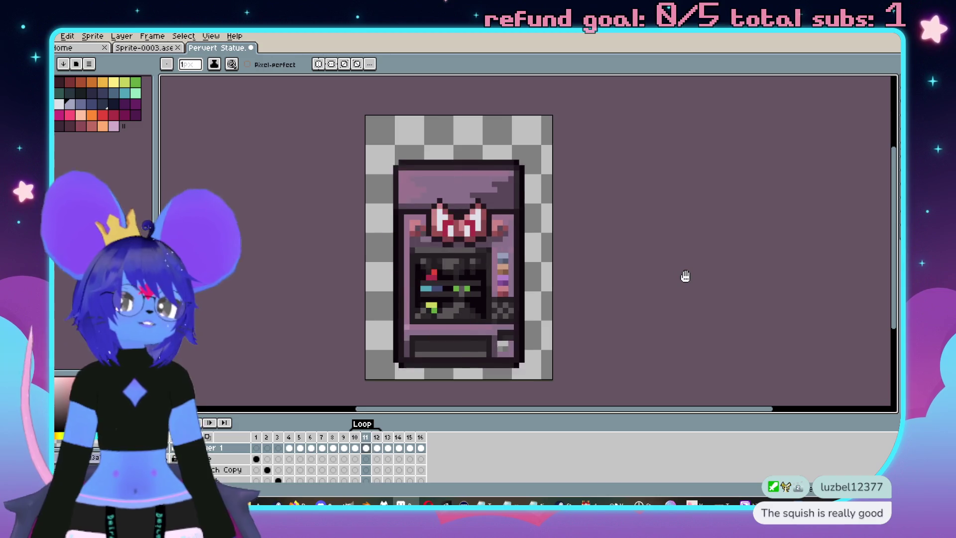
Give frames 10–12 a shared new duration, then select frames 13 through 16
{"action": "left_click_drag", "start_coordinate": [355, 448], "coordinate": [381, 445]}
{"action": "double_click", "coordinate": [381, 445]}
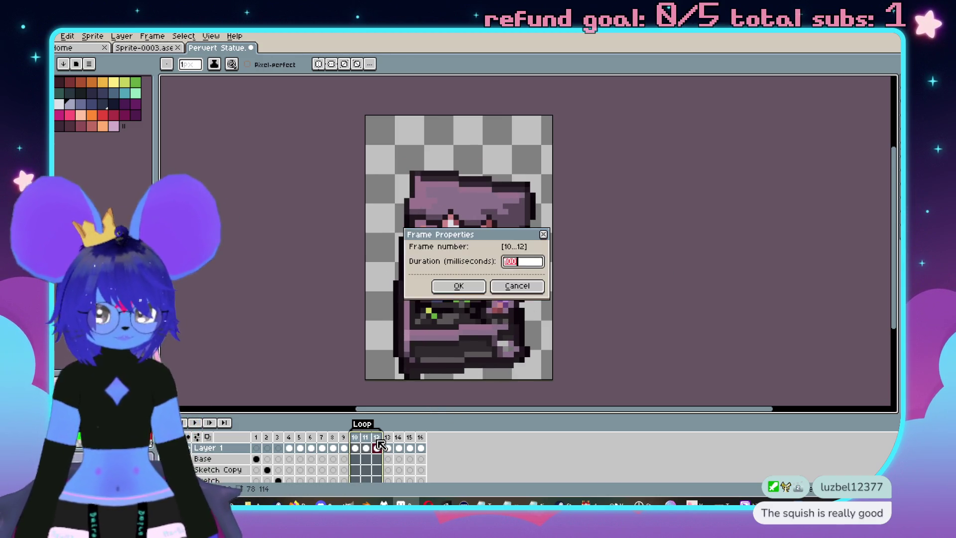
{"action": "type", "text": "00"}
{"action": "key", "text": "Return"}
{"action": "key", "text": "Return"}
{"action": "scroll", "coordinate": [583, 299], "scroll_direction": "down", "scroll_amount": 2}
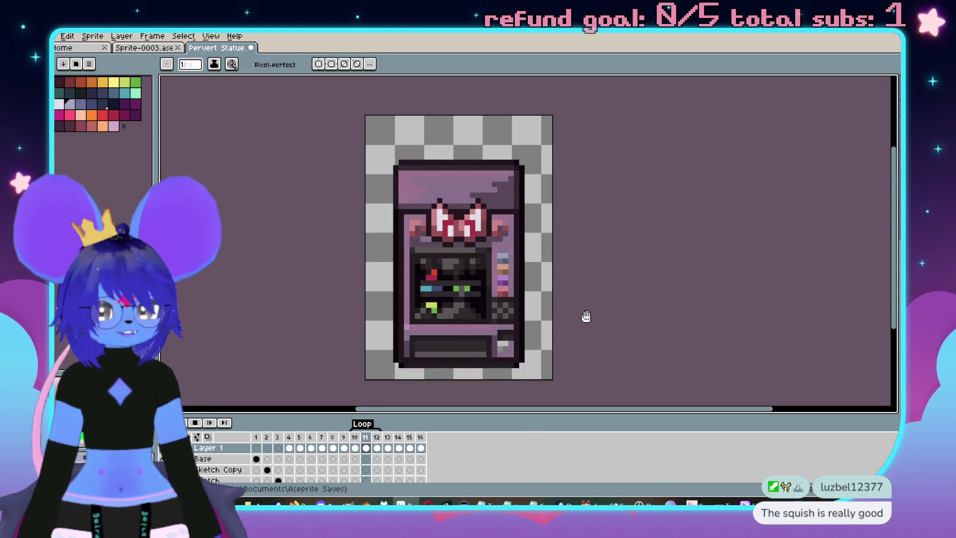
{"action": "scroll", "coordinate": [572, 270], "scroll_direction": "up", "scroll_amount": 2}
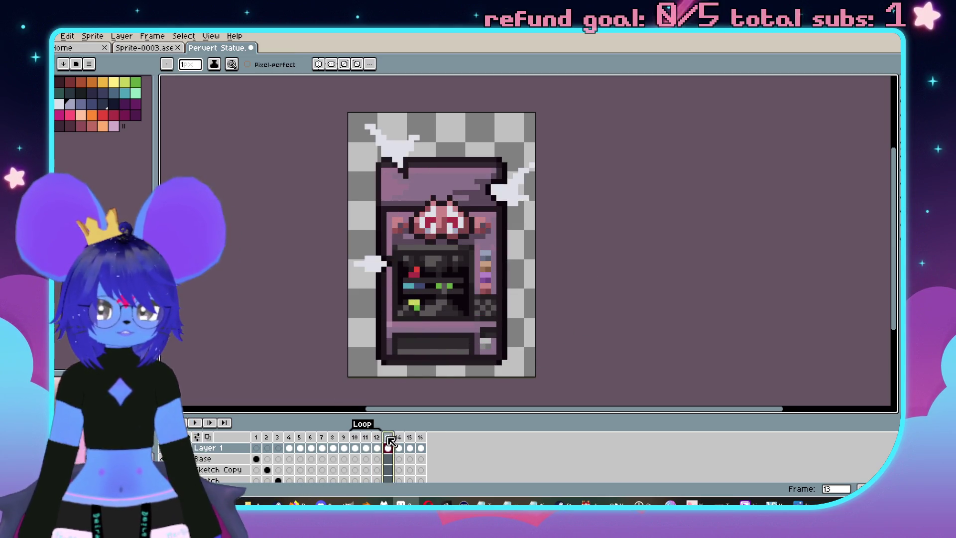
{"action": "left_click_drag", "start_coordinate": [401, 440], "coordinate": [425, 441]}
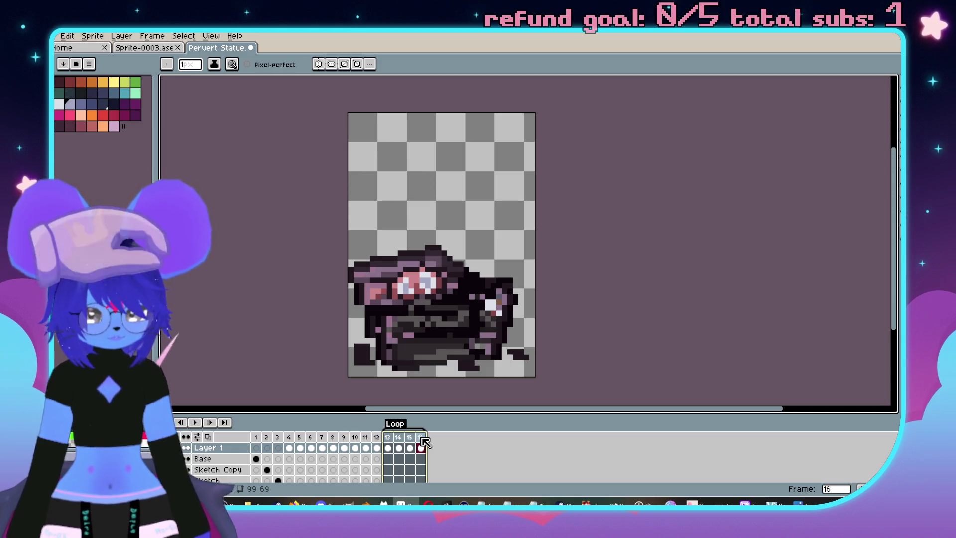
Set frames 13–16 to a 2 millisecond duration and preview the timing
{"action": "double_click", "coordinate": [425, 443]}
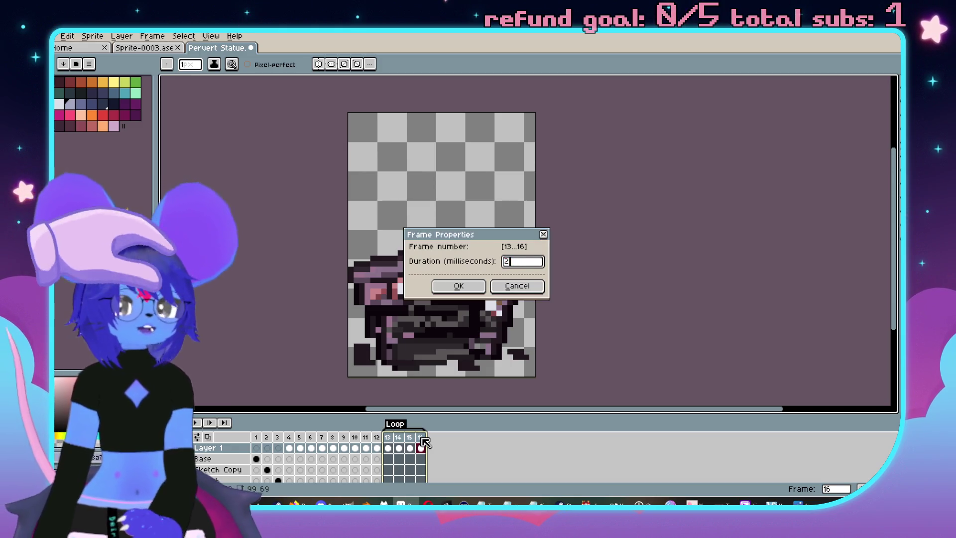
{"action": "key", "text": "Return"}
{"action": "key", "text": "Left"}
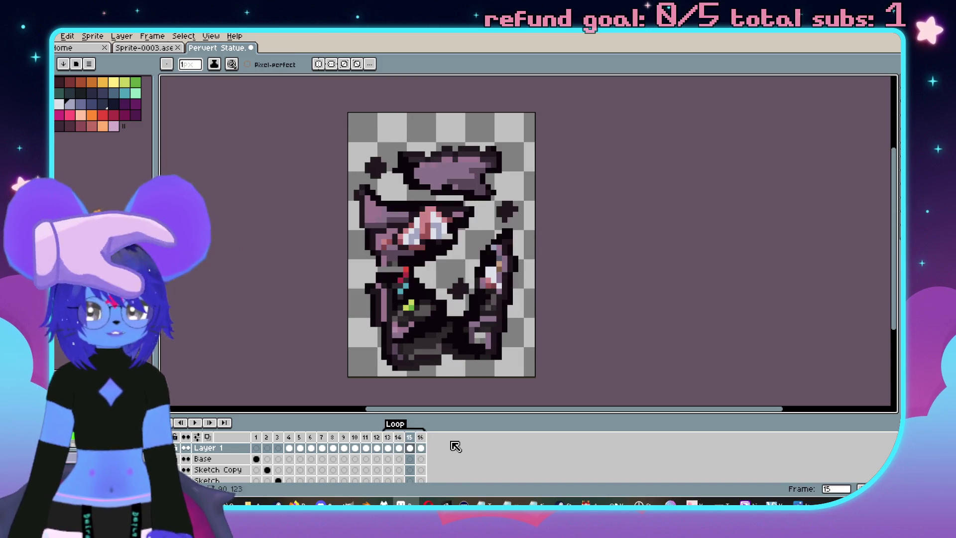
{"action": "key", "text": "Return"}
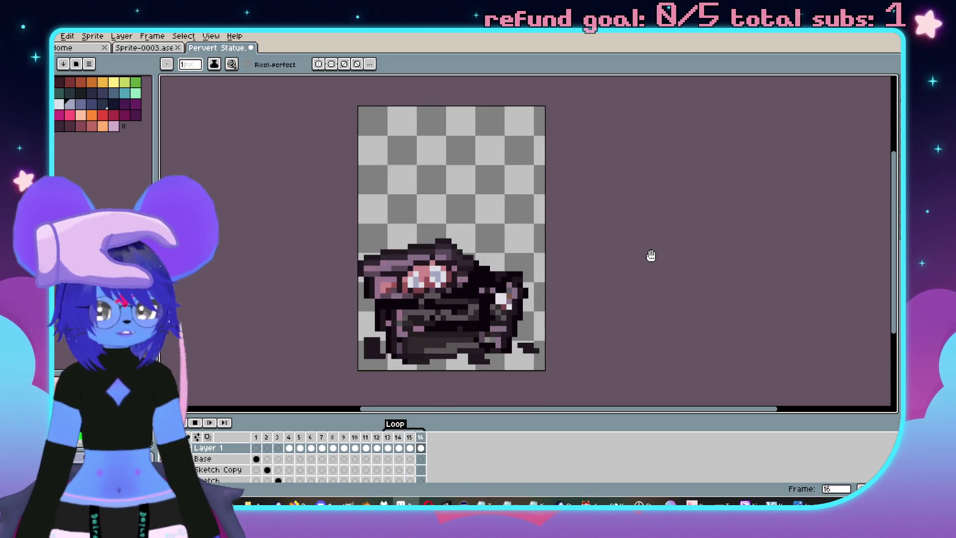
{"action": "scroll", "coordinate": [656, 256], "scroll_direction": "down", "scroll_amount": 4}
{"action": "key", "text": "Return"}
{"action": "scroll", "coordinate": [547, 276], "scroll_direction": "up", "scroll_amount": 4}
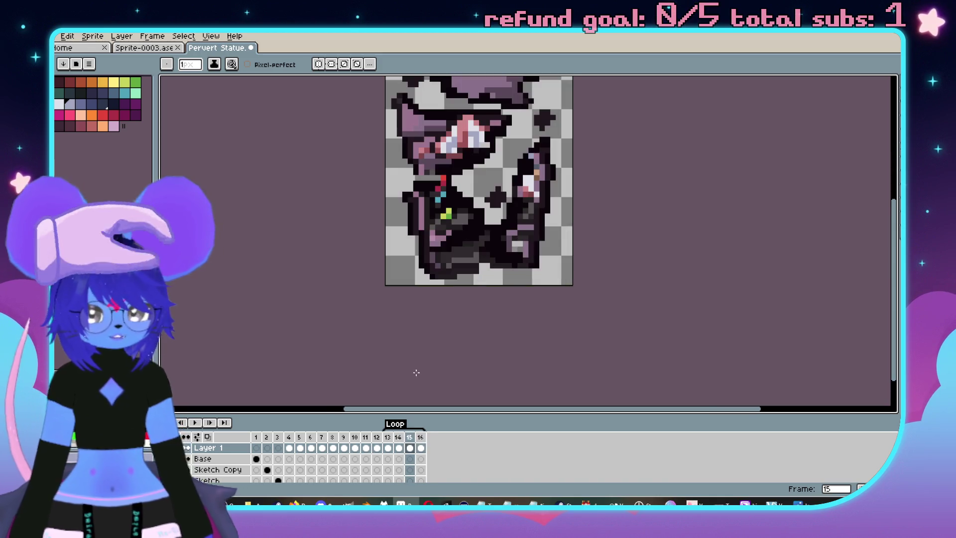
Change the Loop tag's direction from Ping-pong and preview the playback
{"action": "double_click", "coordinate": [399, 428]}
{"action": "left_click", "coordinate": [497, 273]}
{"action": "left_click", "coordinate": [490, 282]}
{"action": "left_click", "coordinate": [478, 318]}
{"action": "key", "text": "Return"}
{"action": "scroll", "coordinate": [625, 303], "scroll_direction": "down", "scroll_amount": 4}
{"action": "scroll", "coordinate": [608, 305], "scroll_direction": "up", "scroll_amount": 2}
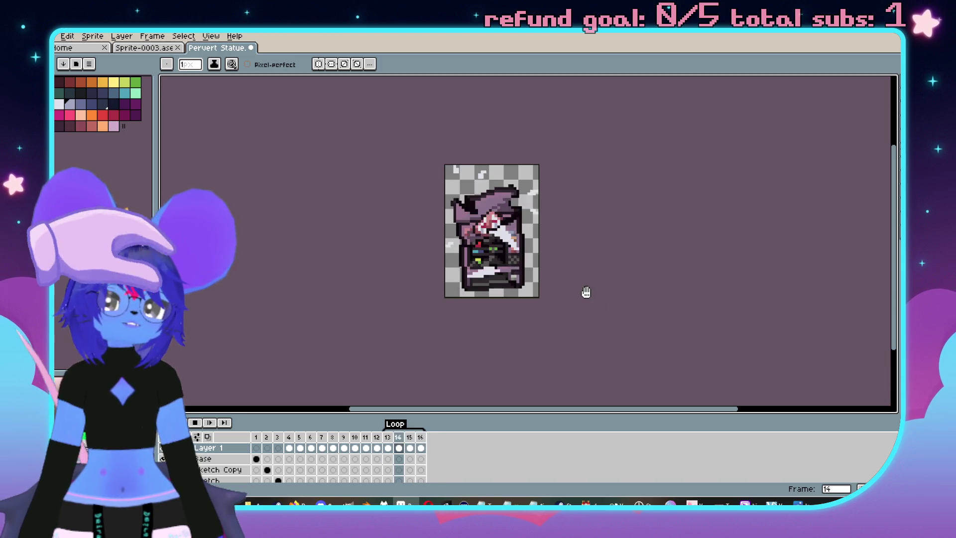
{"action": "key", "text": "Return"}
Step through frames 3 to 10 and save the statue animation with Ctrl+S
{"action": "key", "text": "Left"}
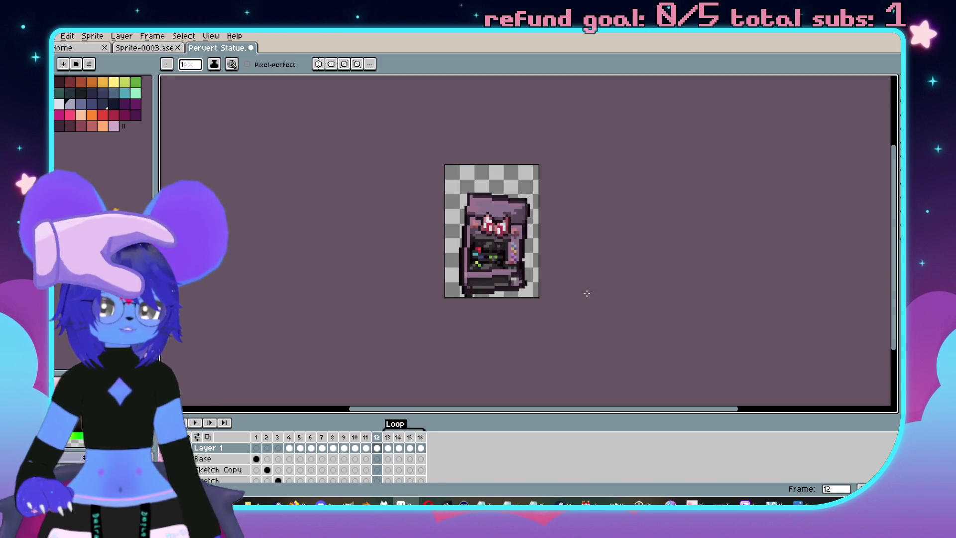
{"action": "key", "text": "Left"}
{"action": "key", "text": "Left"}
{"action": "key", "text": "Left"}
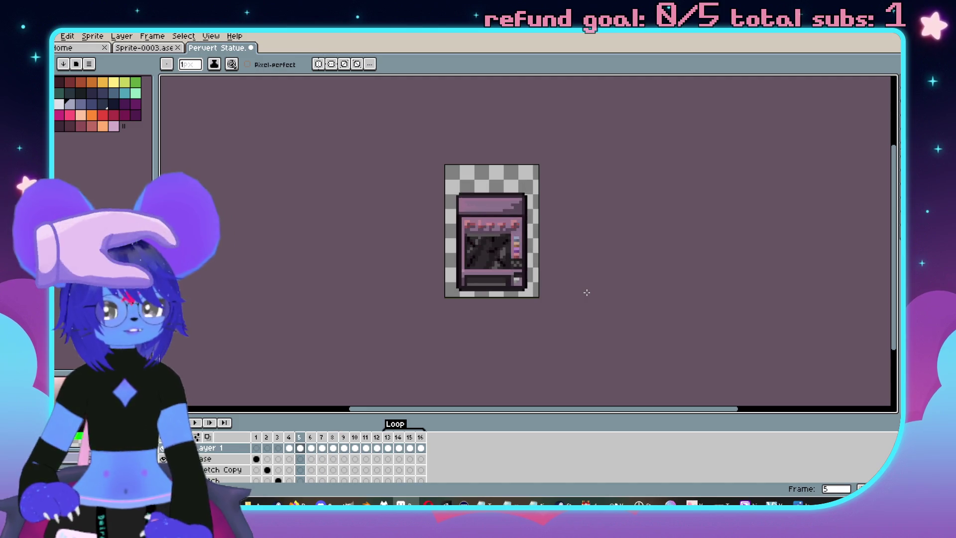
{"action": "key", "text": "Right"}
{"action": "key", "text": "Right"}
{"action": "key", "text": "Right"}
{"action": "key", "text": "Right"}
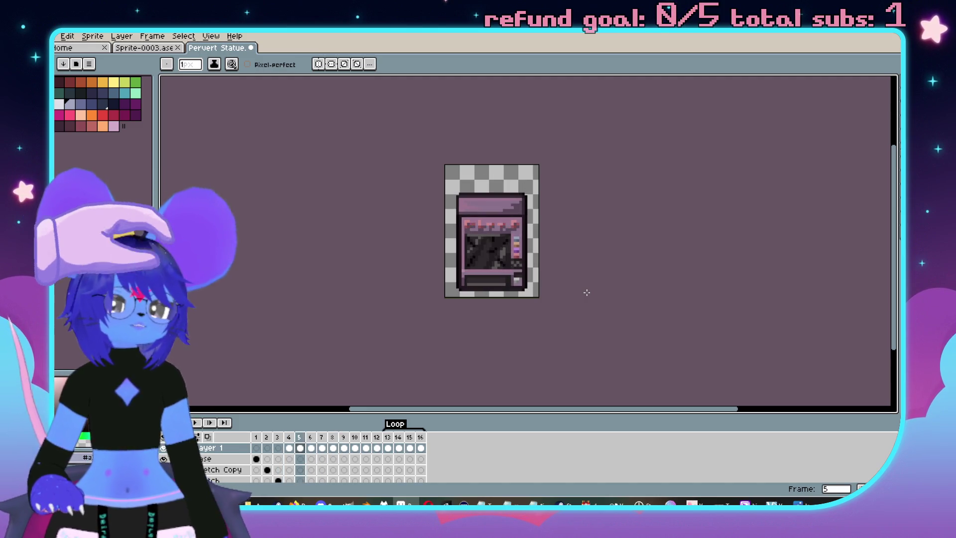
{"action": "key", "text": "Left"}
{"action": "key", "text": "Left"}
{"action": "key", "text": "Left"}
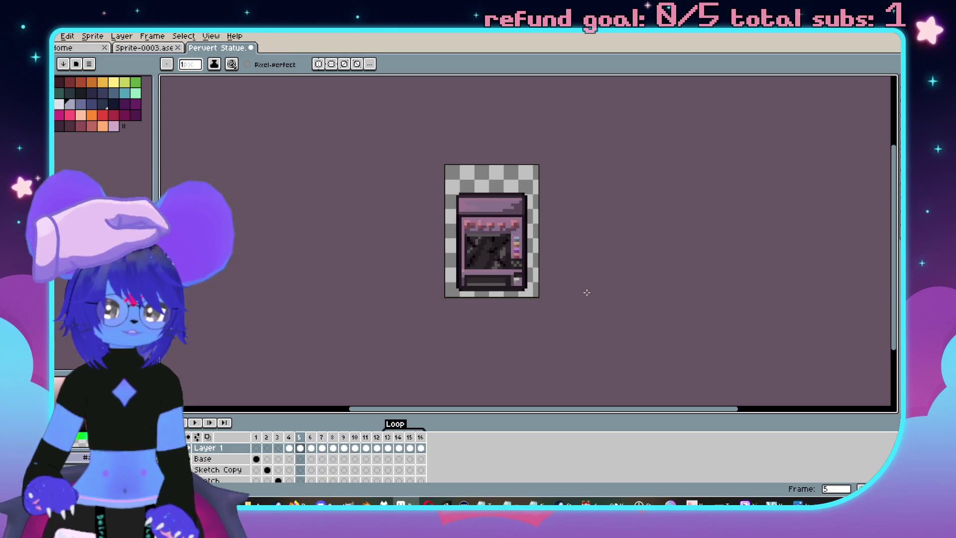
{"action": "key", "text": "Right"}
{"action": "key", "text": "Right"}
{"action": "key", "text": "Right"}
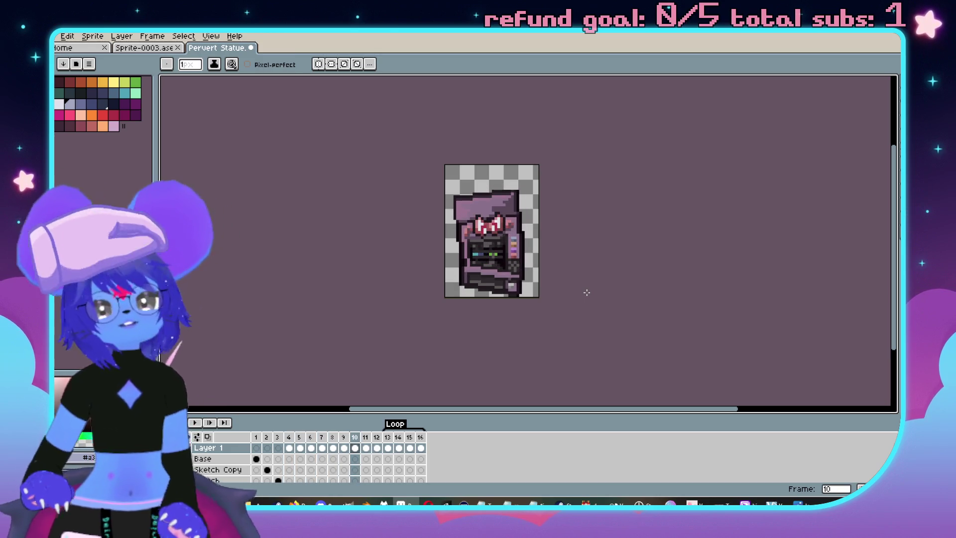
{"action": "left_click_drag", "start_coordinate": [472, 212], "coordinate": [496, 211]}
{"action": "key", "text": "ctrl+s"}
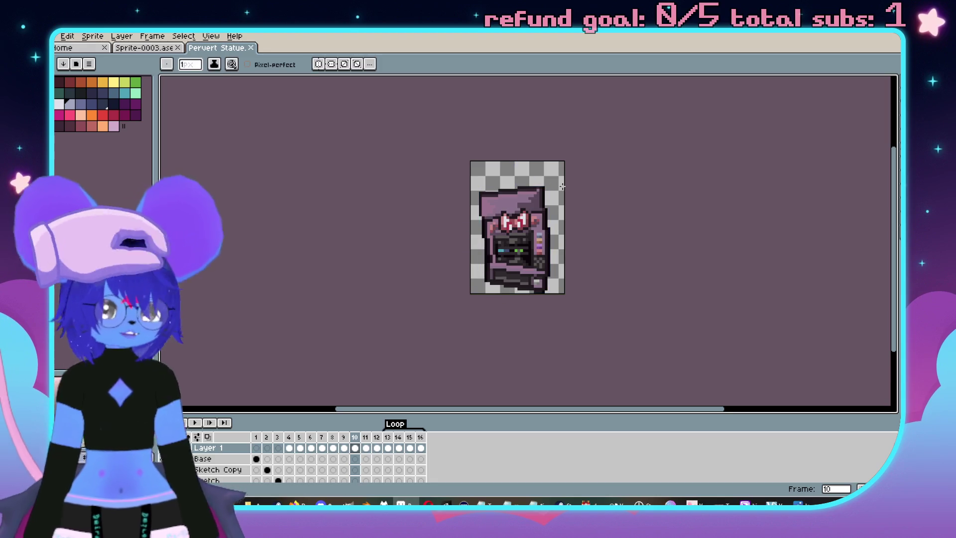
{"action": "left_click_drag", "start_coordinate": [438, 183], "coordinate": [434, 190]}
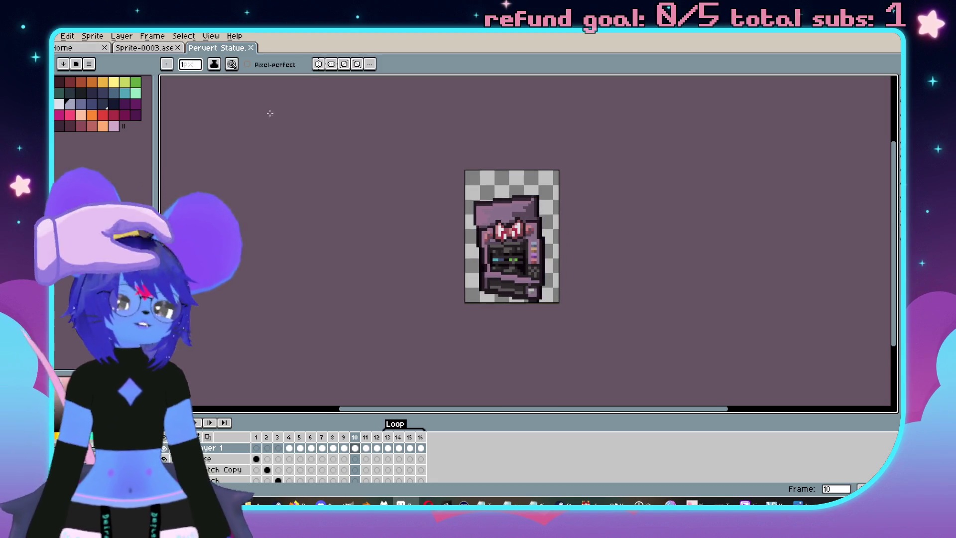
Close the Pervert Statue and Sprite-0003 curtain sprite tabs
{"action": "left_click", "coordinate": [251, 48]}
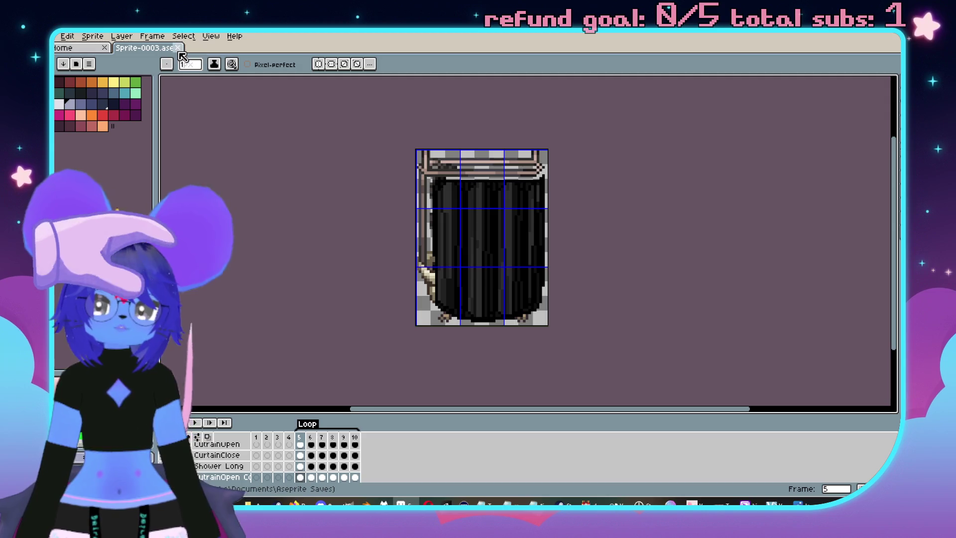
{"action": "left_click", "coordinate": [178, 48]}
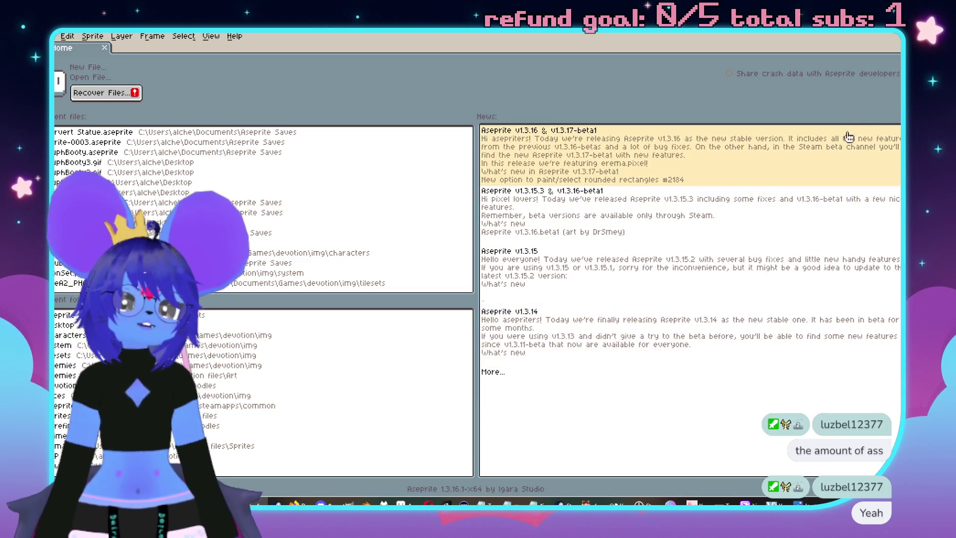
Close the lcovetousvendor.png viewer over the Girl Dungeon Rooms map and enlarge the image viewer
{"action": "left_click", "coordinate": [897, 41]}
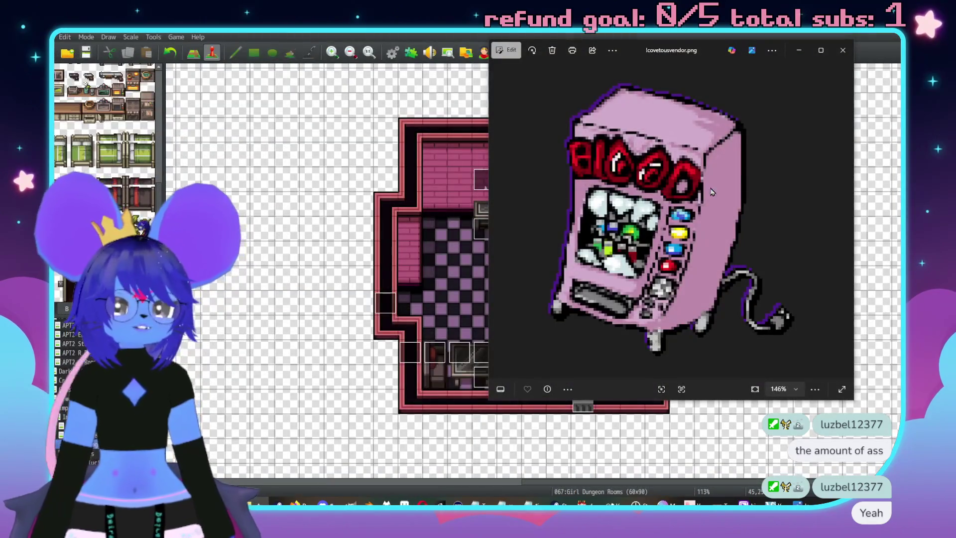
{"action": "left_click", "coordinate": [843, 50]}
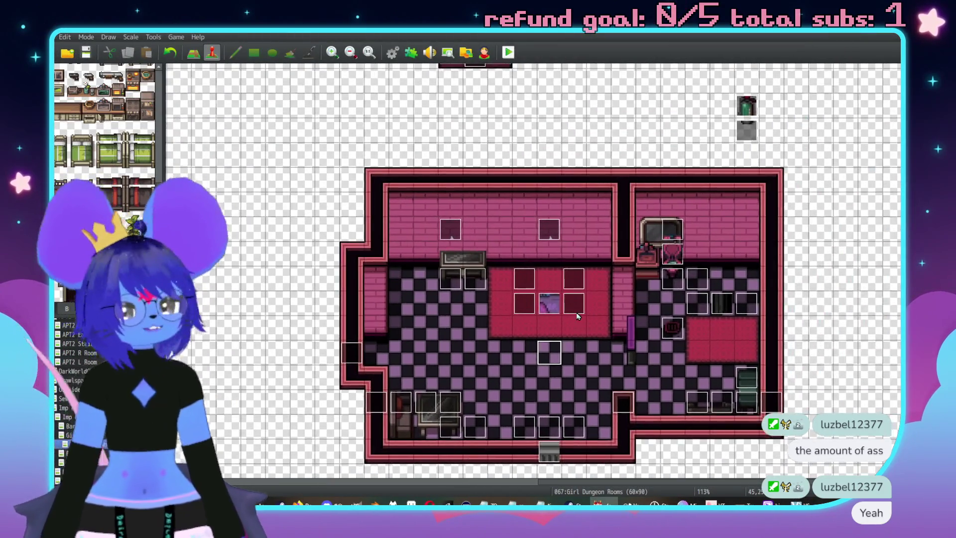
{"action": "scroll", "coordinate": [450, 315], "scroll_direction": "right", "scroll_amount": 2}
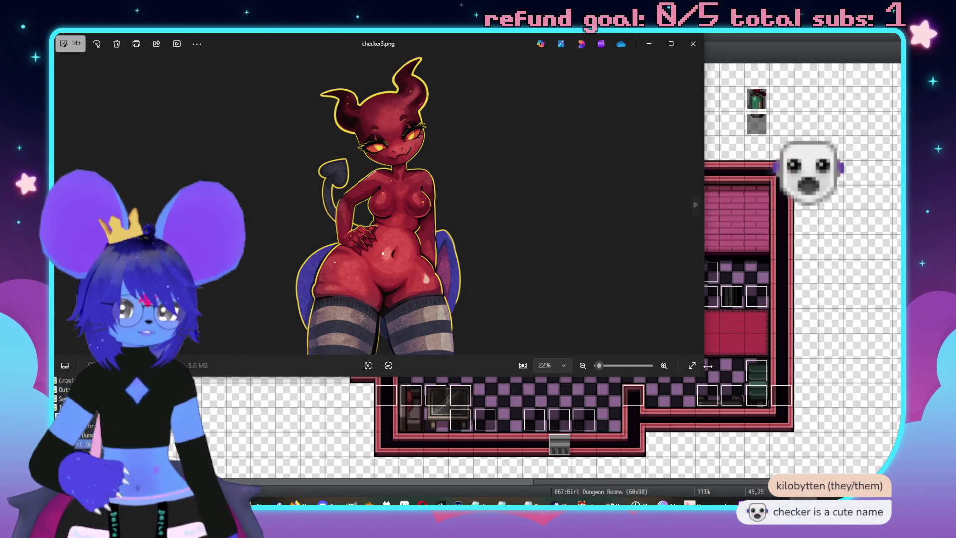
{"action": "left_click_drag", "start_coordinate": [703, 376], "coordinate": [769, 453]}
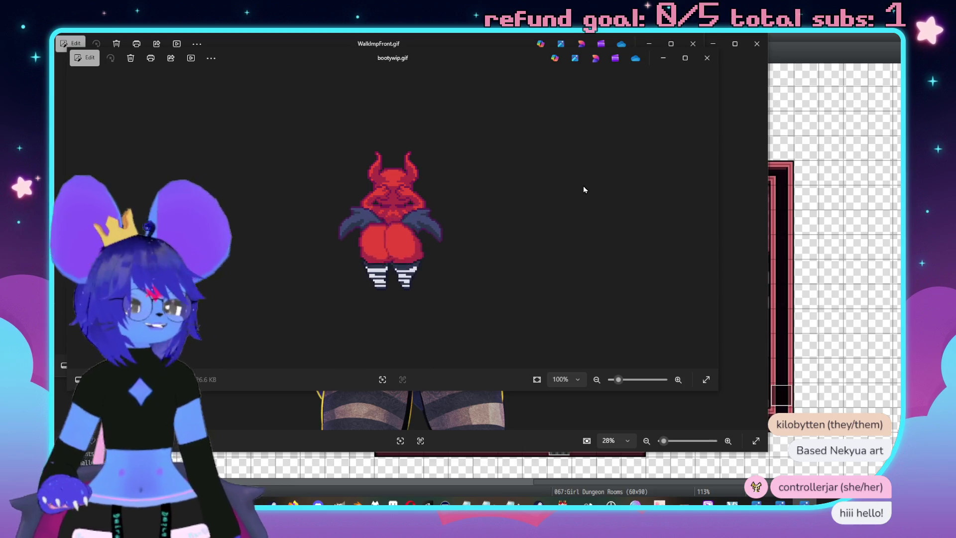
Close the bootywip.gif and WalkImpFront.gif previews
{"action": "left_click", "coordinate": [709, 64]}
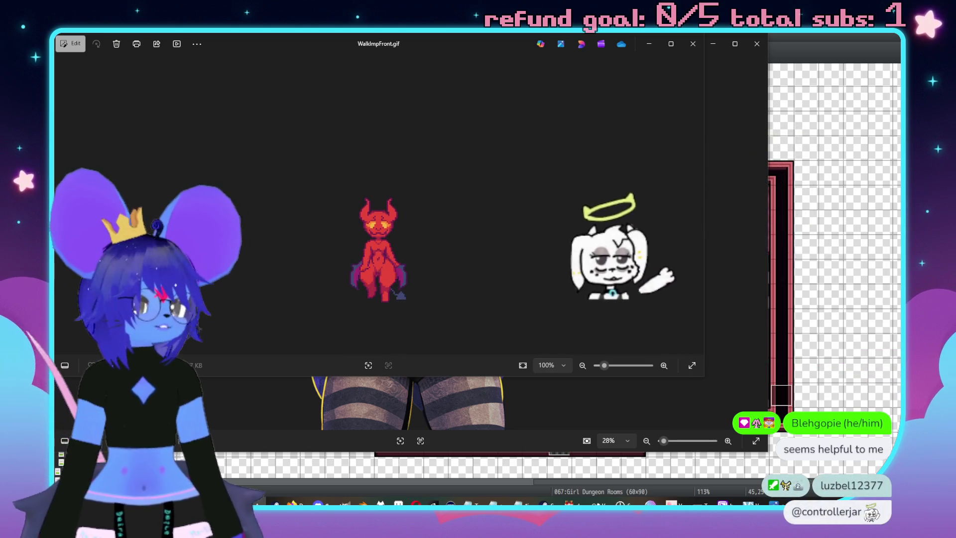
{"action": "left_click", "coordinate": [695, 43]}
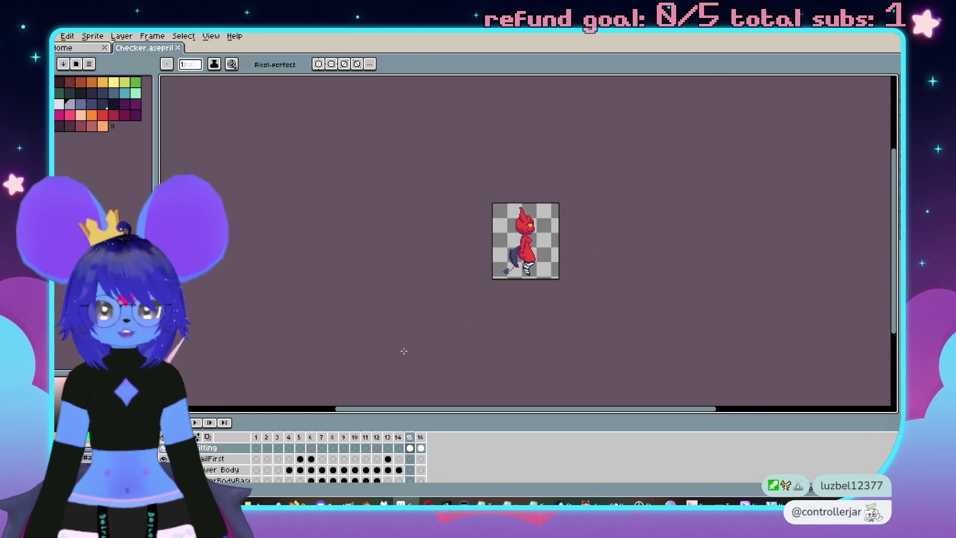
Step through the Checker imp's frames to the frame 2 pose
{"action": "scroll", "coordinate": [555, 279], "scroll_direction": "up", "scroll_amount": 1}
{"action": "key", "text": "Right"}
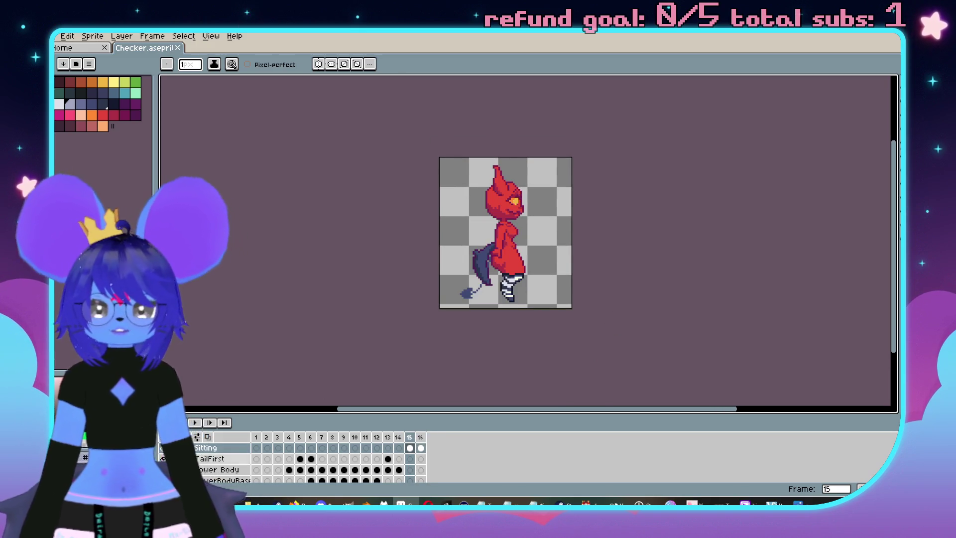
{"action": "scroll", "coordinate": [268, 462], "scroll_direction": "down", "scroll_amount": 1}
{"action": "scroll", "coordinate": [246, 470], "scroll_direction": "down", "scroll_amount": 1}
{"action": "left_click", "coordinate": [269, 437]}
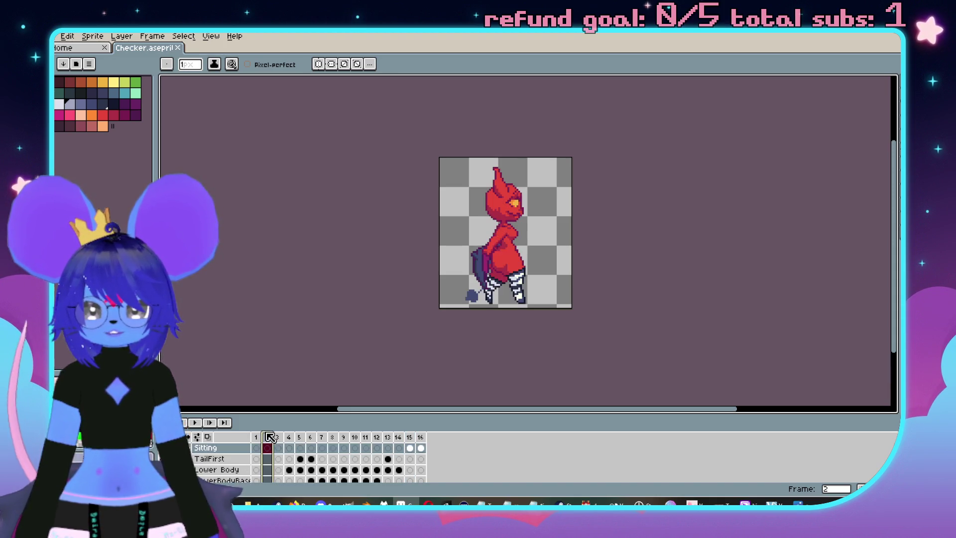
{"action": "scroll", "coordinate": [247, 464], "scroll_direction": "down", "scroll_amount": 1}
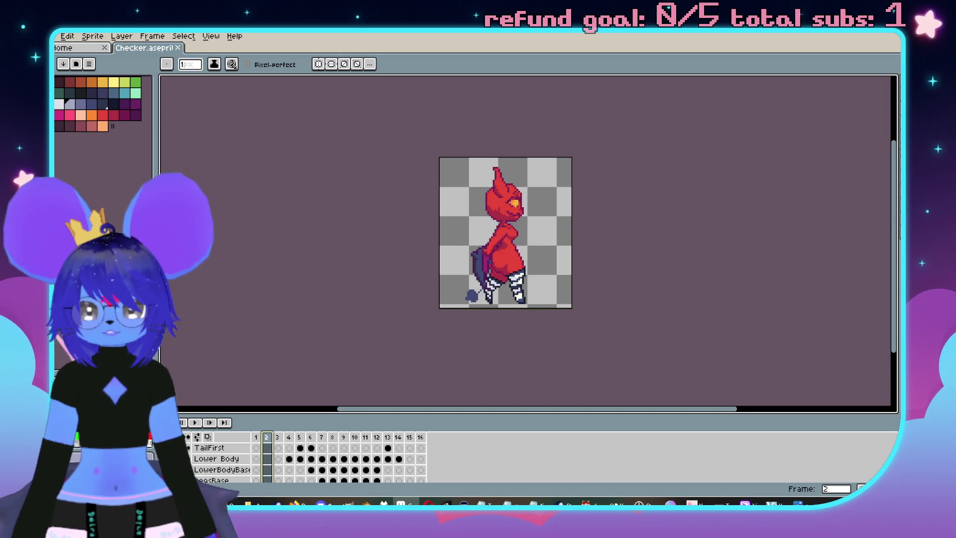
Enlarge the timeline, hide the Right Walk layer, show Front Walk, and select frames 1–3
{"action": "left_click_drag", "start_coordinate": [369, 412], "coordinate": [373, 359]}
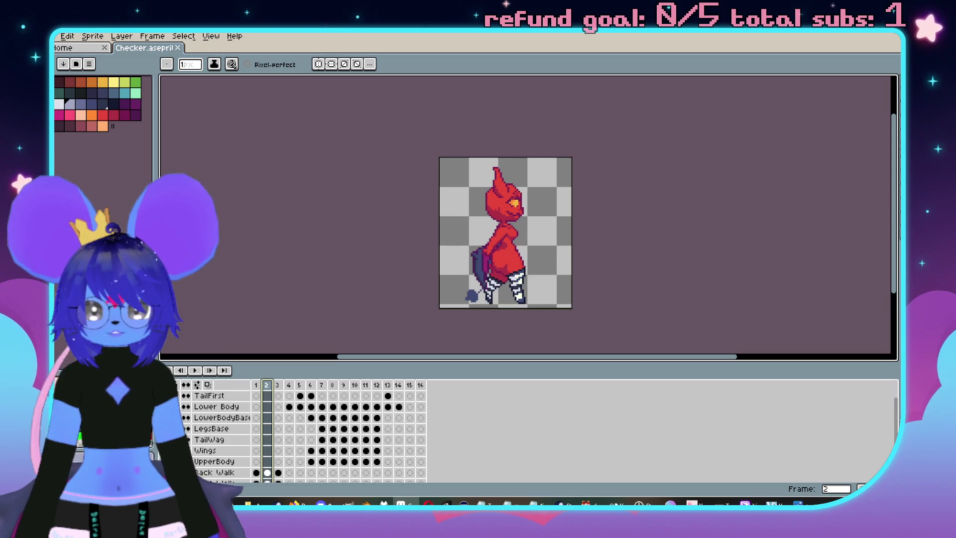
{"action": "scroll", "coordinate": [209, 427], "scroll_direction": "down", "scroll_amount": 3}
{"action": "left_click", "coordinate": [186, 443]}
{"action": "left_click", "coordinate": [186, 465]}
{"action": "left_click_drag", "start_coordinate": [261, 386], "coordinate": [285, 389]}
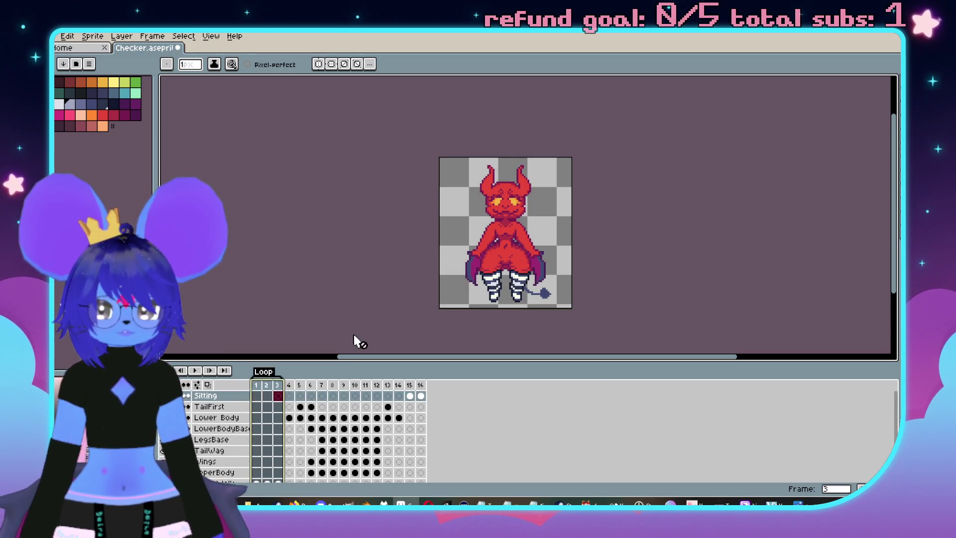
Set the Loop tag's animation direction to Ping-pong and start playback
{"action": "left_click", "coordinate": [299, 375]}
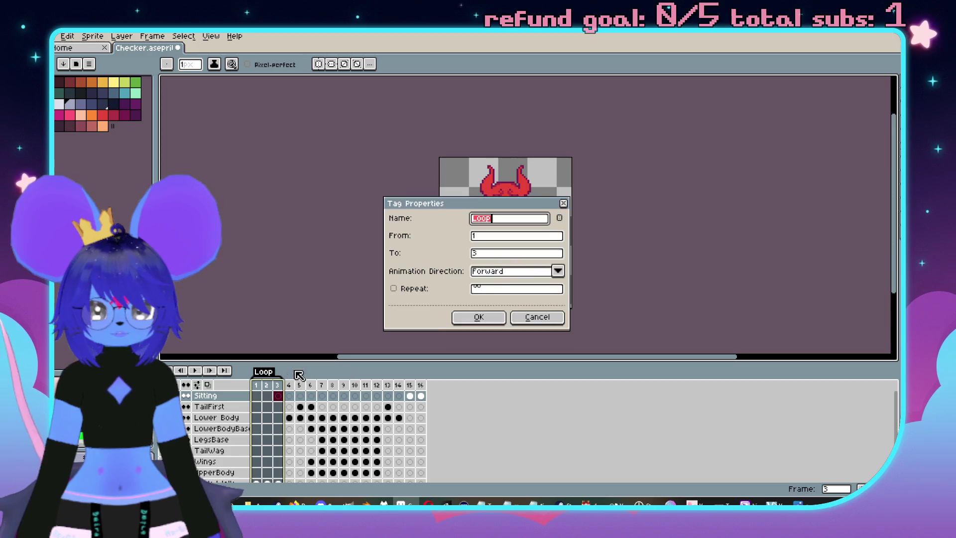
{"action": "left_click", "coordinate": [486, 273]}
{"action": "left_click", "coordinate": [498, 302]}
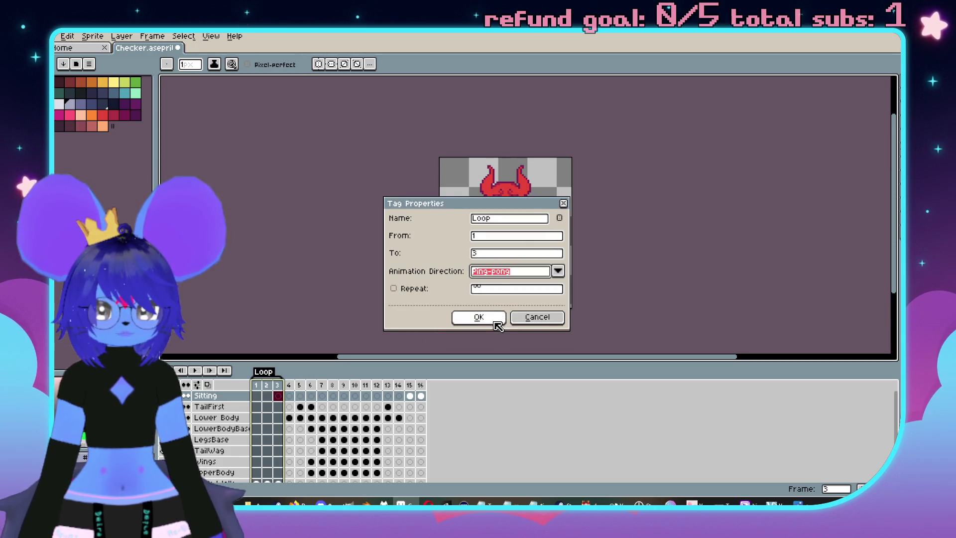
{"action": "left_click", "coordinate": [497, 319]}
{"action": "key", "text": "p"}
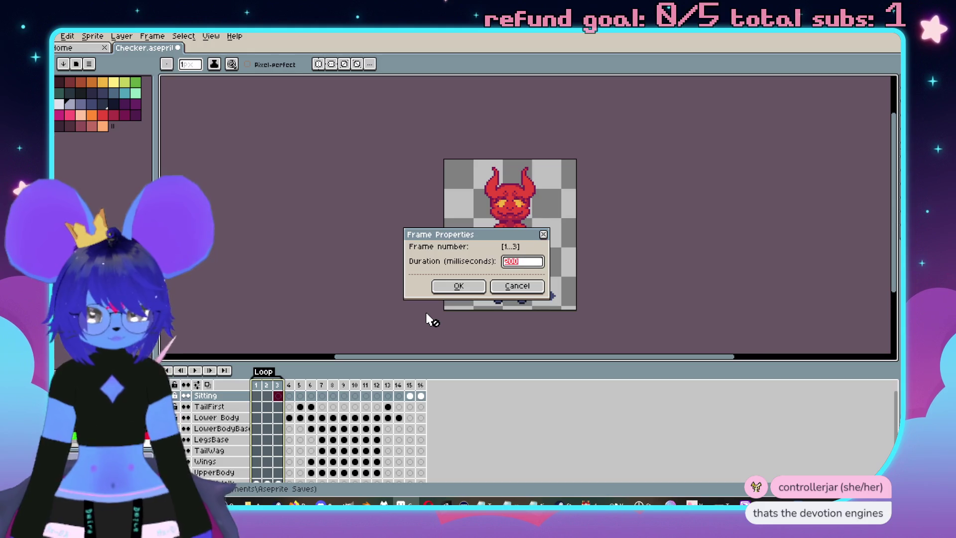
{"action": "key", "text": "Return"}
{"action": "key", "text": "Return"}
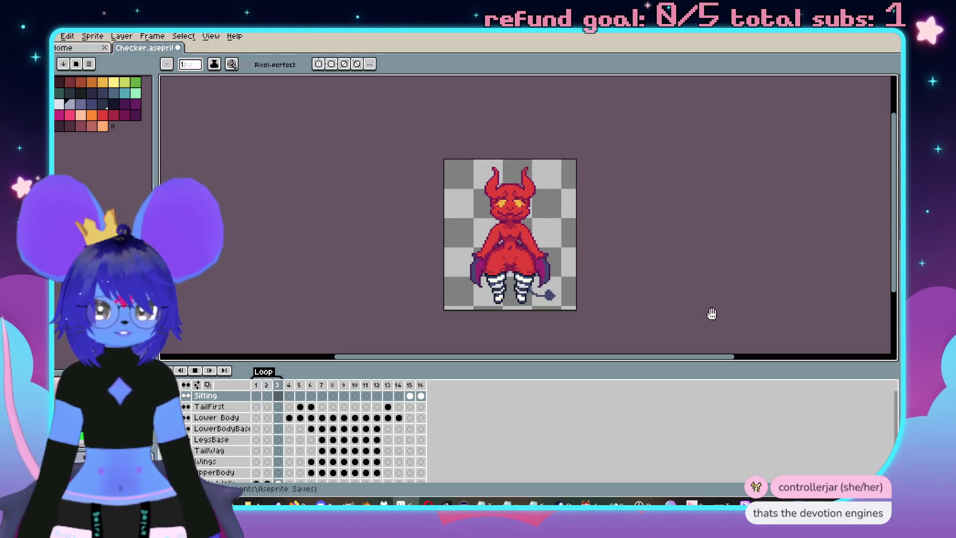
Check the frame 2 pose and replay the ping-pong animation
{"action": "key", "text": "Return"}
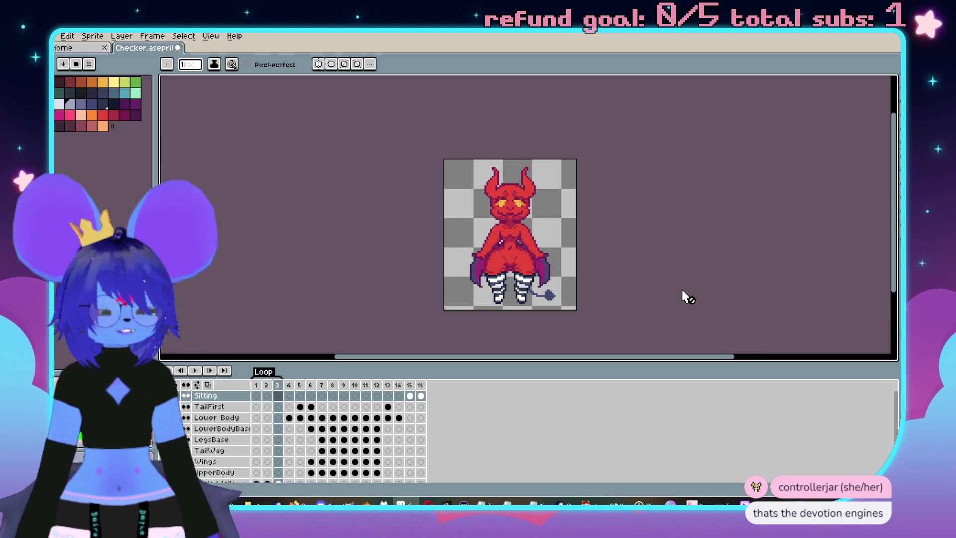
{"action": "scroll", "coordinate": [576, 151], "scroll_direction": "down", "scroll_amount": 2}
{"action": "left_click", "coordinate": [265, 390]}
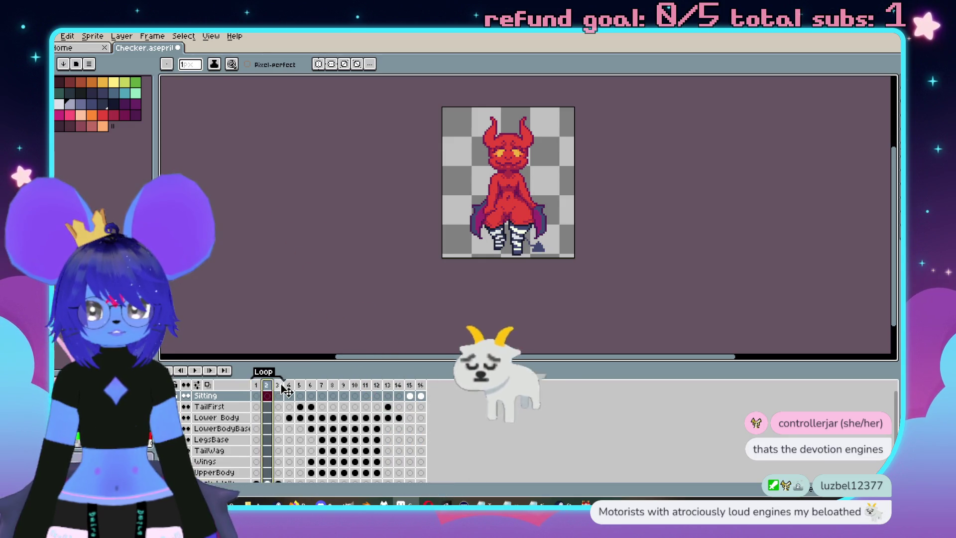
{"action": "key", "text": "Return"}
{"action": "mouse_move", "coordinate": [422, 212]}
{"action": "left_mouse_down"}
{"action": "mouse_move", "coordinate": [418, 254]}
{"action": "mouse_move", "coordinate": [332, 239]}
{"action": "left_mouse_up"}
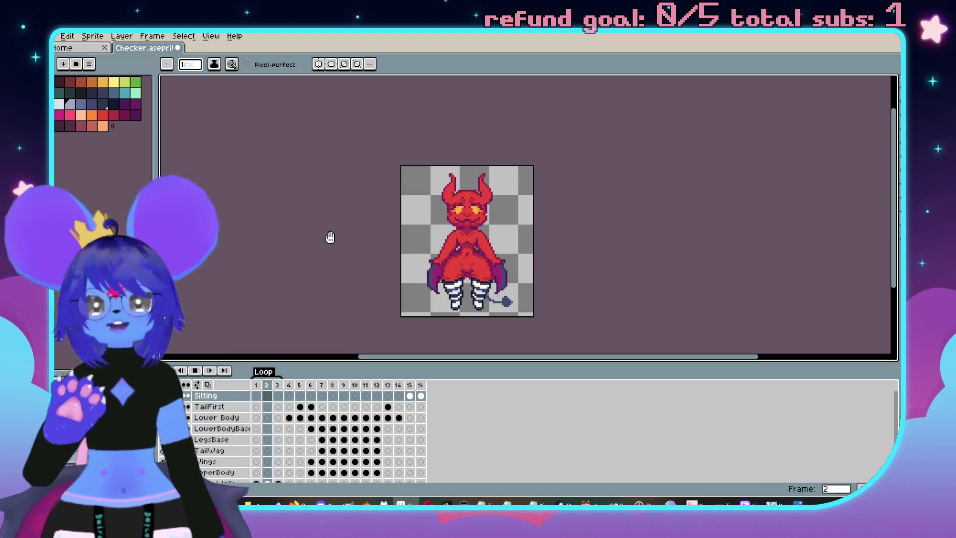
{"action": "left_click_drag", "start_coordinate": [396, 228], "coordinate": [399, 229]}
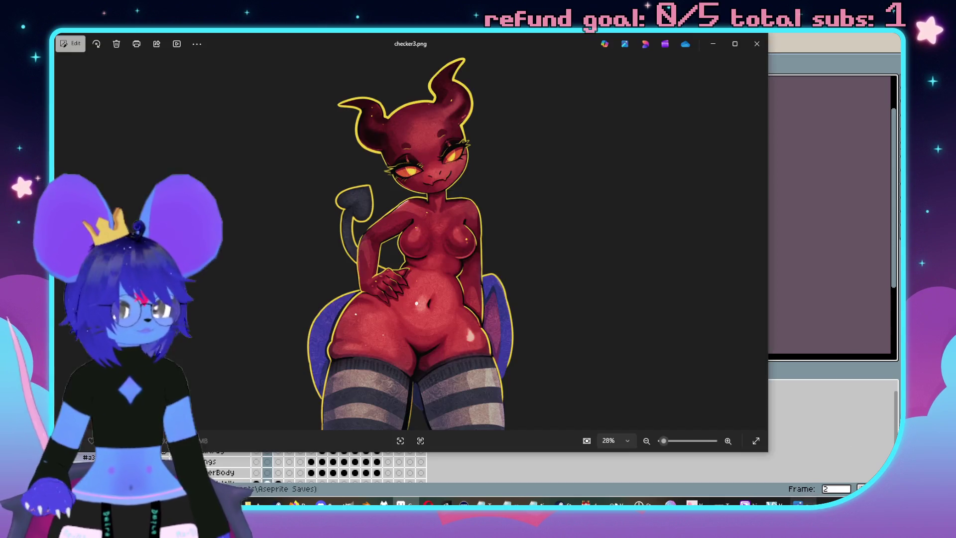
Close checker3.png and place the WalkImpFront.gif viewer beside the Aseprite canvas, then return to Aseprite
{"action": "left_click", "coordinate": [766, 44]}
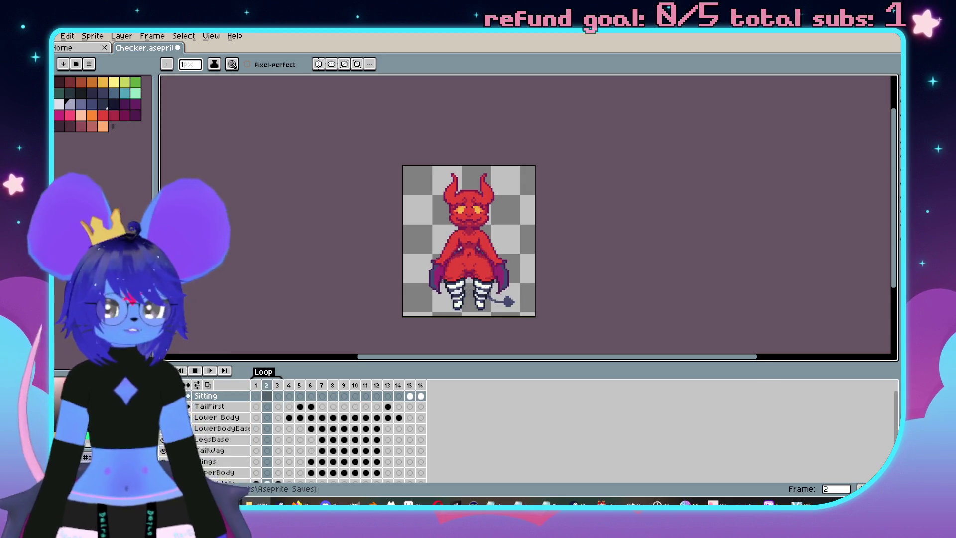
{"action": "key", "text": "alt+Tab"}
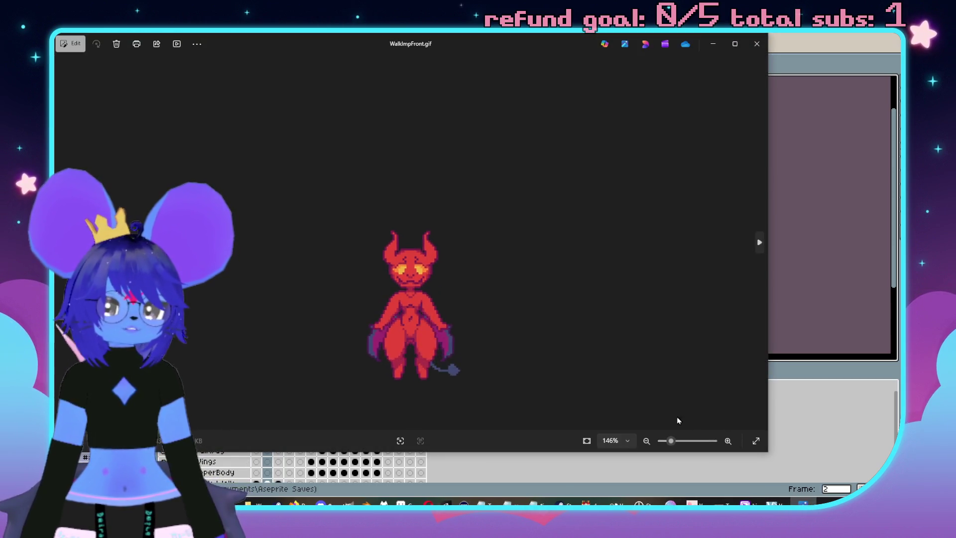
{"action": "mouse_move", "coordinate": [776, 460]}
{"action": "left_mouse_down"}
{"action": "mouse_move", "coordinate": [747, 438]}
{"action": "mouse_move", "coordinate": [399, 339]}
{"action": "left_mouse_up"}
{"action": "scroll", "coordinate": [271, 250], "scroll_direction": "up", "scroll_amount": 5}
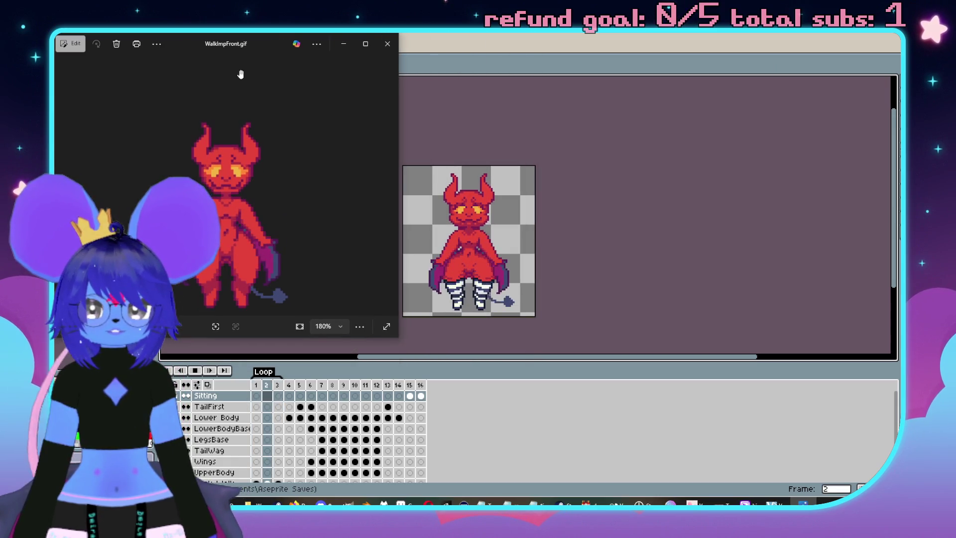
{"action": "left_click_drag", "start_coordinate": [218, 49], "coordinate": [707, 62]}
{"action": "scroll", "coordinate": [722, 212], "scroll_direction": "down", "scroll_amount": 2}
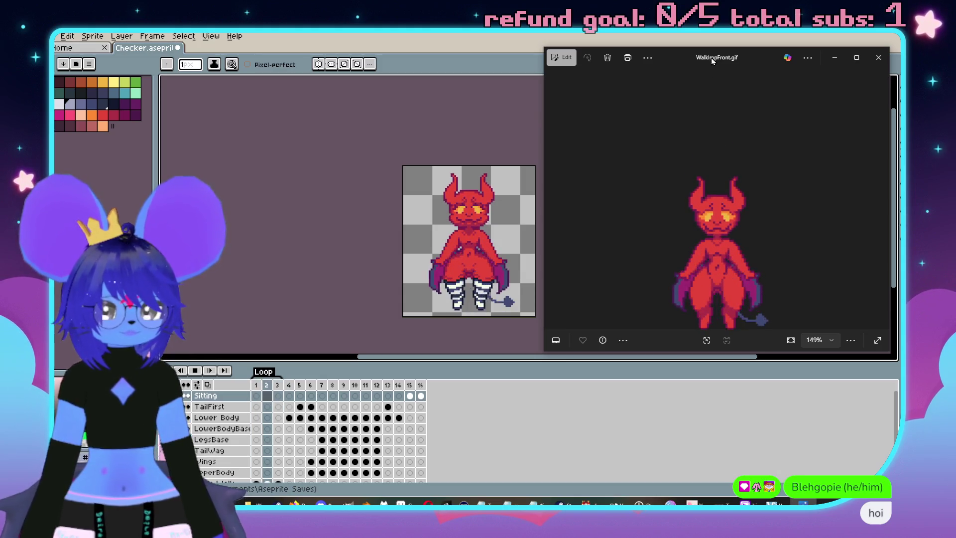
{"action": "left_click_drag", "start_coordinate": [707, 58], "coordinate": [701, 39]}
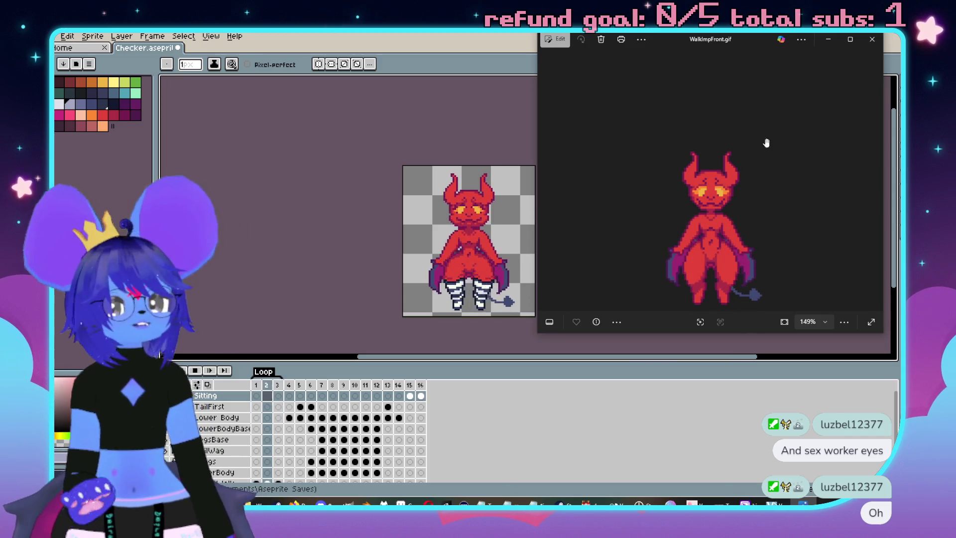
{"action": "left_click", "coordinate": [497, 119]}
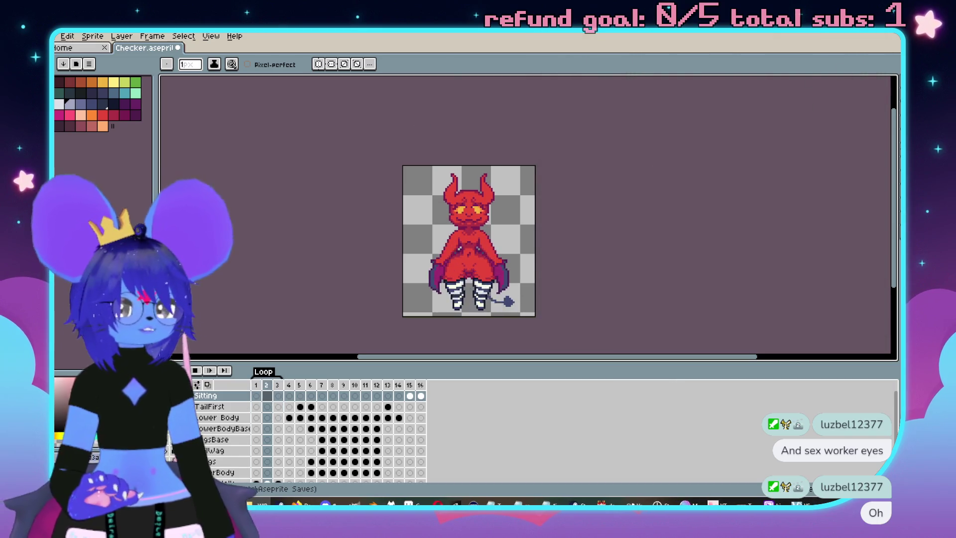
Quit Aseprite without saving and scroll the map toward the rooms' doorways
{"action": "key", "text": "ctrl+q"}
{"action": "left_click", "coordinate": [491, 286]}
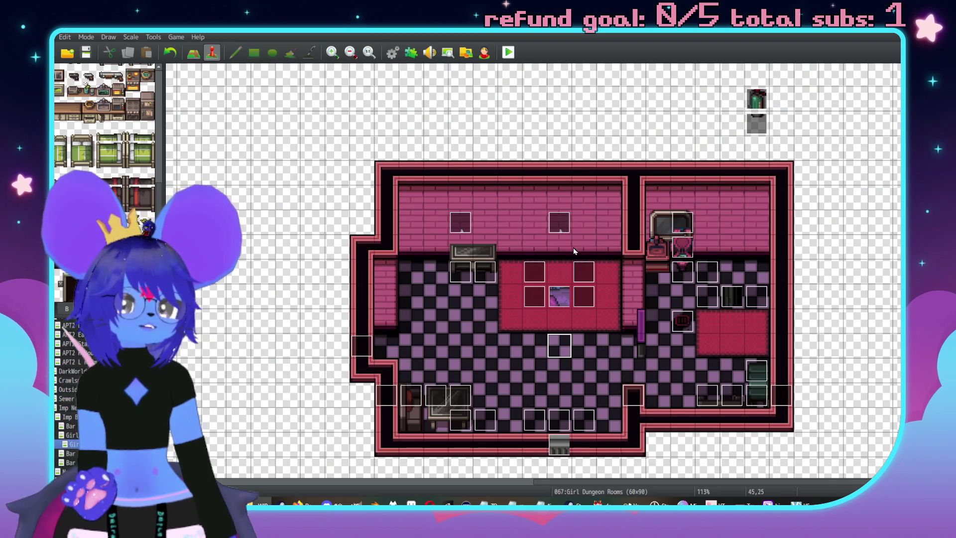
{"action": "scroll", "coordinate": [573, 251], "scroll_direction": "down", "scroll_amount": 3}
{"action": "scroll", "coordinate": [557, 208], "scroll_direction": "down", "scroll_amount": 2}
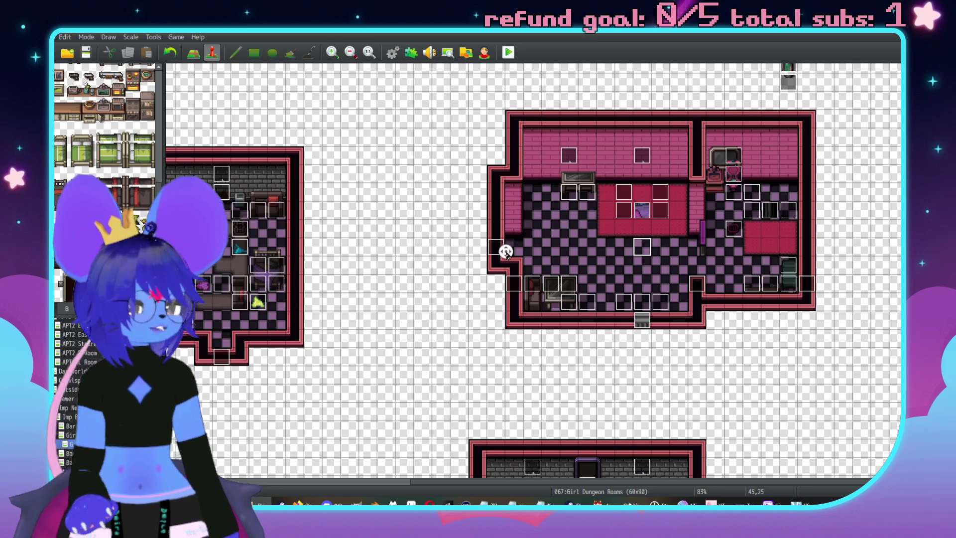
{"action": "scroll", "coordinate": [506, 252], "scroll_direction": "down", "scroll_amount": 5}
{"action": "scroll", "coordinate": [435, 229], "scroll_direction": "left", "scroll_amount": 5}
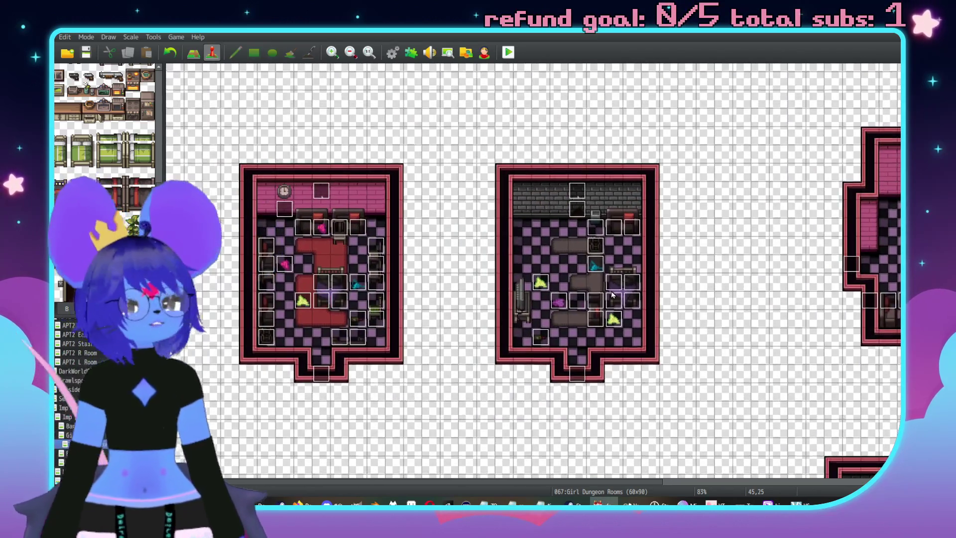
{"action": "scroll", "coordinate": [612, 294], "scroll_direction": "up", "scroll_amount": 5}
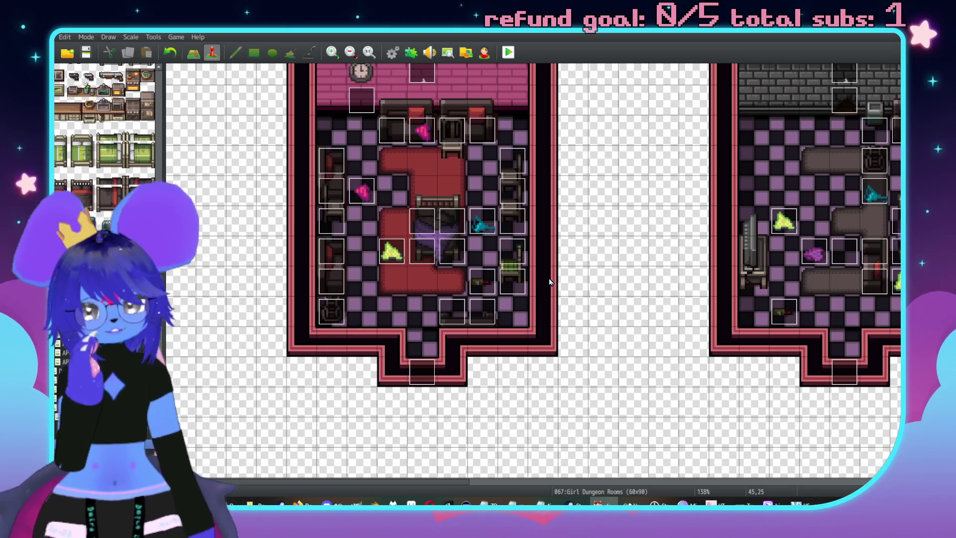
{"action": "scroll", "coordinate": [565, 239], "scroll_direction": "down", "scroll_amount": 4}
{"action": "scroll", "coordinate": [548, 249], "scroll_direction": "down", "scroll_amount": 5}
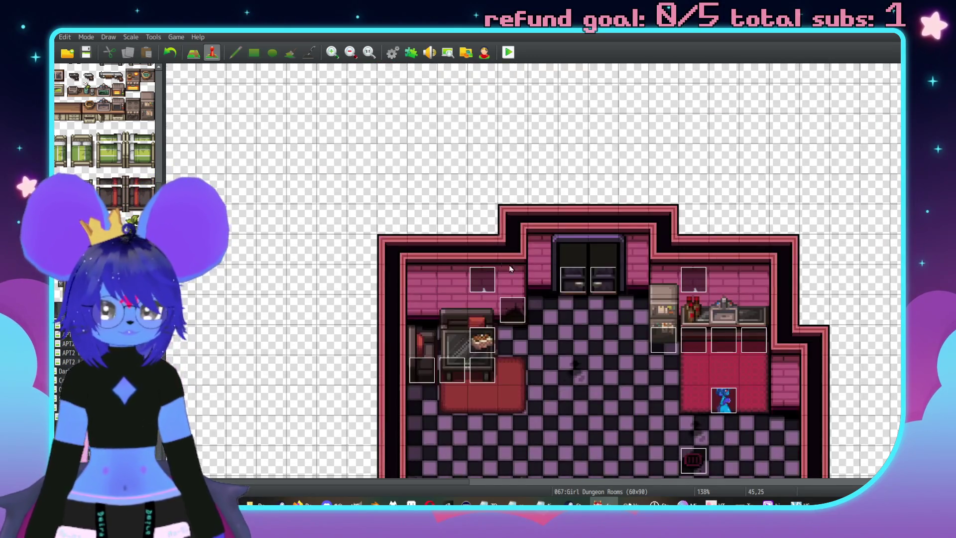
{"action": "scroll", "coordinate": [542, 258], "scroll_direction": "right", "scroll_amount": 8}
{"action": "scroll", "coordinate": [721, 151], "scroll_direction": "right", "scroll_amount": 4}
{"action": "scroll", "coordinate": [648, 224], "scroll_direction": "down", "scroll_amount": 4}
Create a new event at tile 20,24 on the Girl Dungeon Rooms map
{"action": "scroll", "coordinate": [613, 279], "scroll_direction": "up", "scroll_amount": 8}
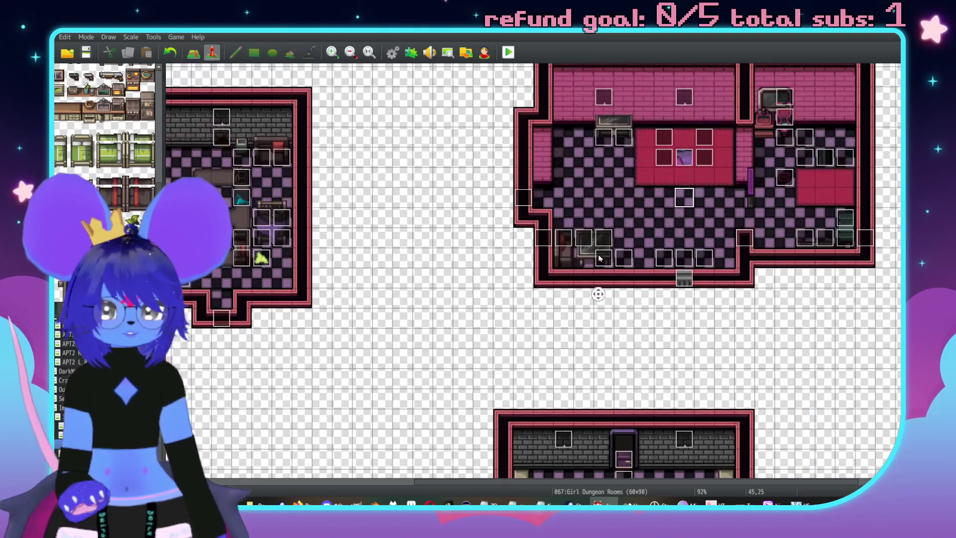
{"action": "scroll", "coordinate": [548, 255], "scroll_direction": "up", "scroll_amount": 1}
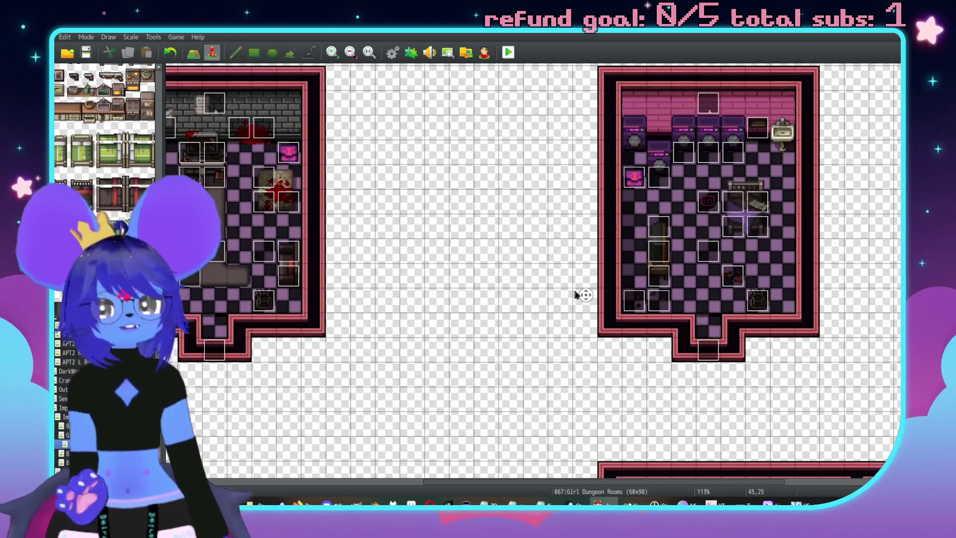
{"action": "scroll", "coordinate": [576, 294], "scroll_direction": "left", "scroll_amount": 8}
{"action": "scroll", "coordinate": [532, 260], "scroll_direction": "up", "scroll_amount": 2}
{"action": "scroll", "coordinate": [532, 260], "scroll_direction": "left", "scroll_amount": 2}
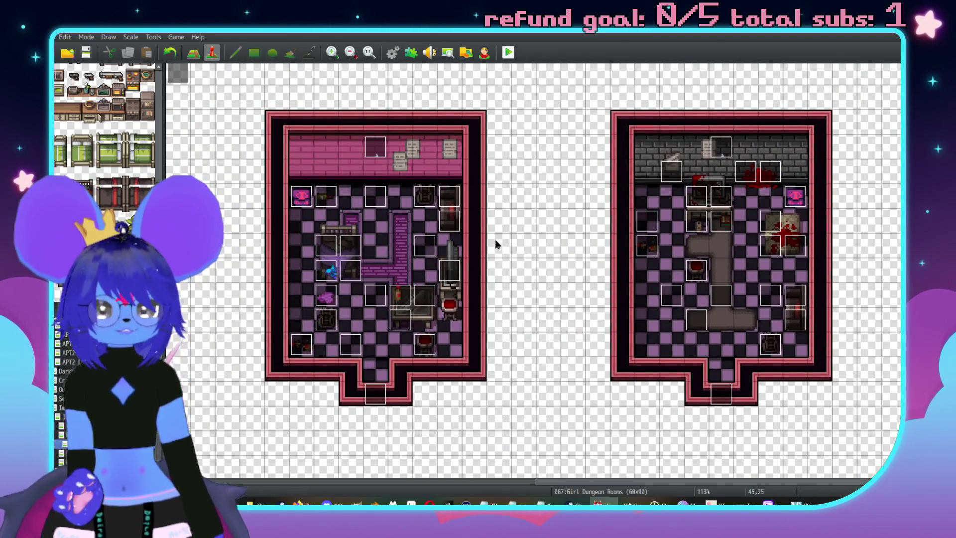
{"action": "scroll", "coordinate": [496, 244], "scroll_direction": "down", "scroll_amount": 10}
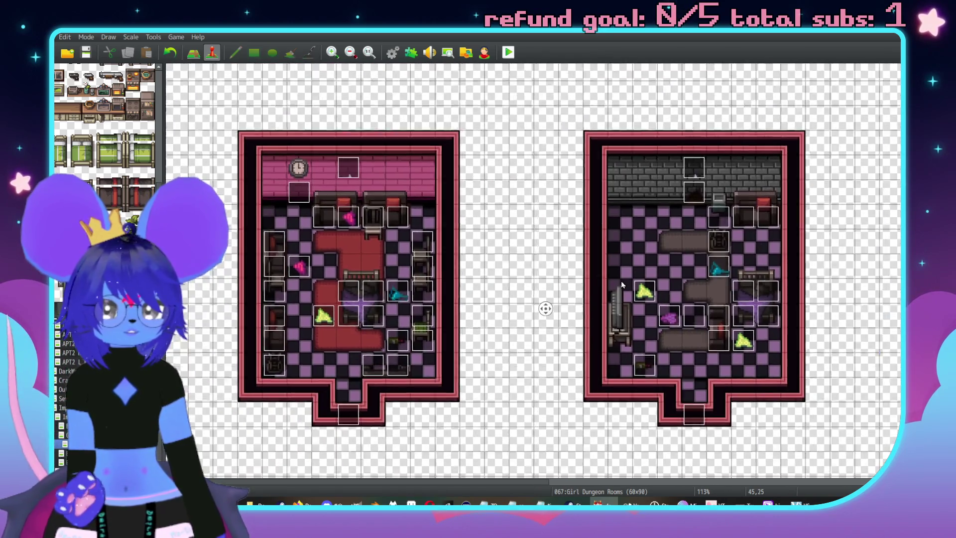
{"action": "scroll", "coordinate": [622, 285], "scroll_direction": "up", "scroll_amount": 2}
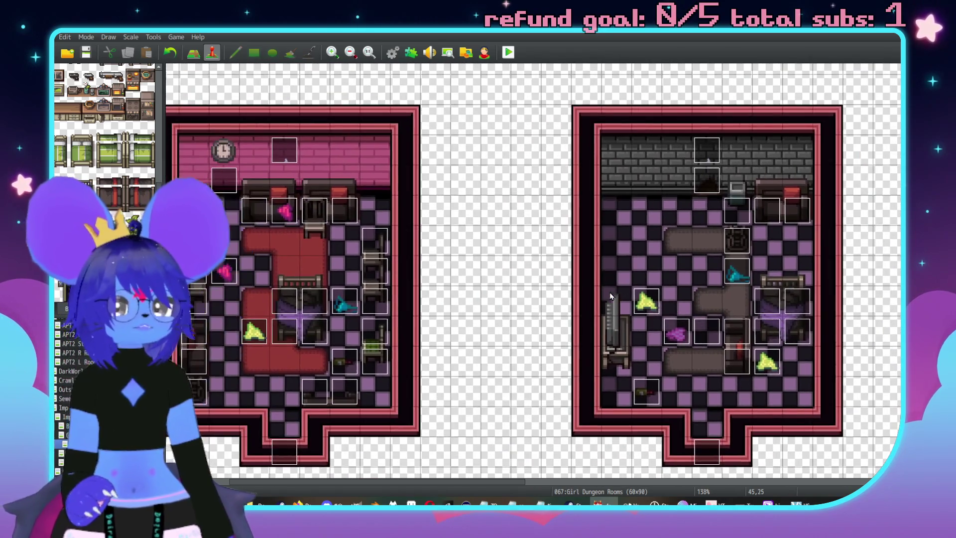
{"action": "scroll", "coordinate": [679, 342], "scroll_direction": "down", "scroll_amount": 1}
{"action": "scroll", "coordinate": [648, 359], "scroll_direction": "left", "scroll_amount": 2}
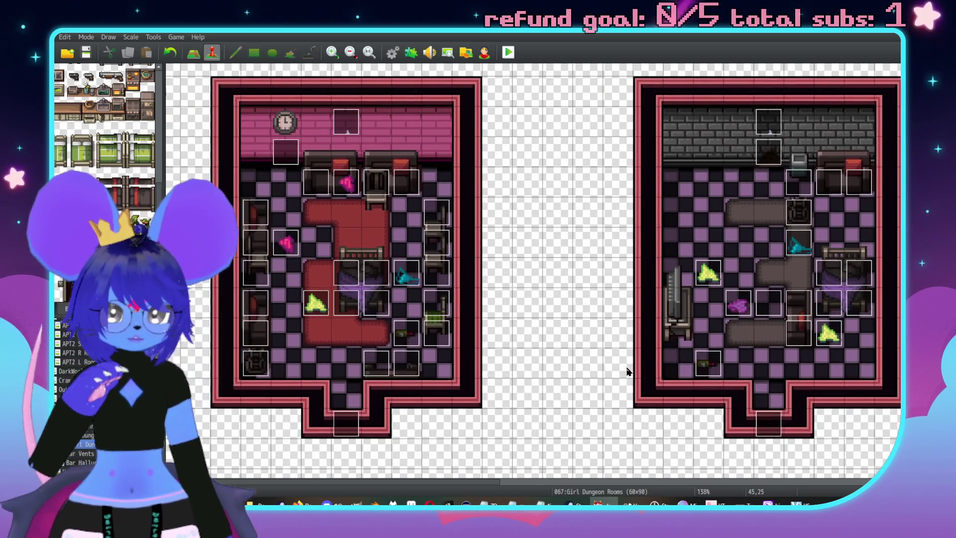
{"action": "scroll", "coordinate": [668, 320], "scroll_direction": "up", "scroll_amount": 3}
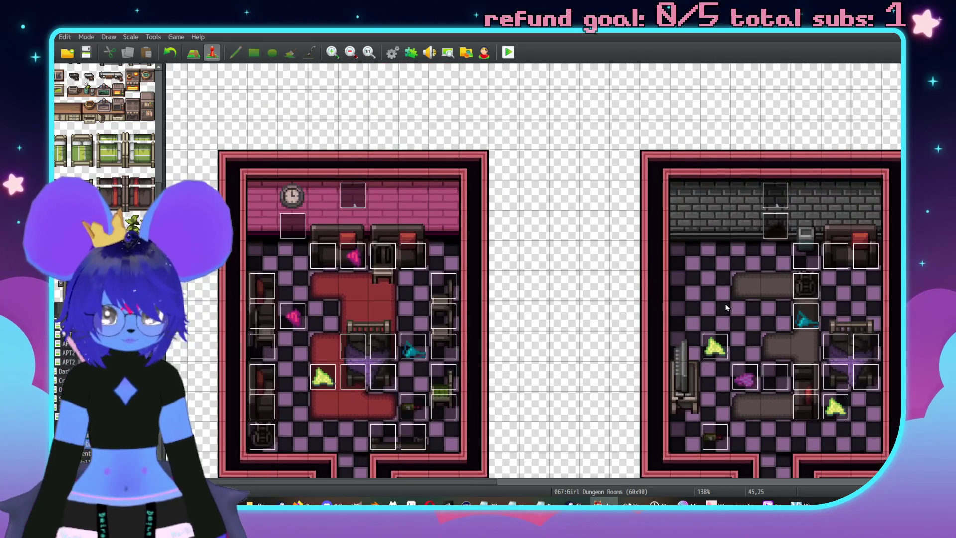
{"action": "scroll", "coordinate": [721, 307], "scroll_direction": "down", "scroll_amount": 3}
{"action": "scroll", "coordinate": [698, 289], "scroll_direction": "right", "scroll_amount": 2}
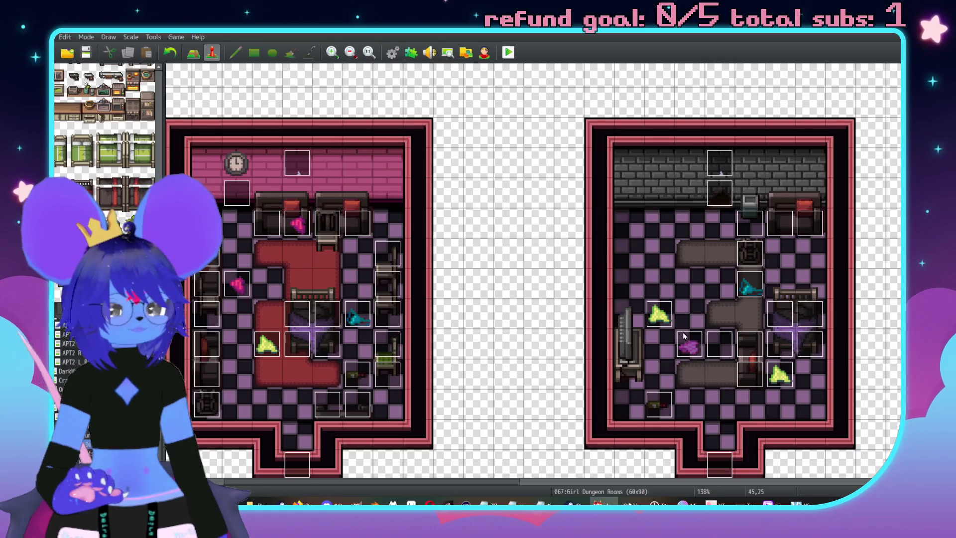
{"action": "double_click", "coordinate": [672, 210]}
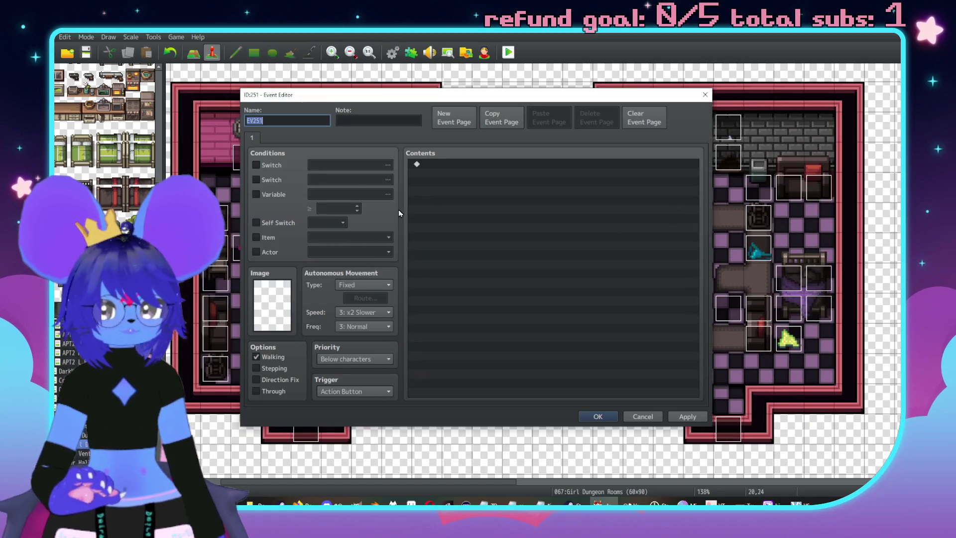
Set the event image from the $Shower sheet, first the closed curtain, then the shower-and-tub sprite
{"action": "double_click", "coordinate": [269, 312]}
{"action": "left_click_drag", "start_coordinate": [401, 181], "coordinate": [403, 327]}
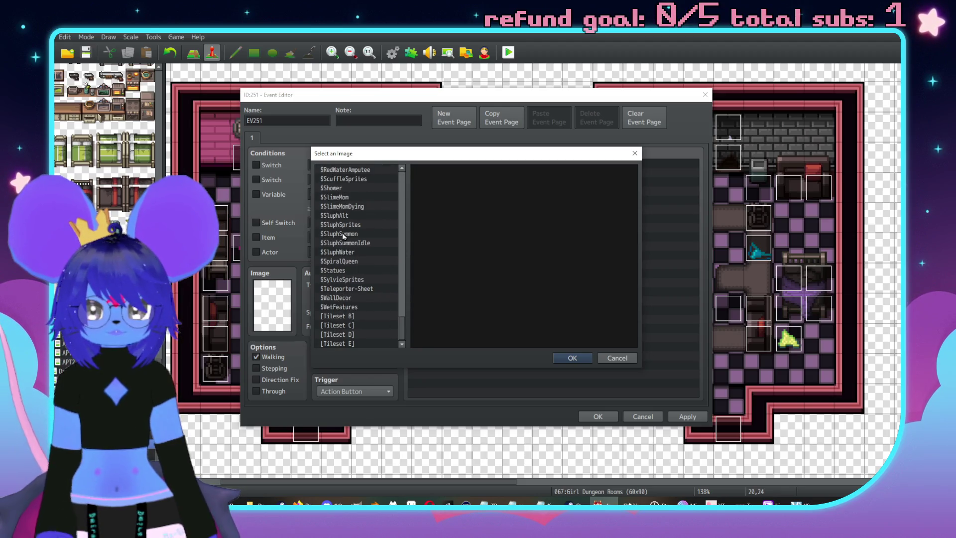
{"action": "scroll", "coordinate": [336, 194], "scroll_direction": "up", "scroll_amount": 2}
{"action": "left_click", "coordinate": [367, 224]}
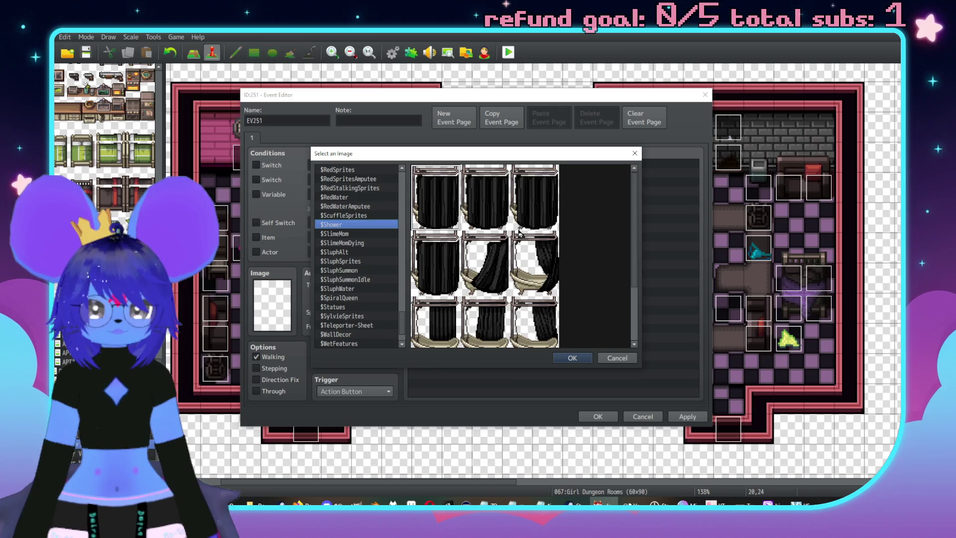
{"action": "double_click", "coordinate": [491, 210]}
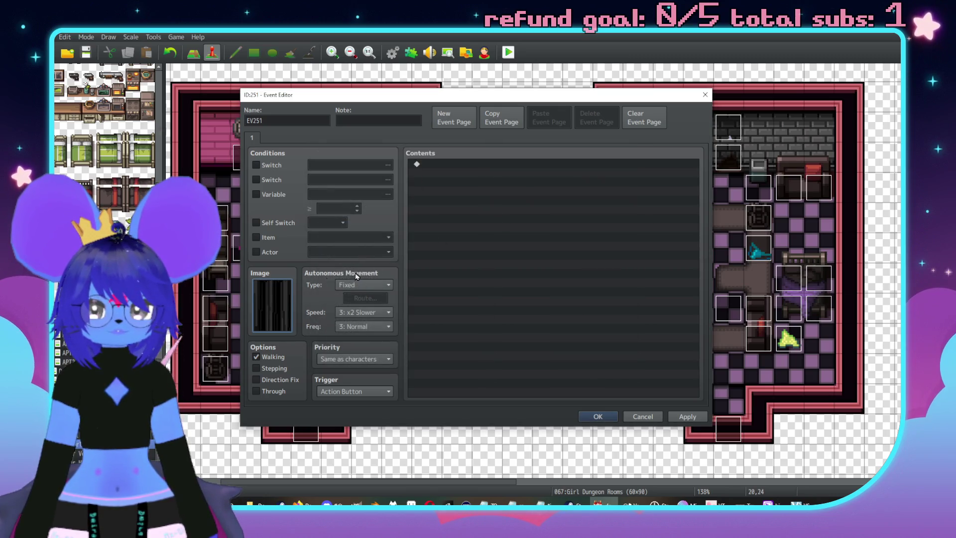
{"action": "double_click", "coordinate": [282, 314]}
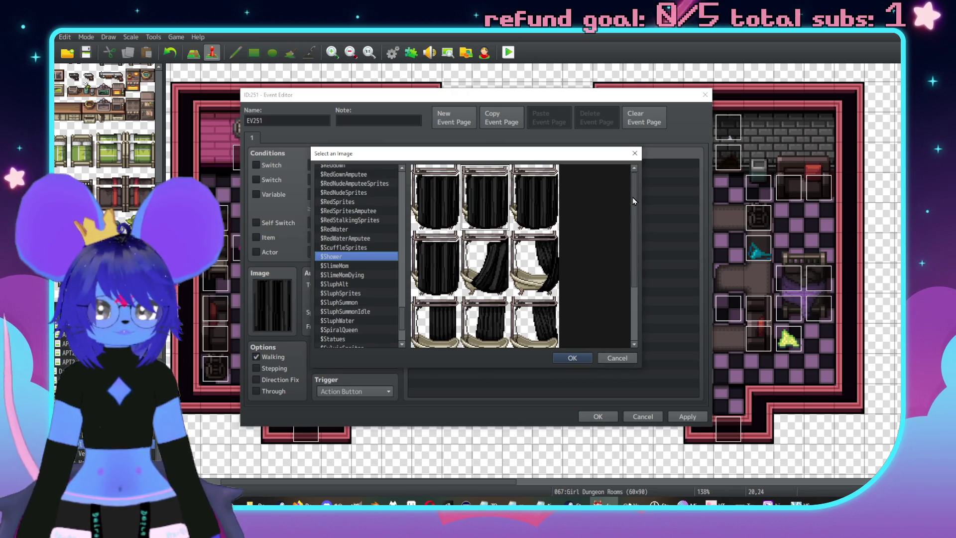
{"action": "left_click_drag", "start_coordinate": [633, 200], "coordinate": [616, 329]}
{"action": "double_click", "coordinate": [492, 323]}
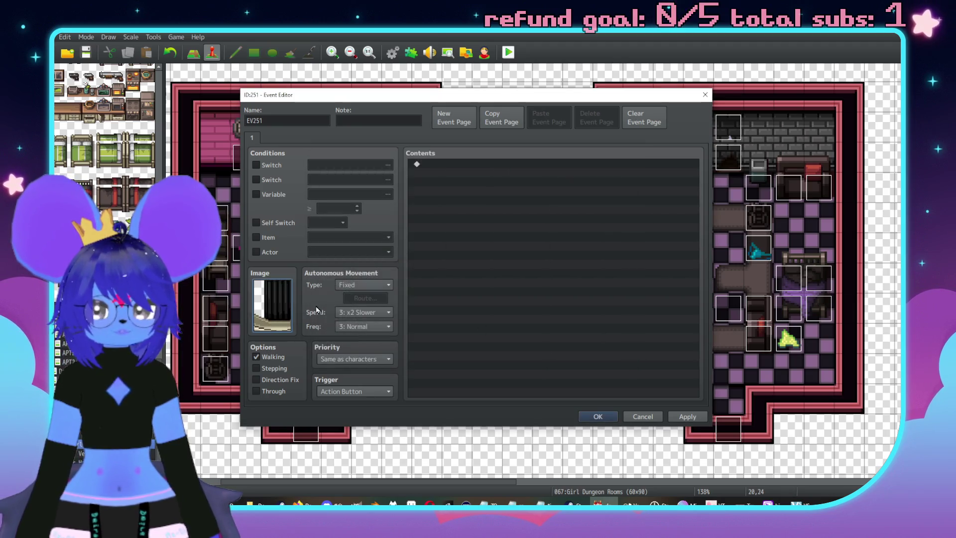
Start a Show Text message, then cancel it and discard the new event unsaved
{"action": "double_click", "coordinate": [445, 166]}
{"action": "left_click", "coordinate": [509, 166]}
{"action": "type", "text": "A huge shower.\\. It"}
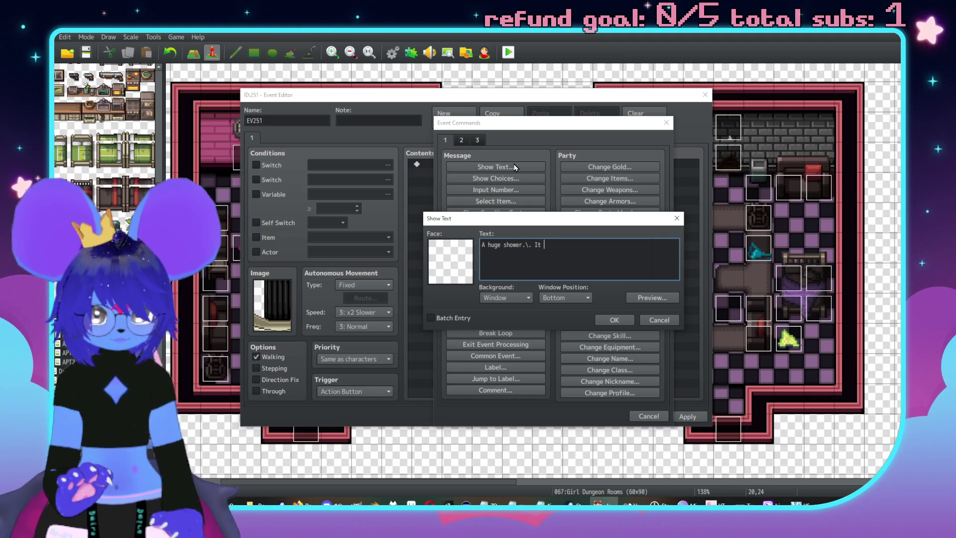
{"action": "left_click", "coordinate": [672, 320]}
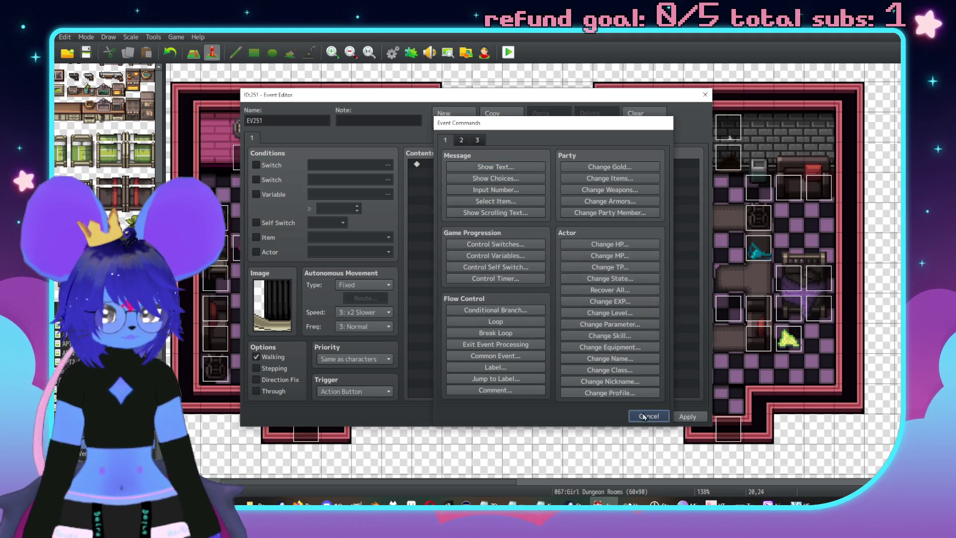
{"action": "left_click", "coordinate": [641, 417]}
{"action": "left_click", "coordinate": [640, 418]}
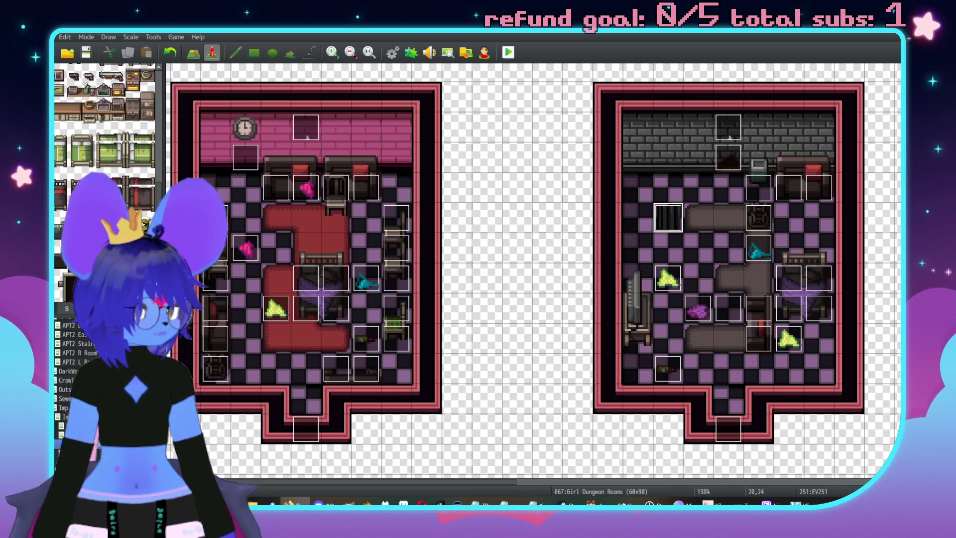
Open the shower event and end its description message with 'It's huge.'
{"action": "left_click", "coordinate": [702, 222]}
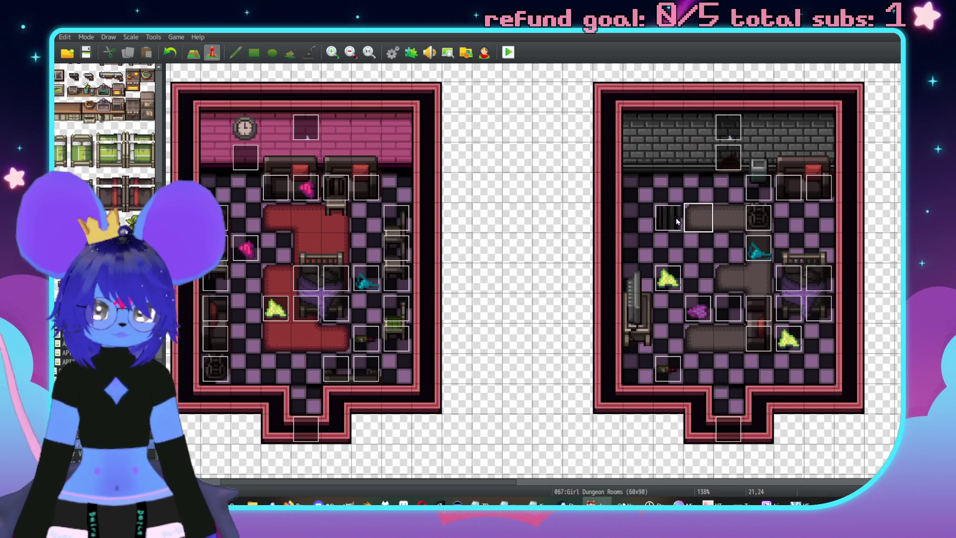
{"action": "scroll", "coordinate": [477, 223], "scroll_direction": "right", "scroll_amount": 10}
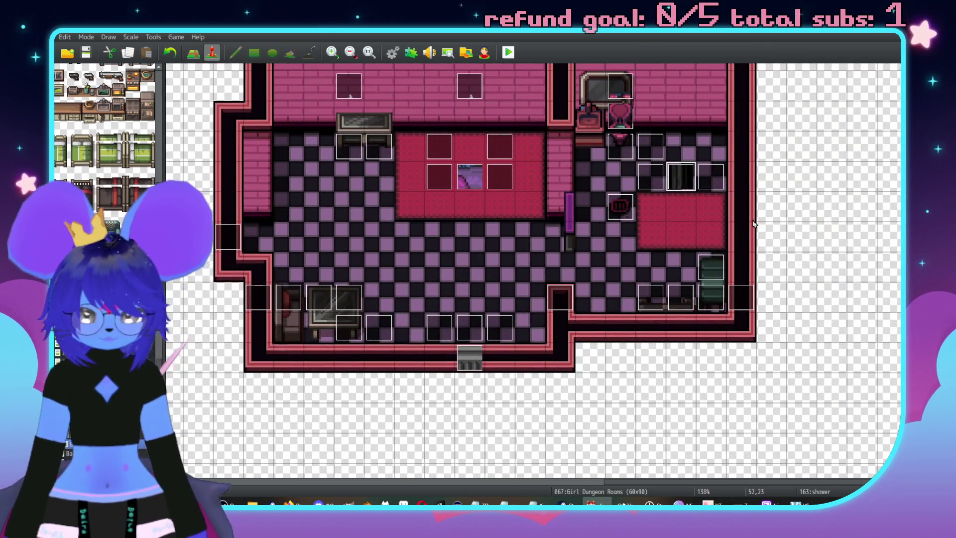
{"action": "scroll", "coordinate": [754, 224], "scroll_direction": "left", "scroll_amount": 10}
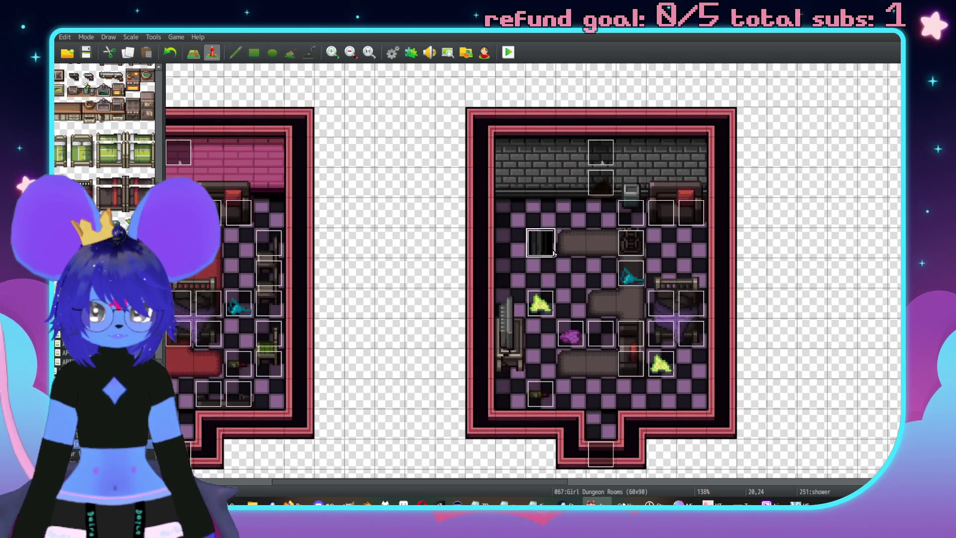
{"action": "double_click", "coordinate": [542, 248]}
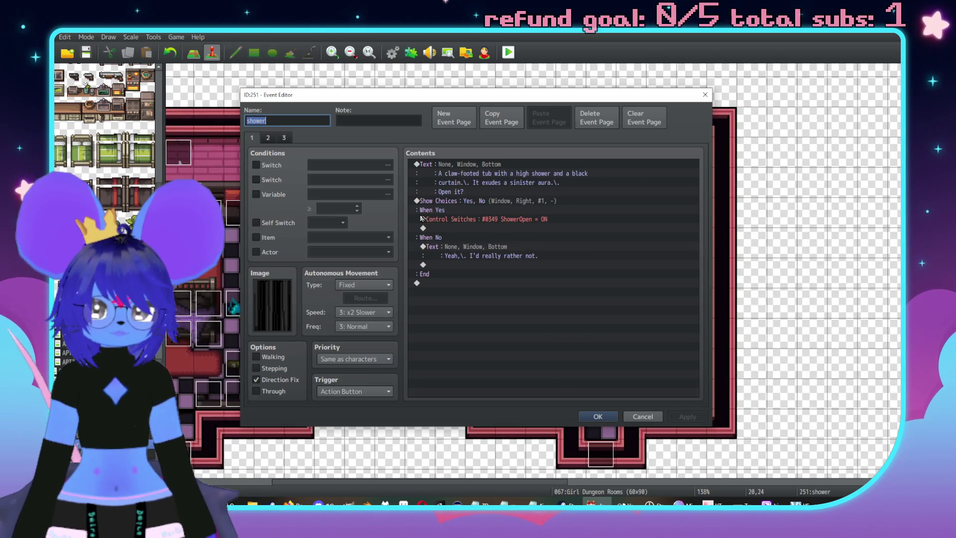
{"action": "double_click", "coordinate": [496, 167]}
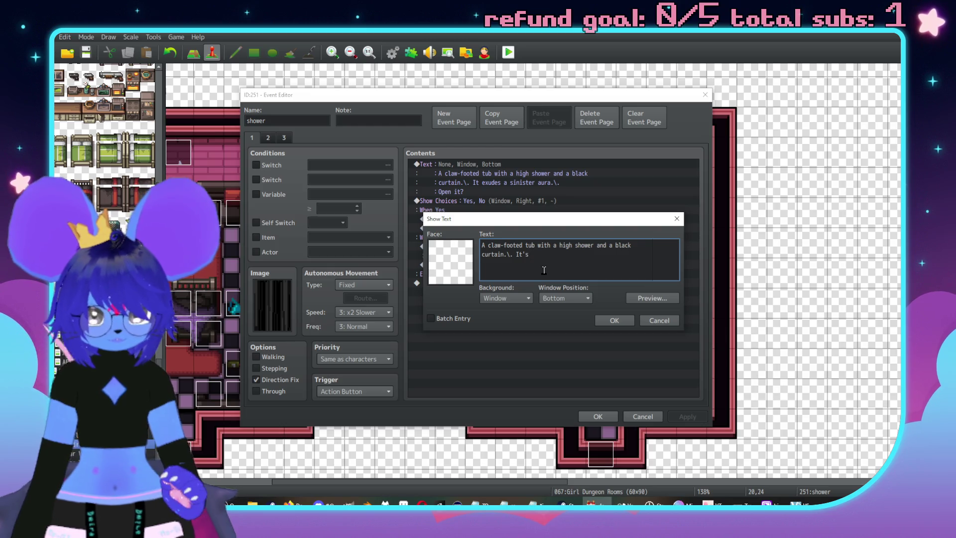
{"action": "key", "text": "BackSpace"}
{"action": "type", "text": "."}
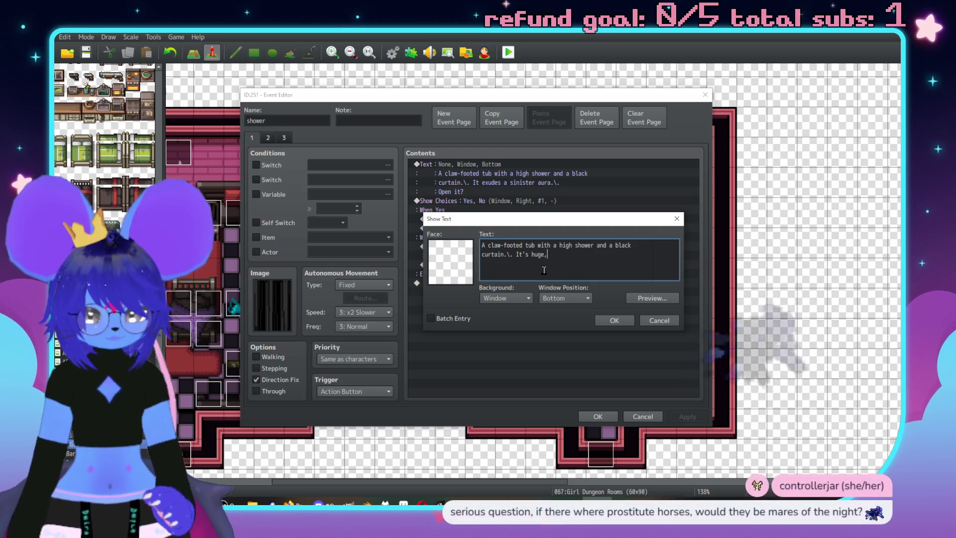
{"action": "left_click", "coordinate": [613, 321]}
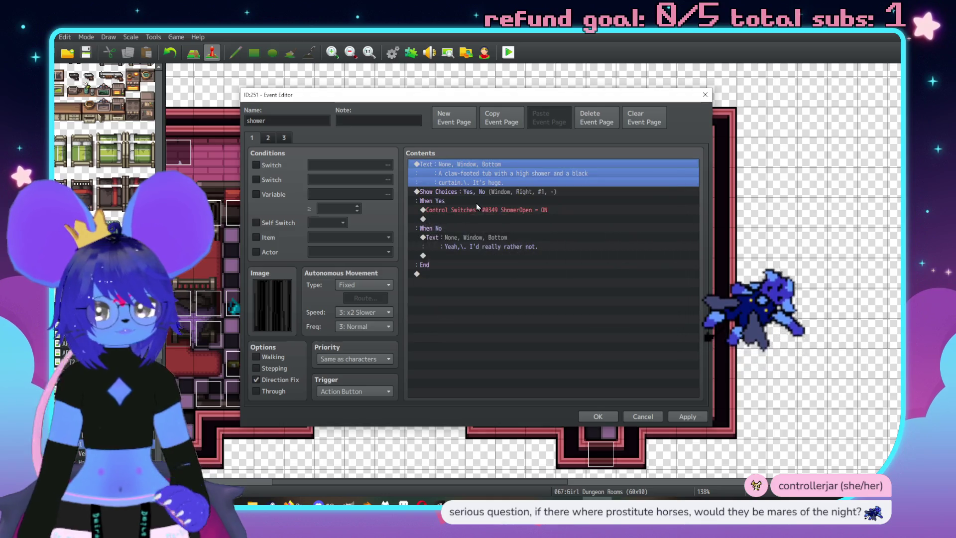
Delete the Yes/No Show Choices block and give page 1 the tub-and-curtain shower sprite
{"action": "left_click", "coordinate": [465, 192]}
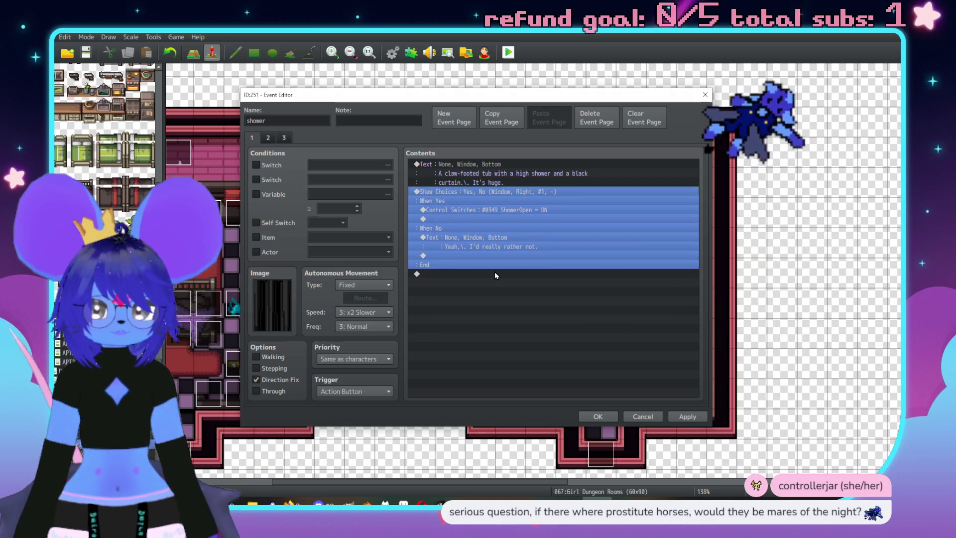
{"action": "key", "text": "Delete"}
{"action": "double_click", "coordinate": [272, 304]}
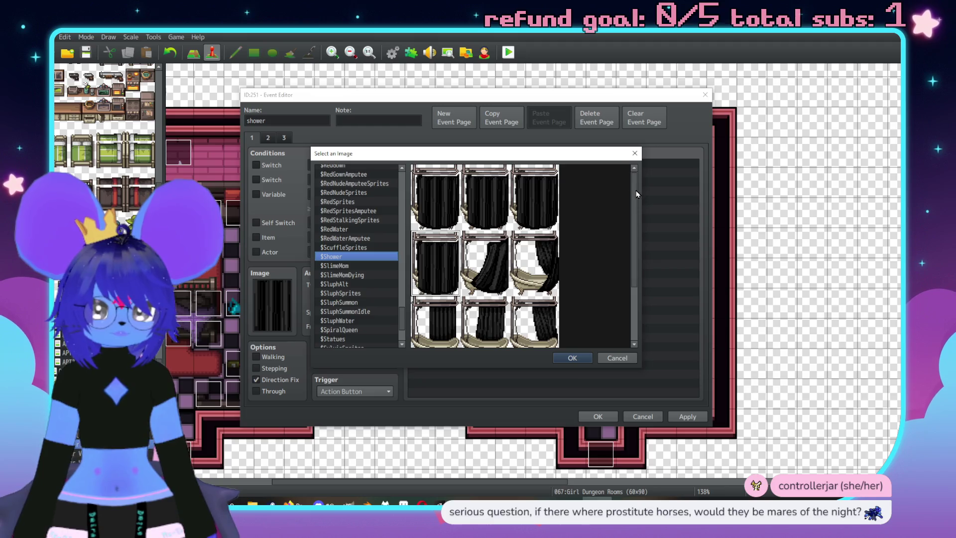
{"action": "double_click", "coordinate": [487, 317]}
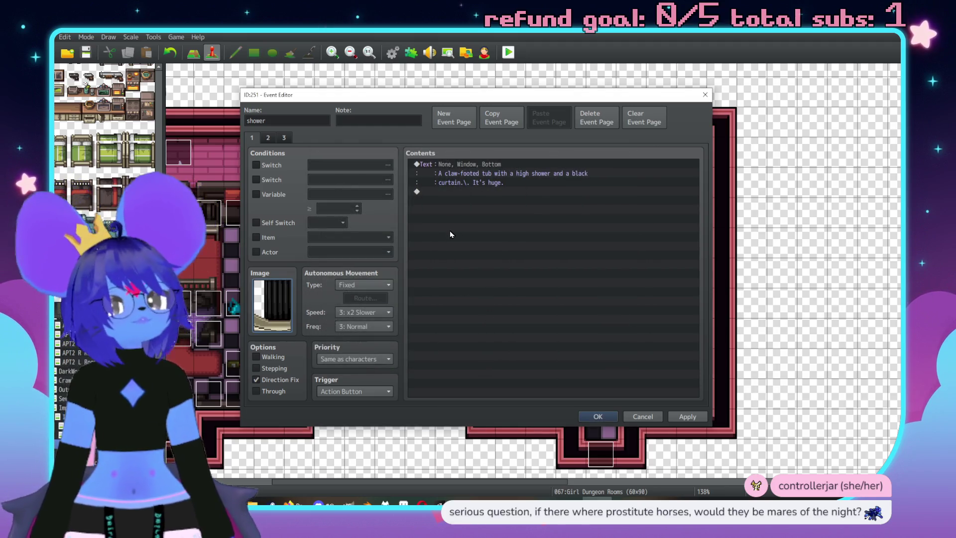
Delete the curtain-opening autorun page and give the new page 2 the curtained shower sprite
{"action": "left_click", "coordinate": [267, 138]}
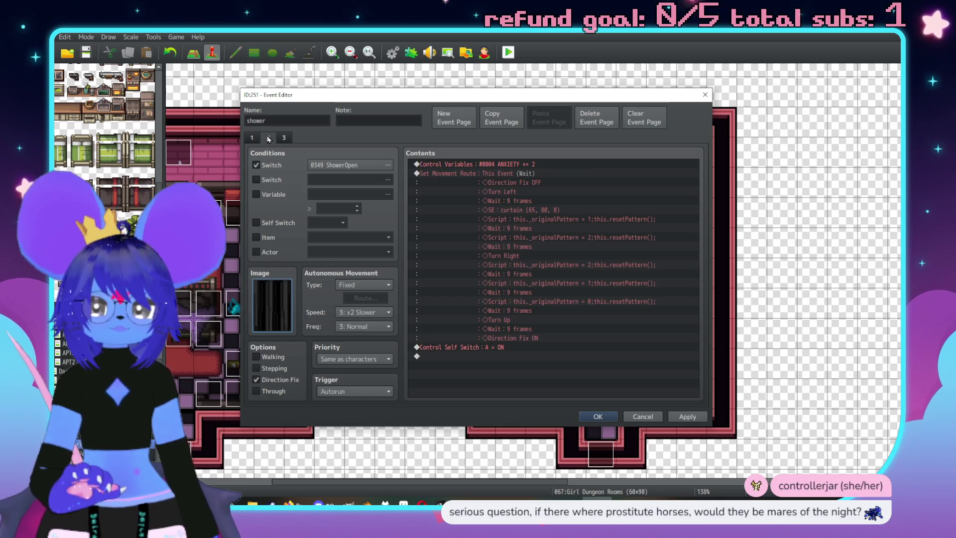
{"action": "left_click", "coordinate": [597, 117]}
{"action": "double_click", "coordinate": [271, 295]}
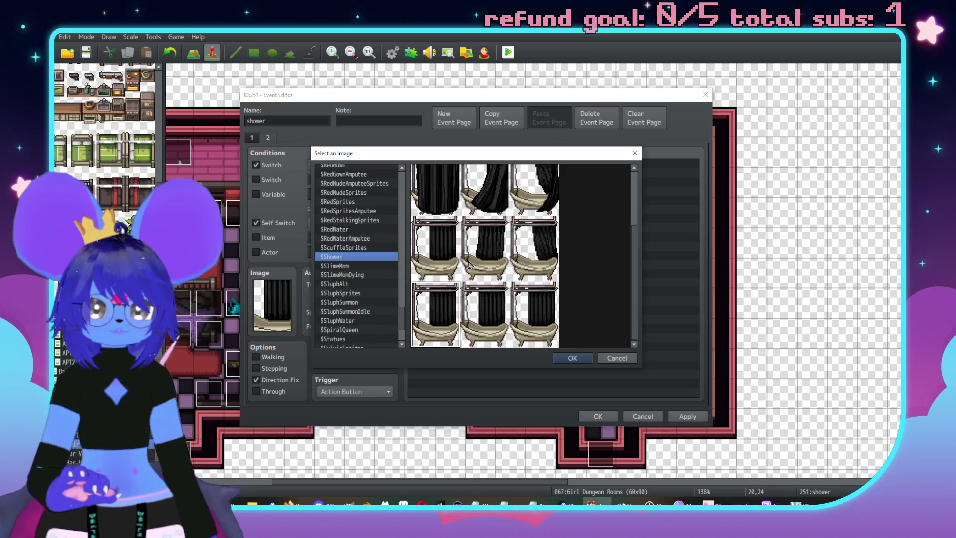
{"action": "double_click", "coordinate": [490, 198]}
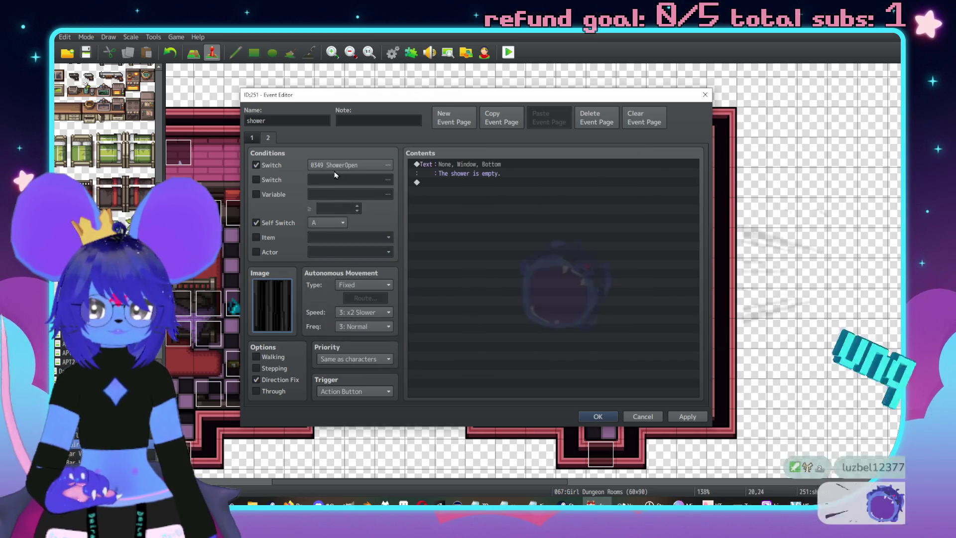
Replace page 2's self switch condition with switch 0342 GDImpVentUnstuck
{"action": "left_click", "coordinate": [257, 223]}
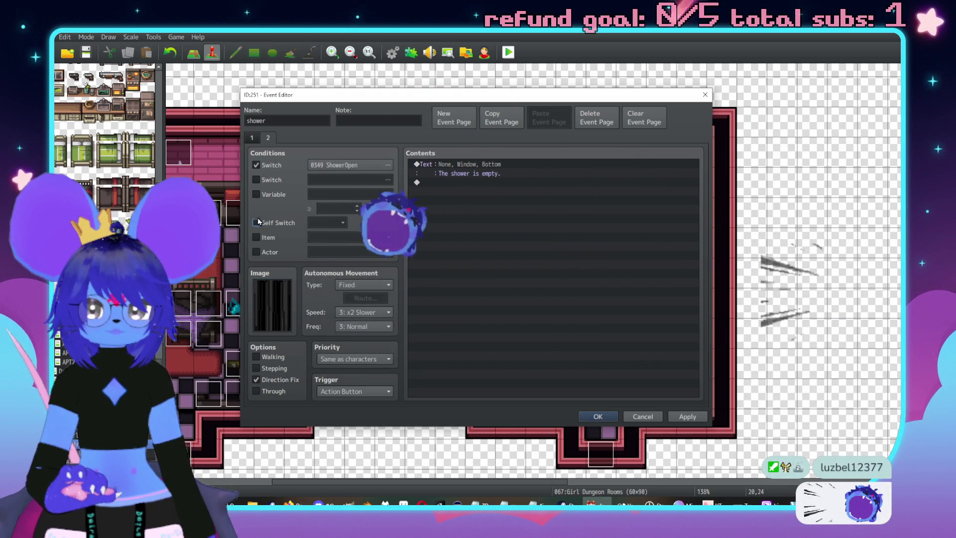
{"action": "left_click", "coordinate": [356, 164]}
{"action": "left_click", "coordinate": [420, 332]}
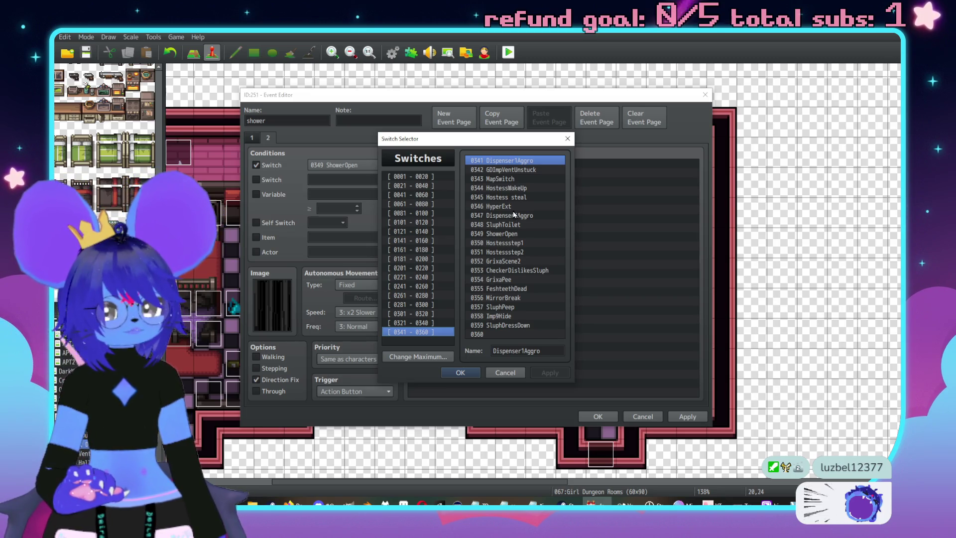
{"action": "double_click", "coordinate": [518, 170]}
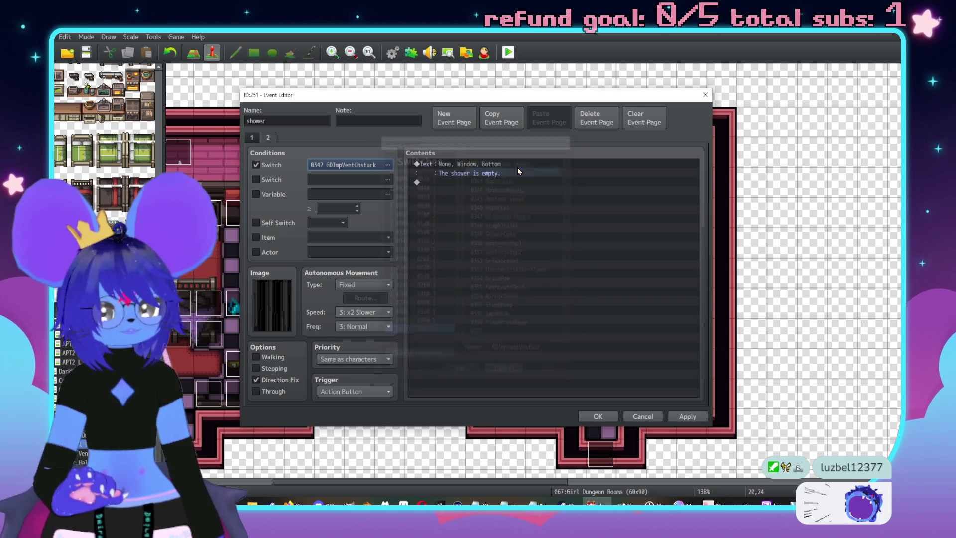
{"action": "left_click", "coordinate": [470, 160]}
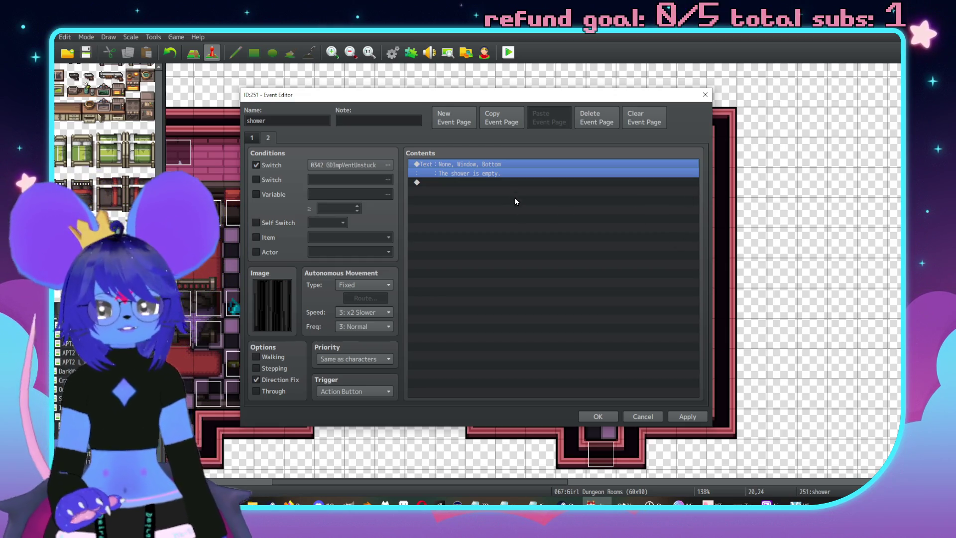
Rewrite page 2's message to 'The shower is occupied. It'd be rude to pull back the curtain.'
{"action": "key", "text": "Return"}
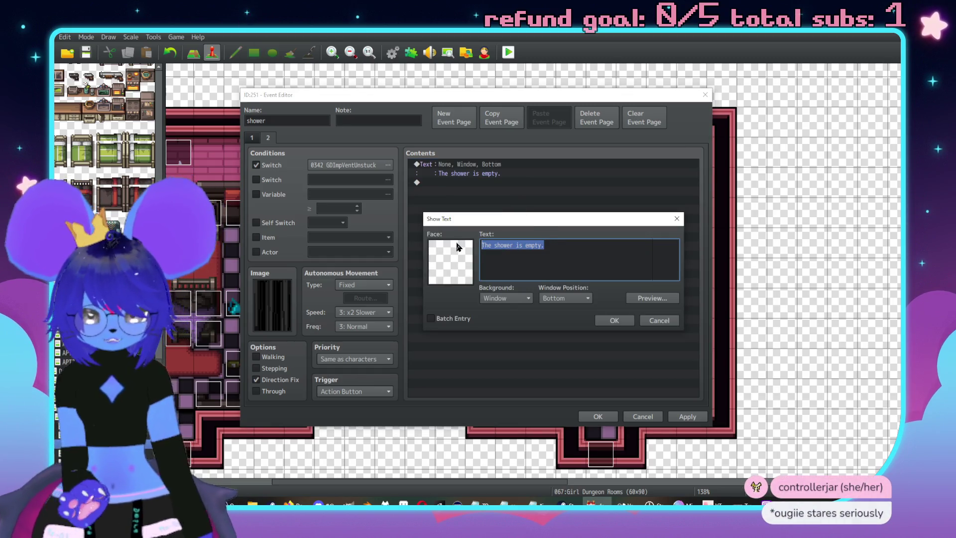
{"action": "type", "text": "The shower is occupied.\\. I"}
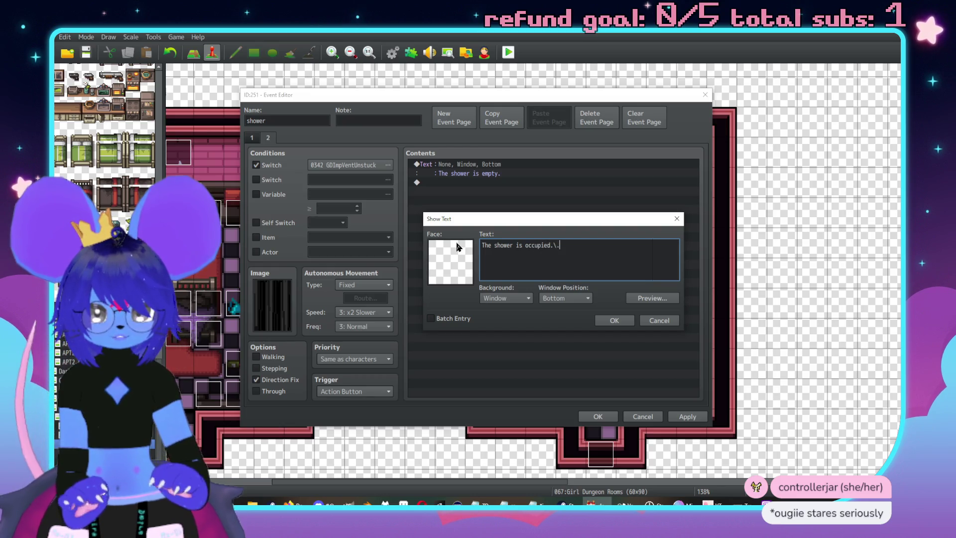
{"action": "type", "text": "t'd be rude to p"}
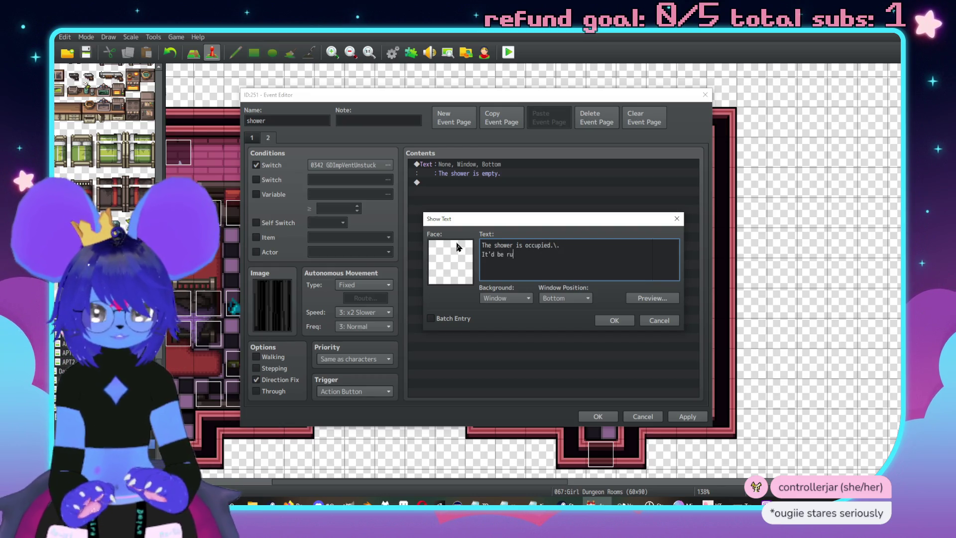
{"action": "type", "text": "ull back 6t"}
{"action": "key", "text": "BackSpace"}
{"action": "key", "text": "BackSpace"}
{"action": "type", "text": "the curtain."}
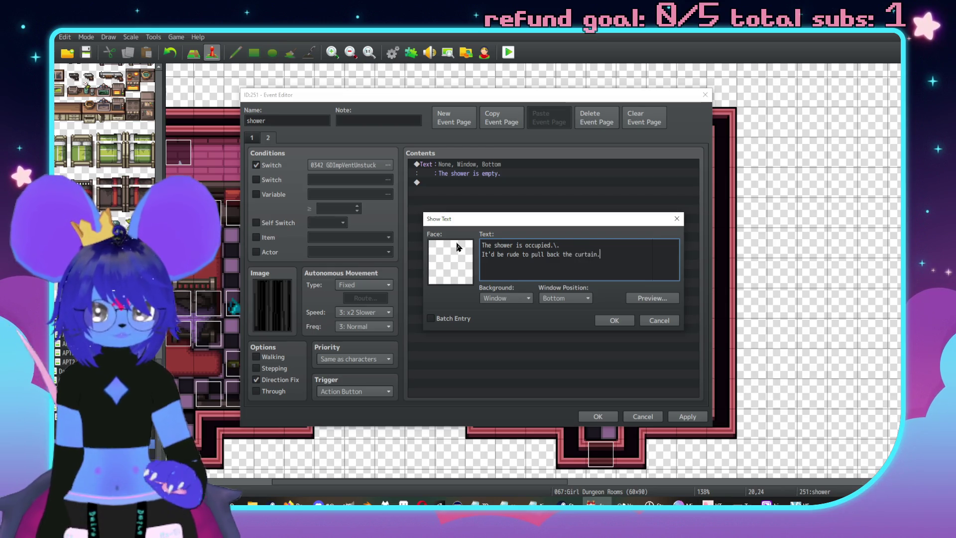
{"action": "left_click", "coordinate": [614, 320]}
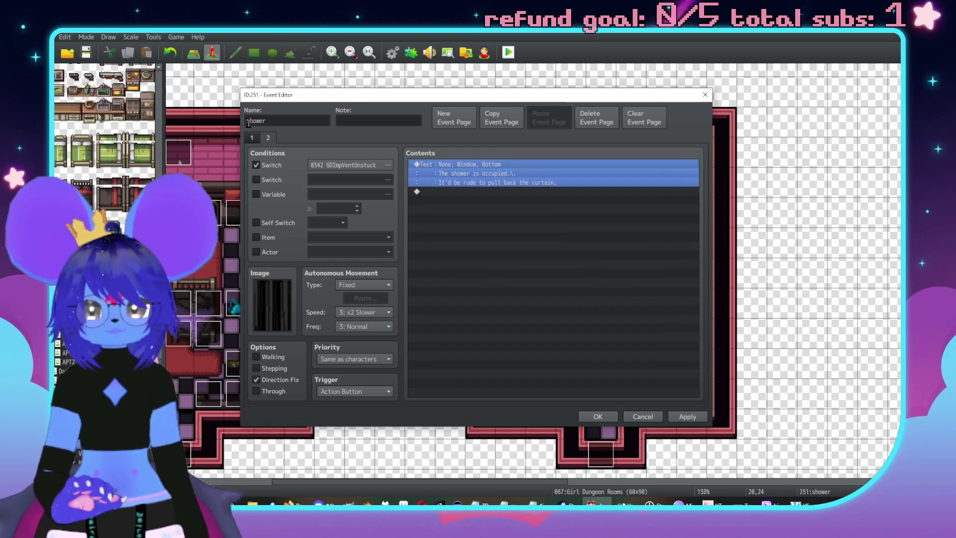
Review both pages of the shower event and save it
{"action": "left_click", "coordinate": [252, 138]}
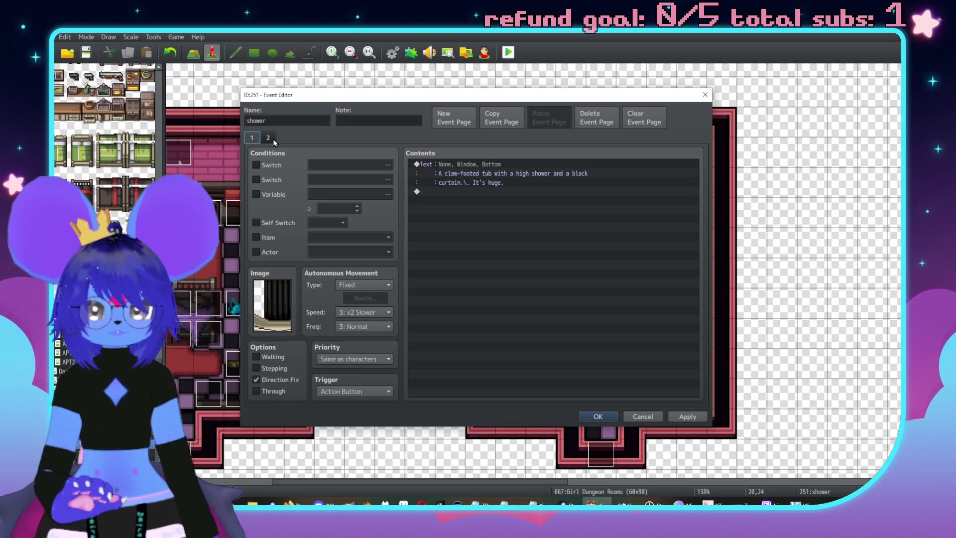
{"action": "left_click", "coordinate": [271, 141]}
{"action": "left_click", "coordinate": [257, 142]}
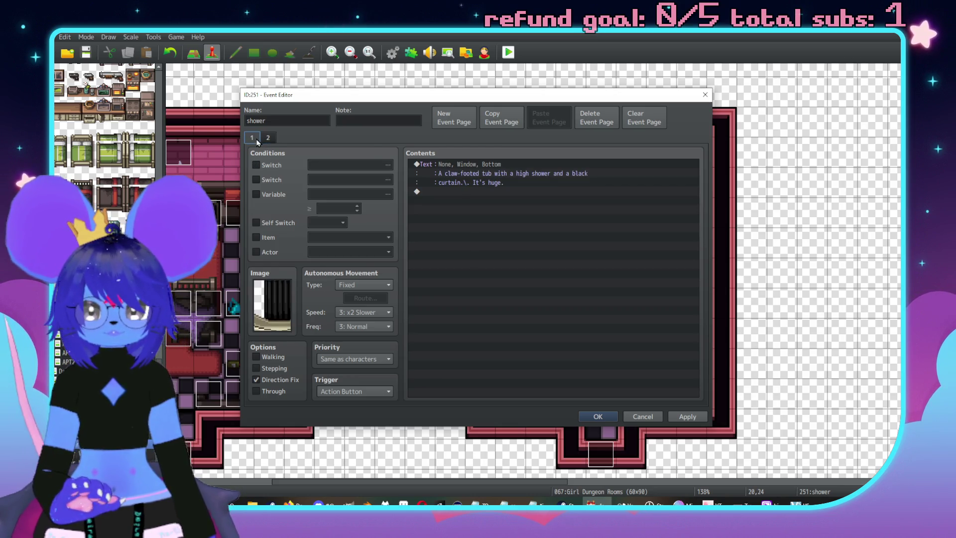
{"action": "left_click", "coordinate": [272, 144]}
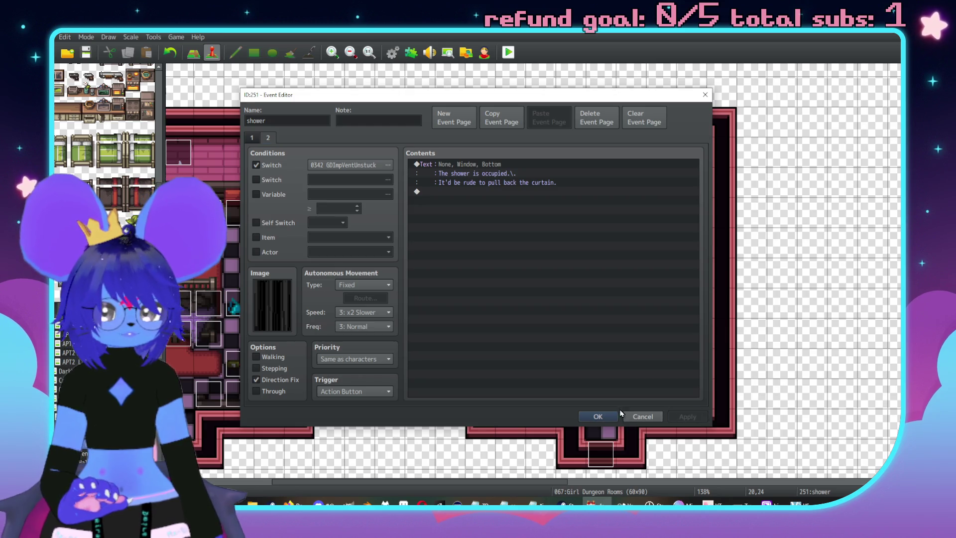
{"action": "left_click", "coordinate": [600, 416]}
{"action": "left_click", "coordinate": [508, 241]}
Paste a copy of the shower event and set its image to (None) on both pages
{"action": "key", "text": "ctrl+v"}
{"action": "double_click", "coordinate": [508, 240]}
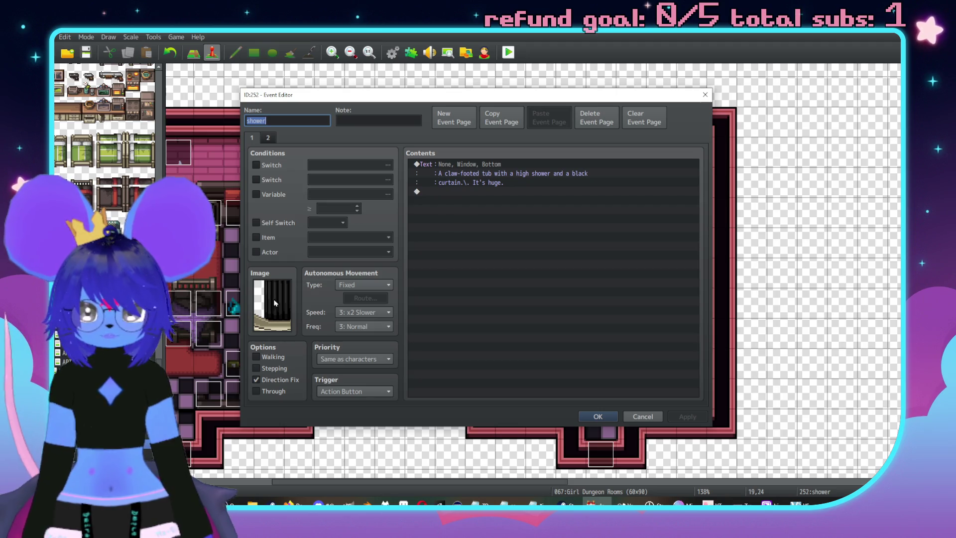
{"action": "double_click", "coordinate": [275, 302]}
{"action": "scroll", "coordinate": [396, 316], "scroll_direction": "up", "scroll_amount": 15}
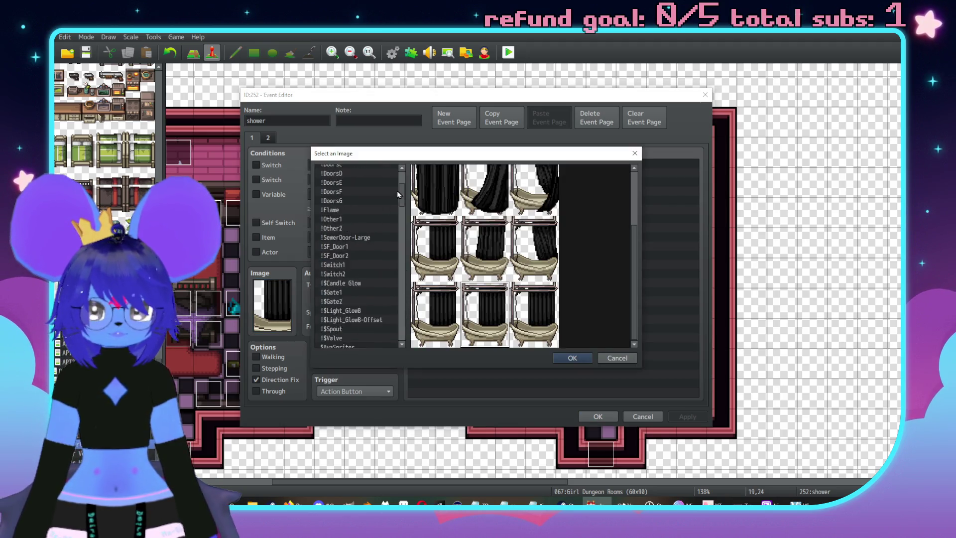
{"action": "double_click", "coordinate": [370, 169]}
{"action": "left_click", "coordinate": [272, 137]}
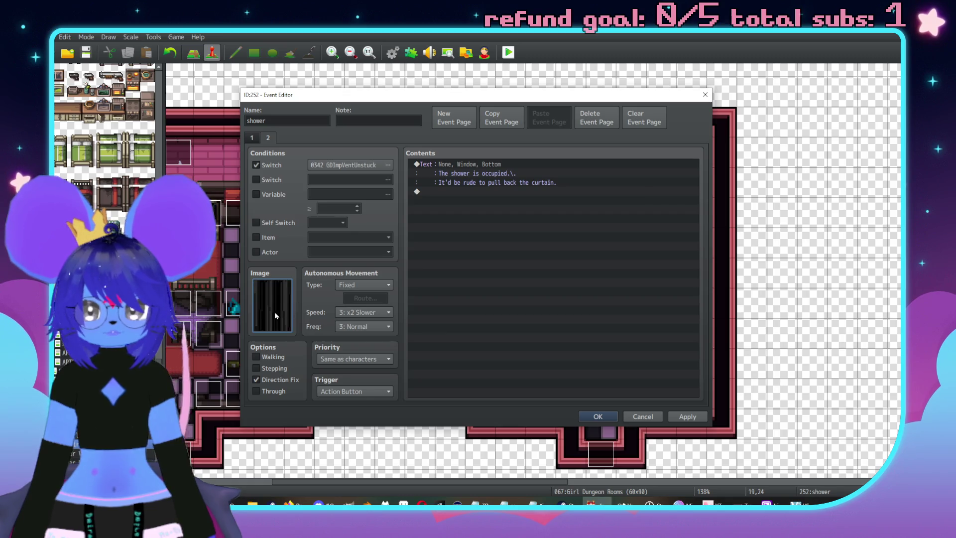
{"action": "double_click", "coordinate": [275, 313]}
{"action": "scroll", "coordinate": [396, 312], "scroll_direction": "up", "scroll_amount": 15}
{"action": "double_click", "coordinate": [351, 168]}
{"action": "left_click", "coordinate": [252, 138]}
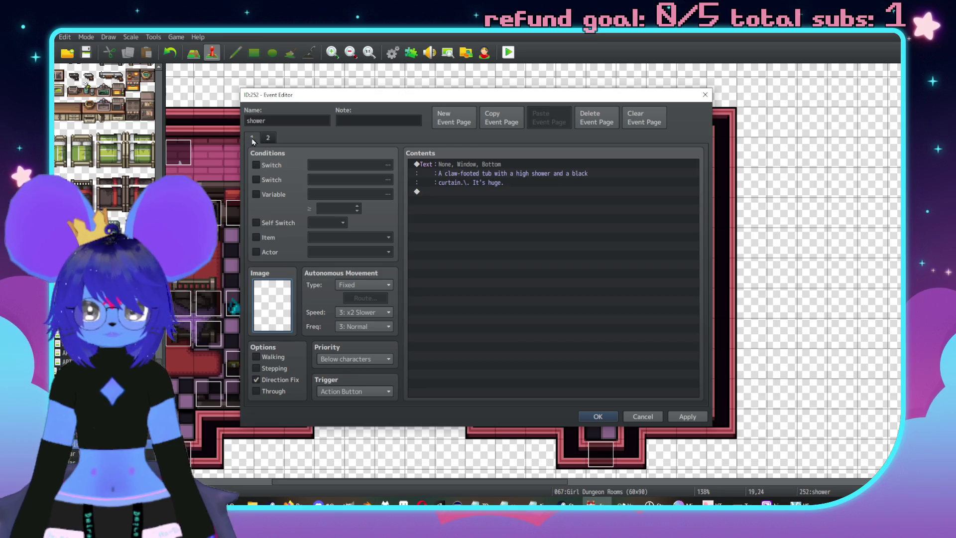
{"action": "left_click", "coordinate": [270, 138]}
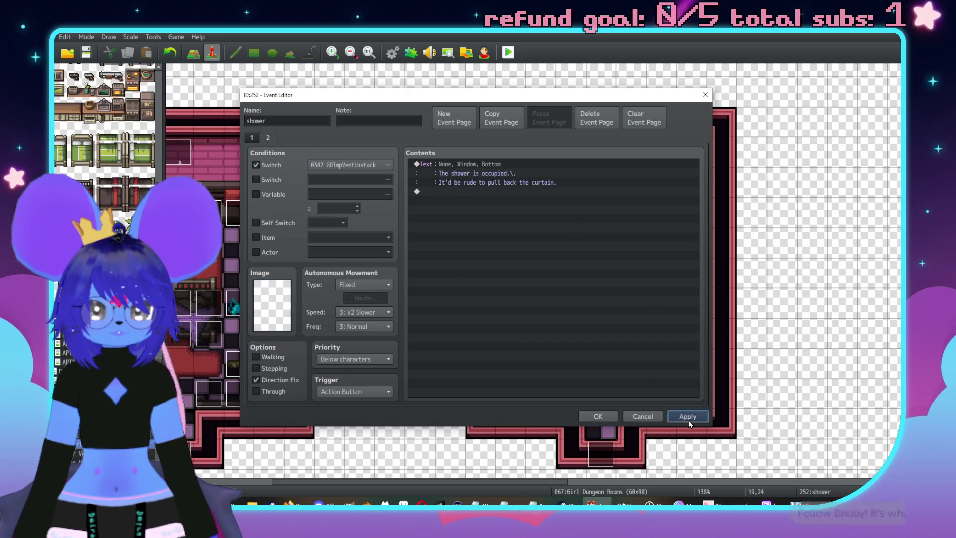
{"action": "left_click", "coordinate": [599, 416]}
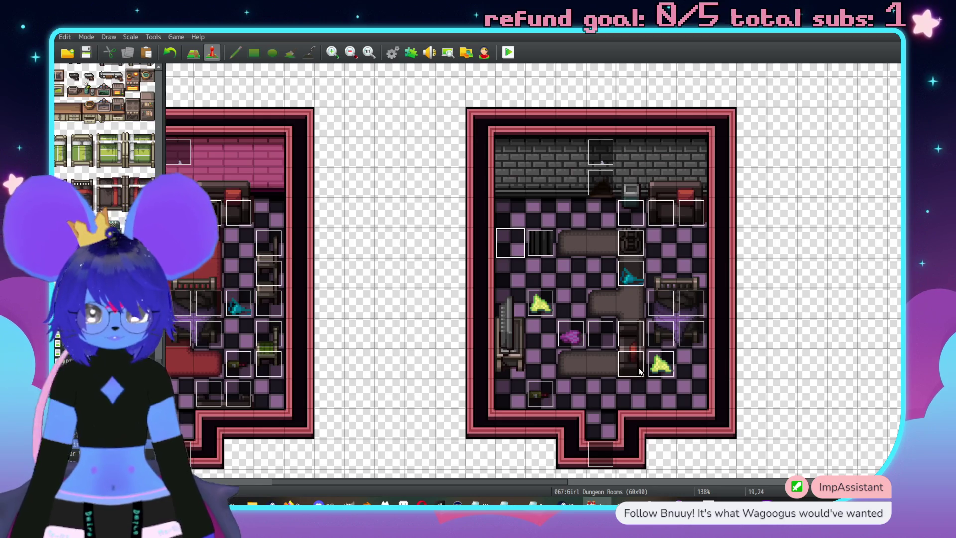
Paste another copy of the shower event and pan the map to show the rooms
{"action": "key", "text": "Right"}
{"action": "key", "text": "Right"}
{"action": "key", "text": "ctrl+v"}
{"action": "key", "text": "Up"}
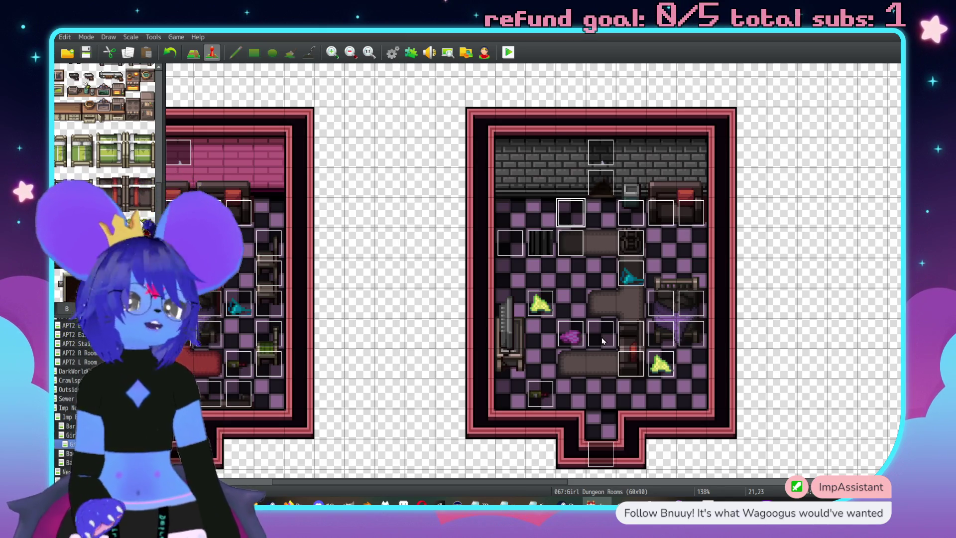
{"action": "middle_click", "coordinate": [501, 243]}
{"action": "middle_click", "coordinate": [533, 224]}
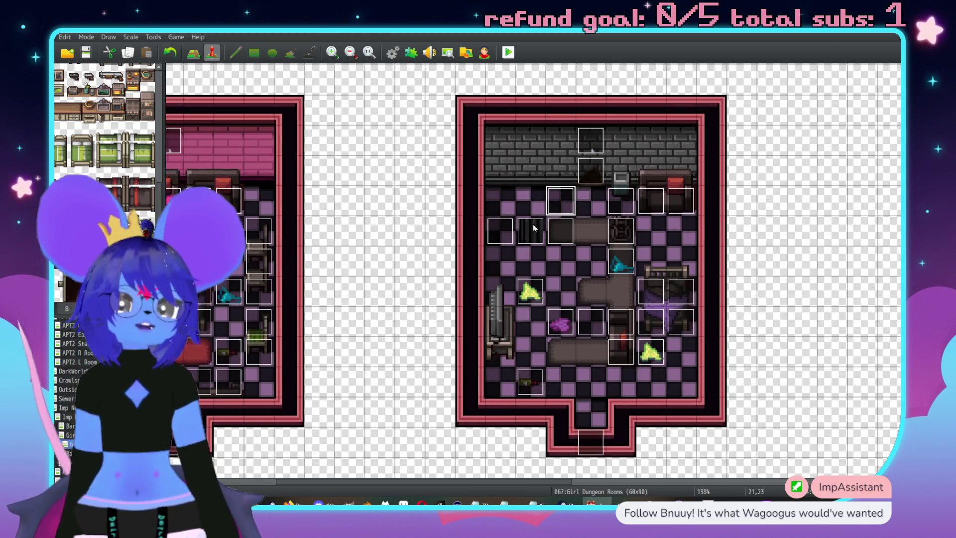
{"action": "middle_click", "coordinate": [585, 202]}
{"action": "middle_click", "coordinate": [591, 321]}
{"action": "scroll", "coordinate": [602, 323], "scroll_direction": "down", "scroll_amount": 2}
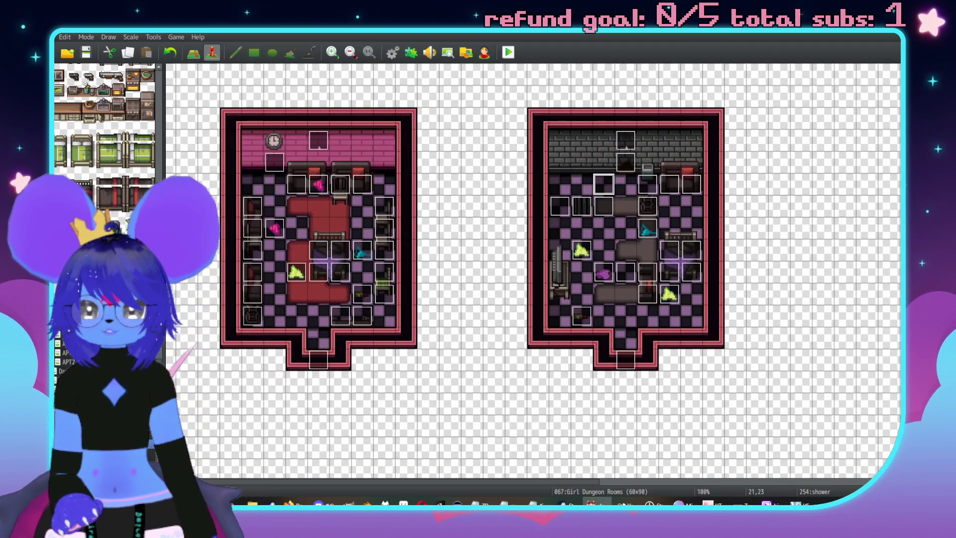
On the Girl Dungeon map, retarget the Girls Room 2 door's page 4 transfer to (22,13)
{"action": "left_click", "coordinate": [75, 343]}
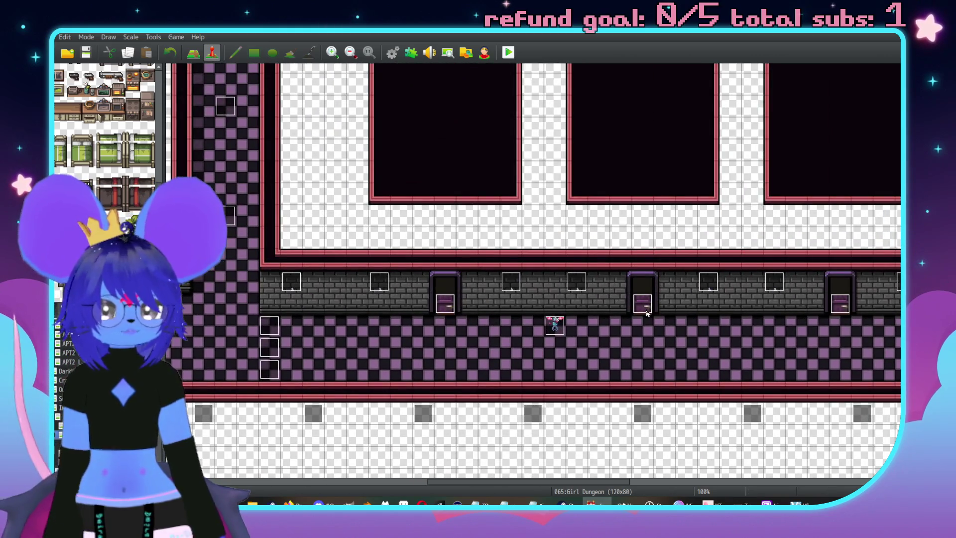
{"action": "double_click", "coordinate": [647, 311]}
{"action": "left_click", "coordinate": [300, 138]}
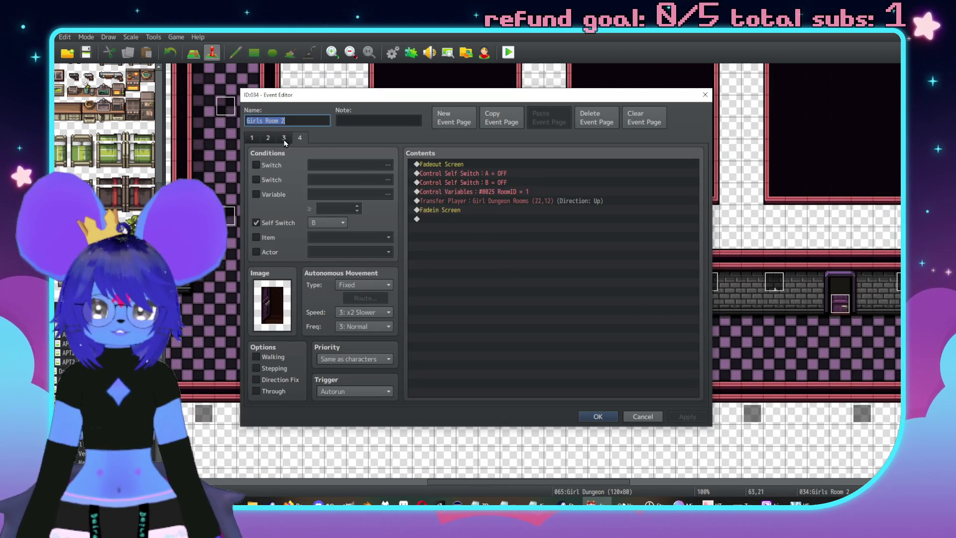
{"action": "double_click", "coordinate": [449, 201]}
{"action": "left_click", "coordinate": [571, 242]}
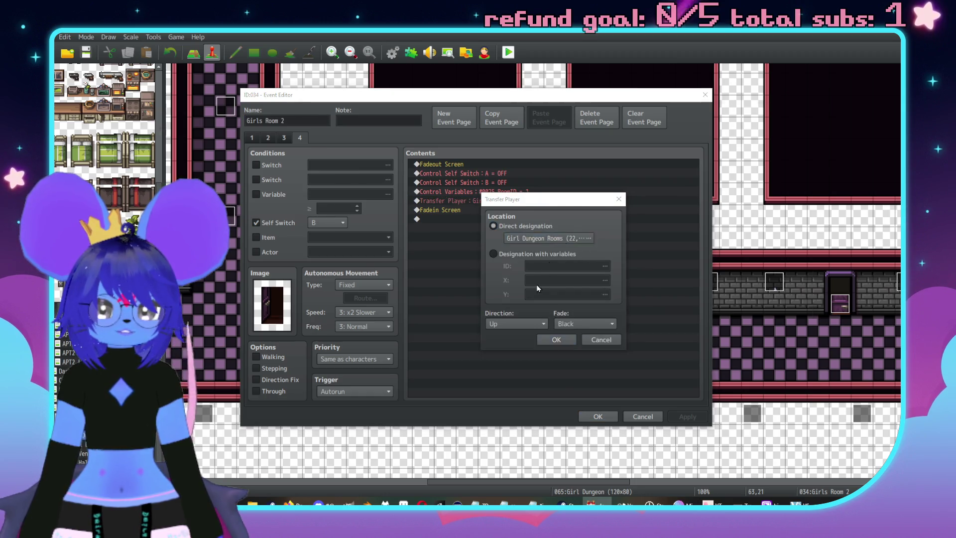
{"action": "middle_click", "coordinate": [566, 275]}
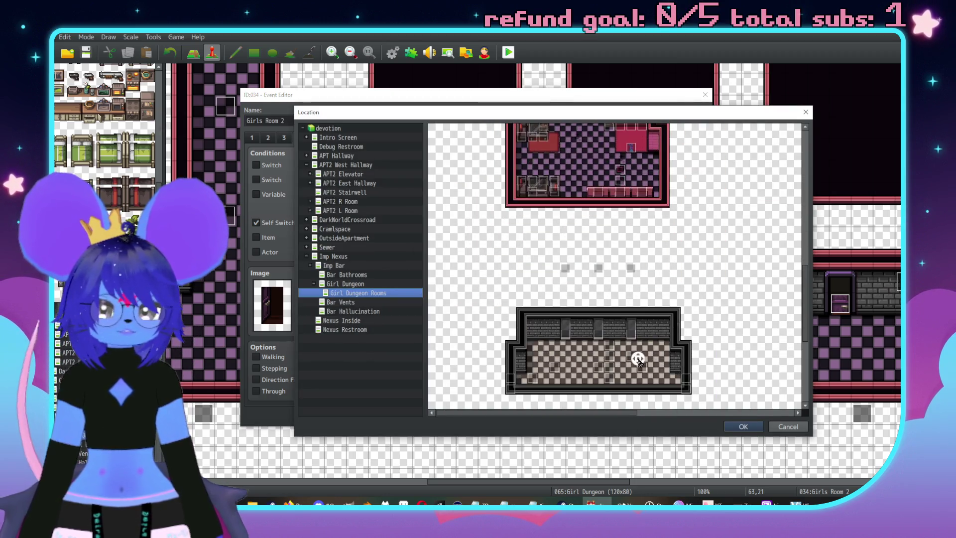
{"action": "middle_click", "coordinate": [711, 271]}
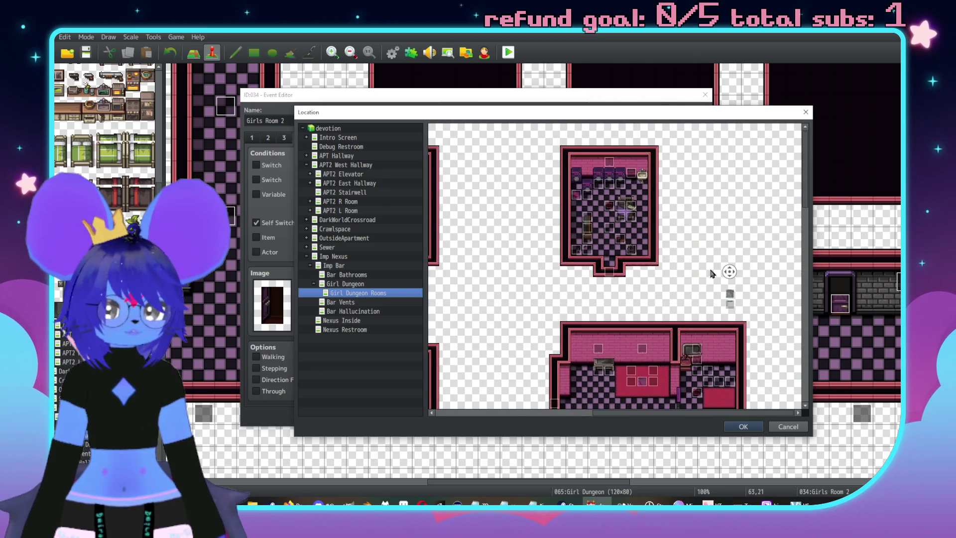
{"action": "double_click", "coordinate": [516, 311]}
{"action": "left_click", "coordinate": [556, 339]}
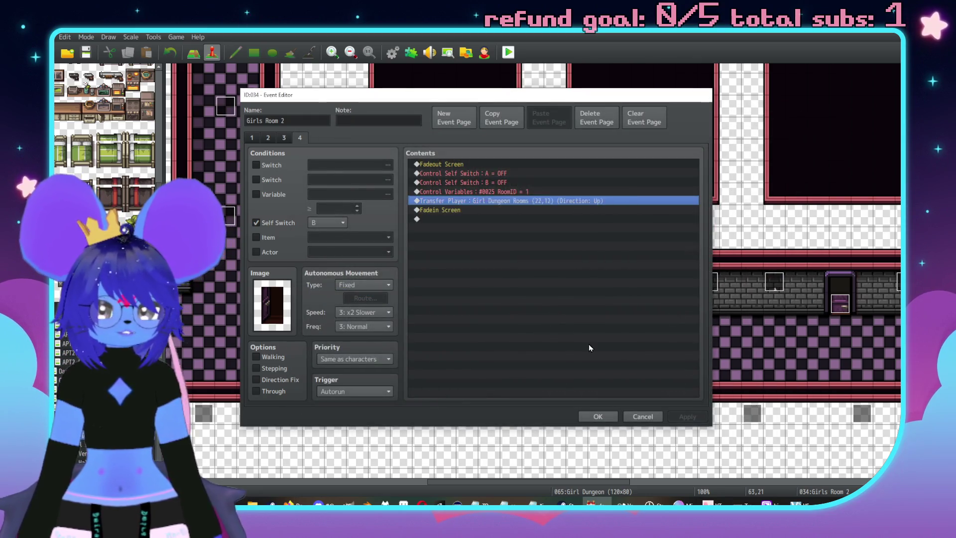
{"action": "left_click", "coordinate": [598, 417]}
Re-pick the arrival tile for the Girls Room 1 door's page 4 transfer
{"action": "double_click", "coordinate": [441, 304]}
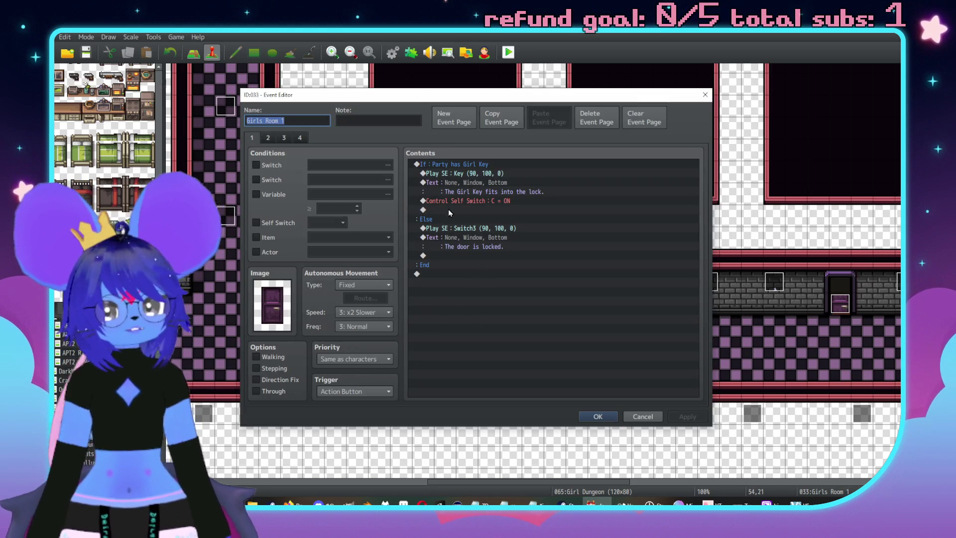
{"action": "left_click", "coordinate": [303, 138]}
{"action": "double_click", "coordinate": [528, 202]}
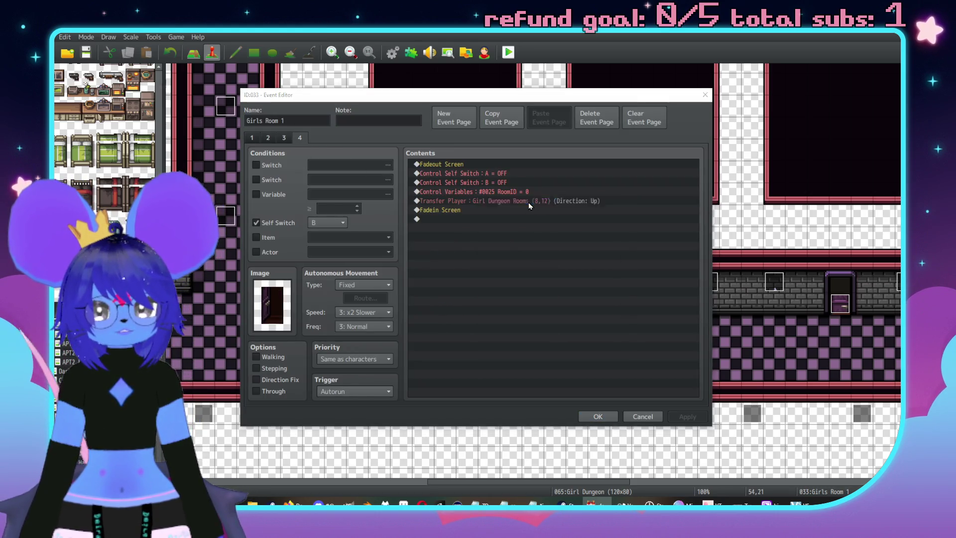
{"action": "left_click", "coordinate": [572, 243]}
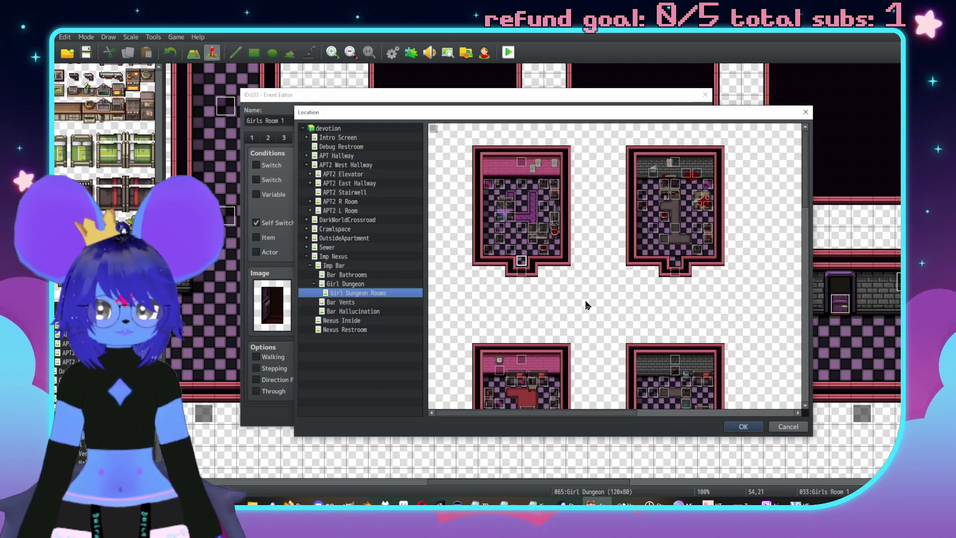
{"action": "double_click", "coordinate": [593, 305]}
{"action": "key", "text": "Return"}
{"action": "key", "text": "Return"}
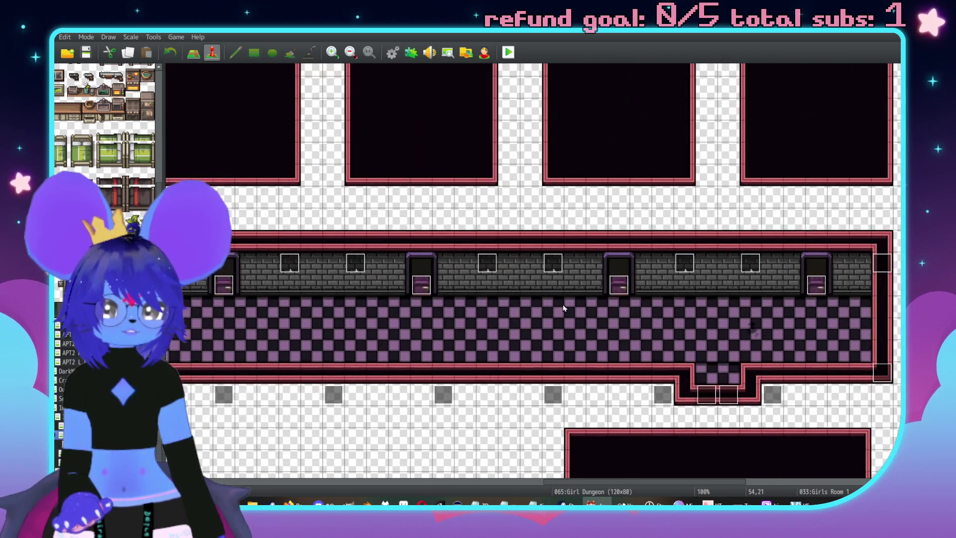
Check the first Girls Room 4 door's page 4 transfer destination without changing it
{"action": "double_click", "coordinate": [619, 285]}
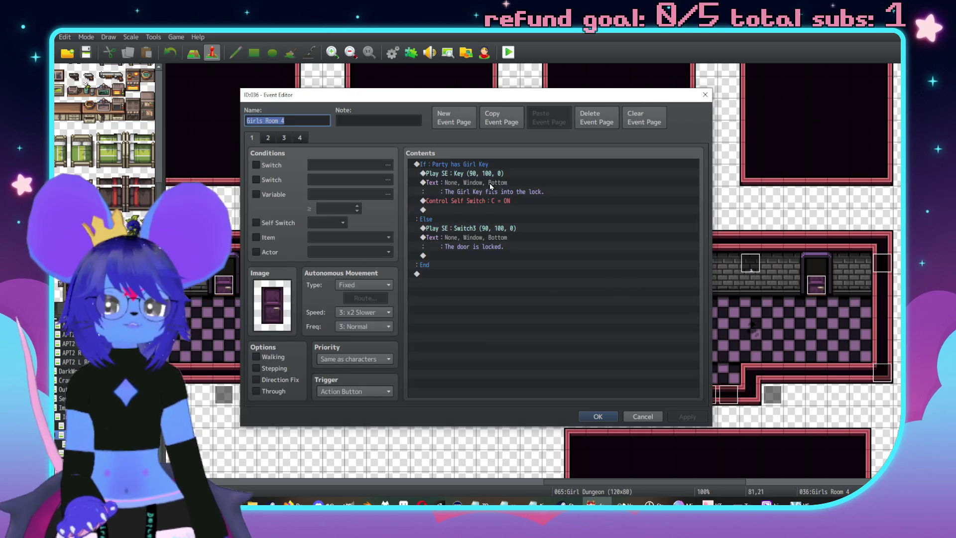
{"action": "left_click", "coordinate": [301, 139]}
{"action": "double_click", "coordinate": [506, 200]}
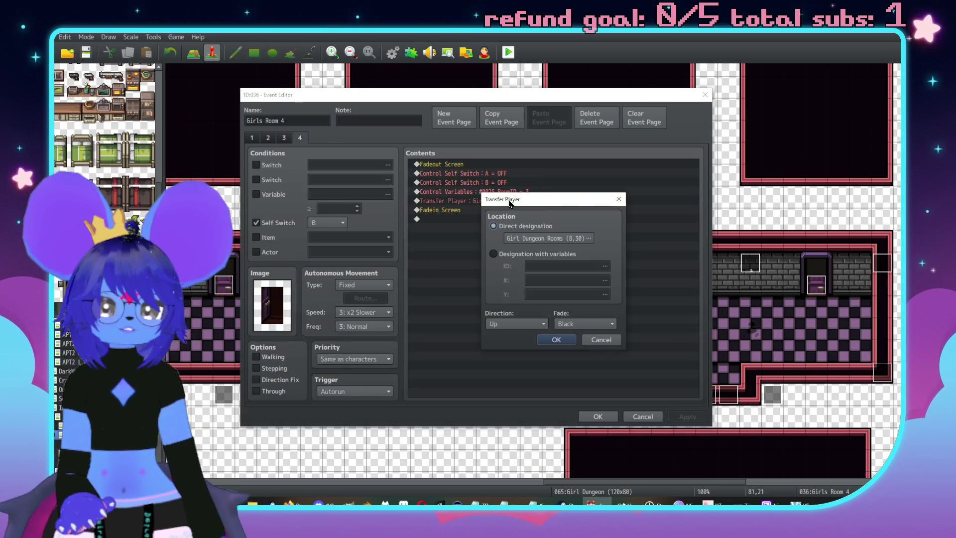
{"action": "left_click", "coordinate": [552, 244]}
{"action": "scroll", "coordinate": [598, 298], "scroll_direction": "up", "scroll_amount": 2}
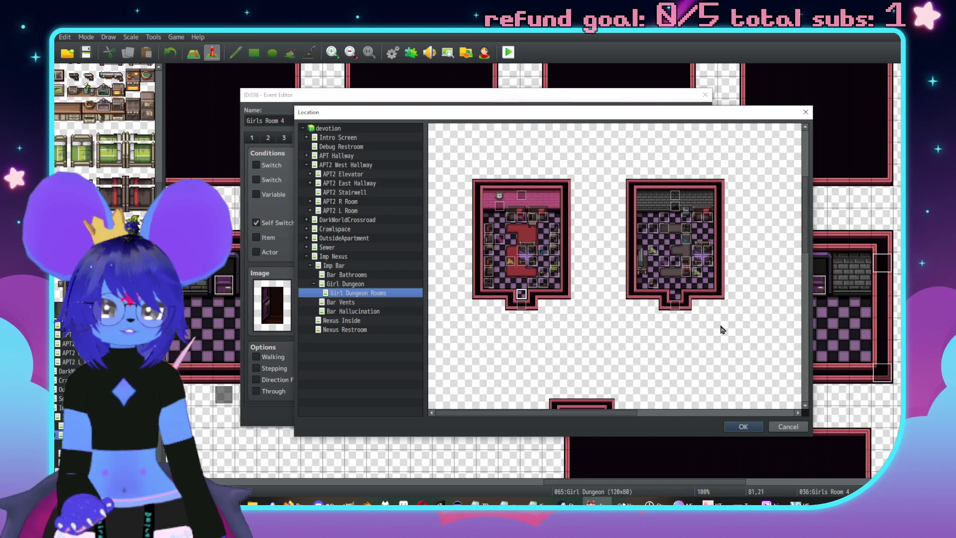
{"action": "left_click", "coordinate": [801, 427]}
{"action": "key", "text": "Escape"}
{"action": "key", "text": "Escape"}
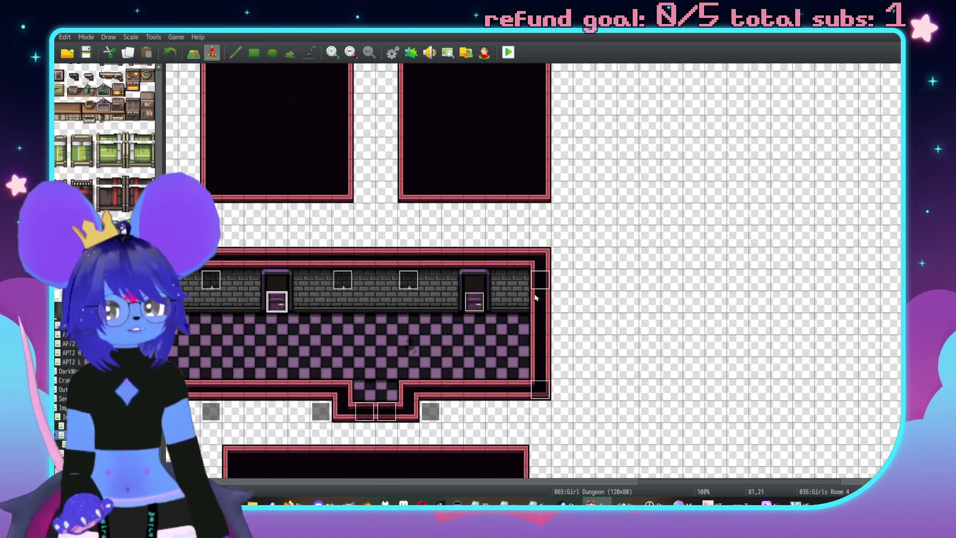
{"action": "double_click", "coordinate": [474, 302]}
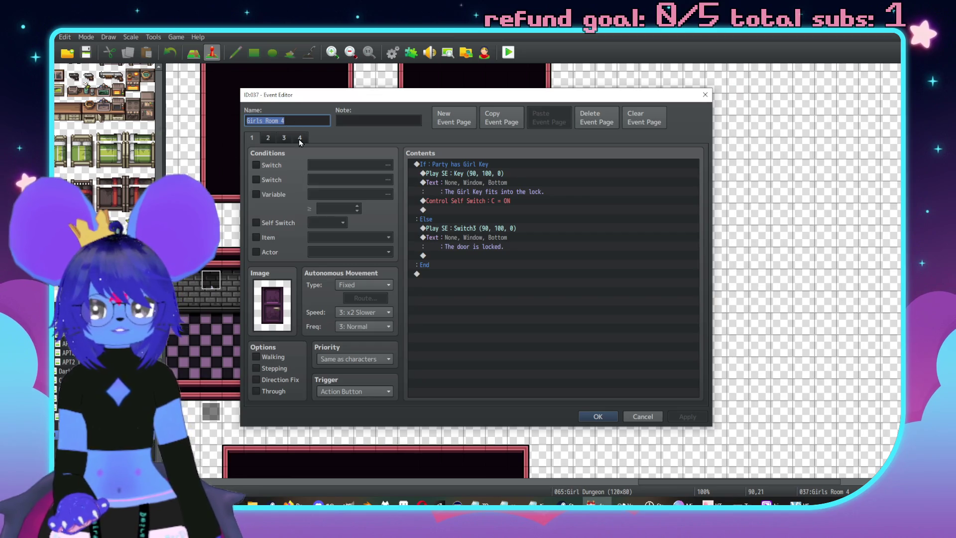
Review event 037's page 4 transfer destination, then insert a new command at the Control Variables row
{"action": "left_click", "coordinate": [300, 138]}
{"action": "double_click", "coordinate": [548, 200]}
{"action": "left_click", "coordinate": [552, 244]}
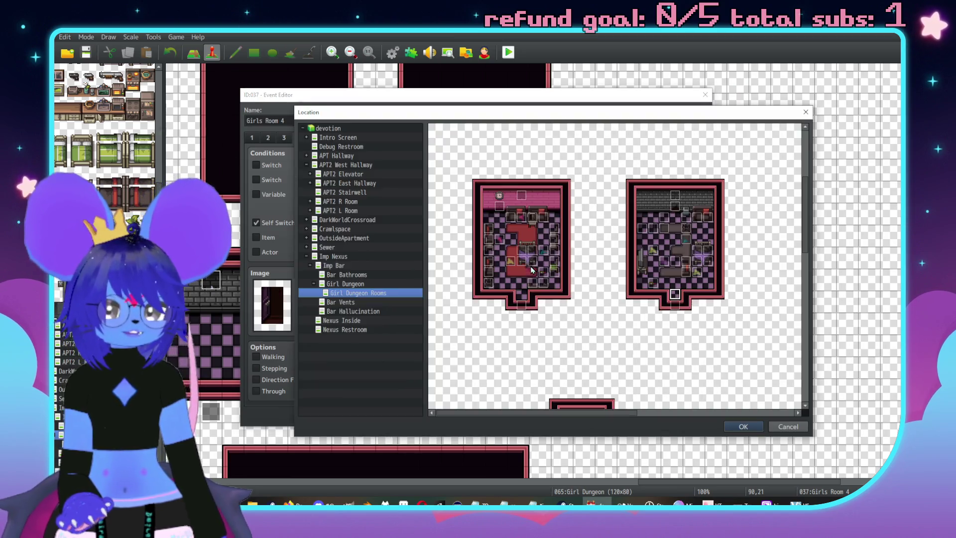
{"action": "scroll", "coordinate": [547, 300], "scroll_direction": "down", "scroll_amount": 3}
{"action": "scroll", "coordinate": [531, 270], "scroll_direction": "up", "scroll_amount": 3}
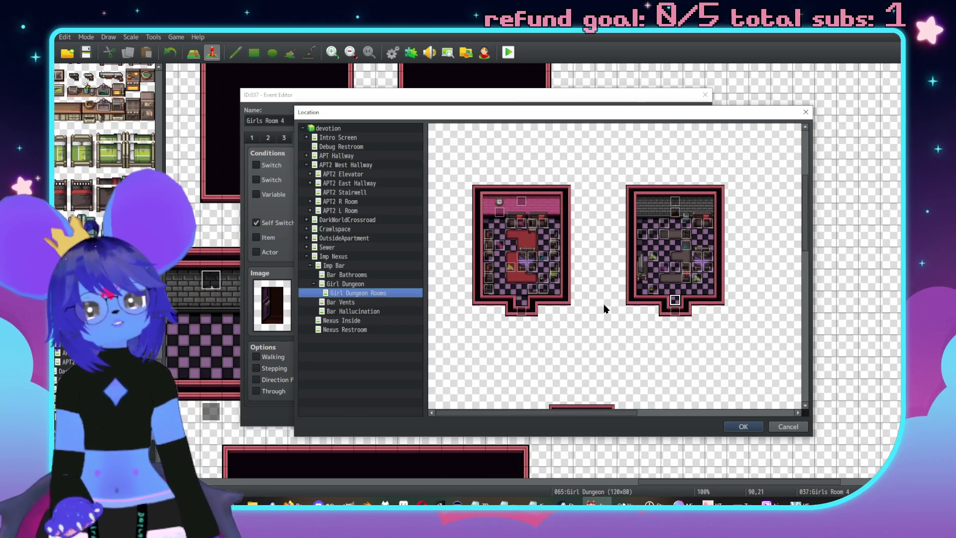
{"action": "scroll", "coordinate": [606, 244], "scroll_direction": "down", "scroll_amount": 2}
{"action": "scroll", "coordinate": [640, 269], "scroll_direction": "up", "scroll_amount": 2}
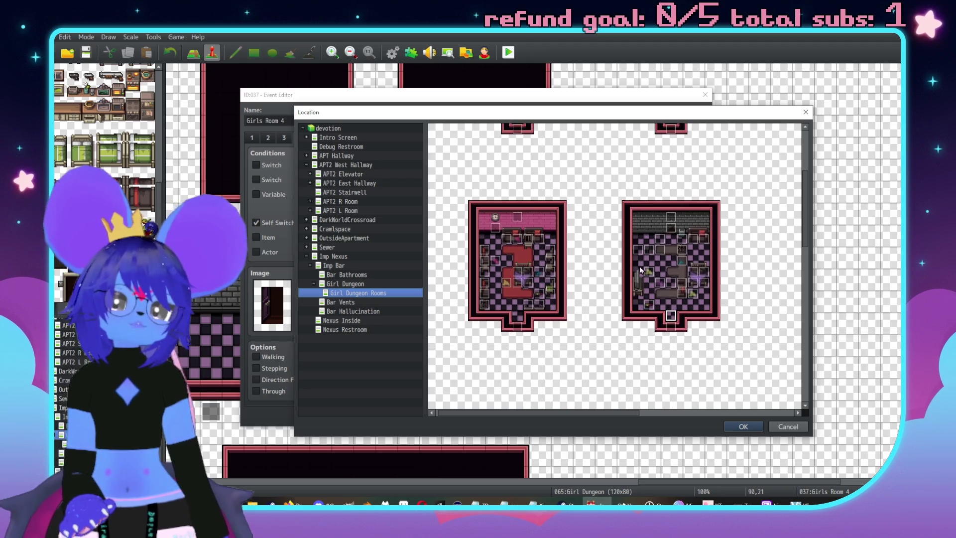
{"action": "left_click", "coordinate": [789, 427]}
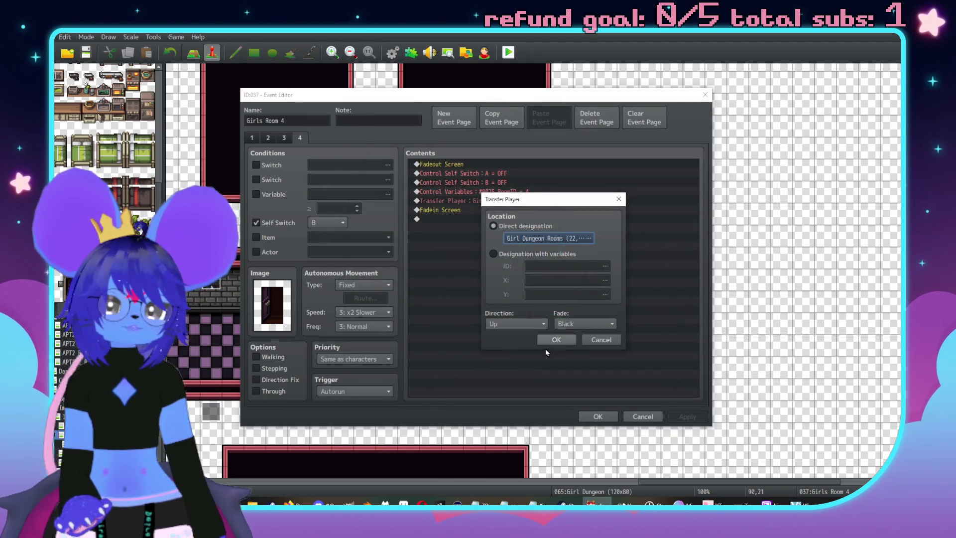
{"action": "left_click", "coordinate": [597, 346]}
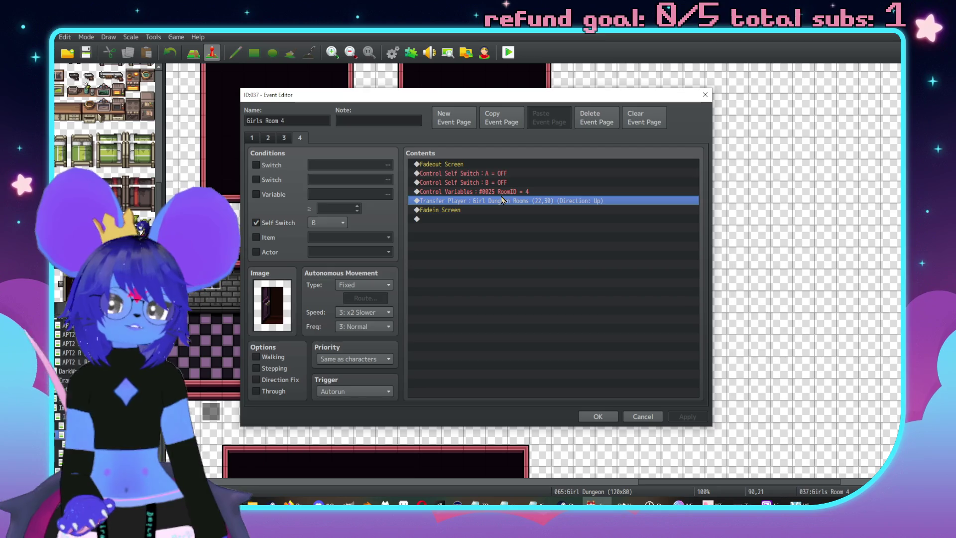
{"action": "left_click", "coordinate": [495, 193]}
{"action": "key", "text": "Insert"}
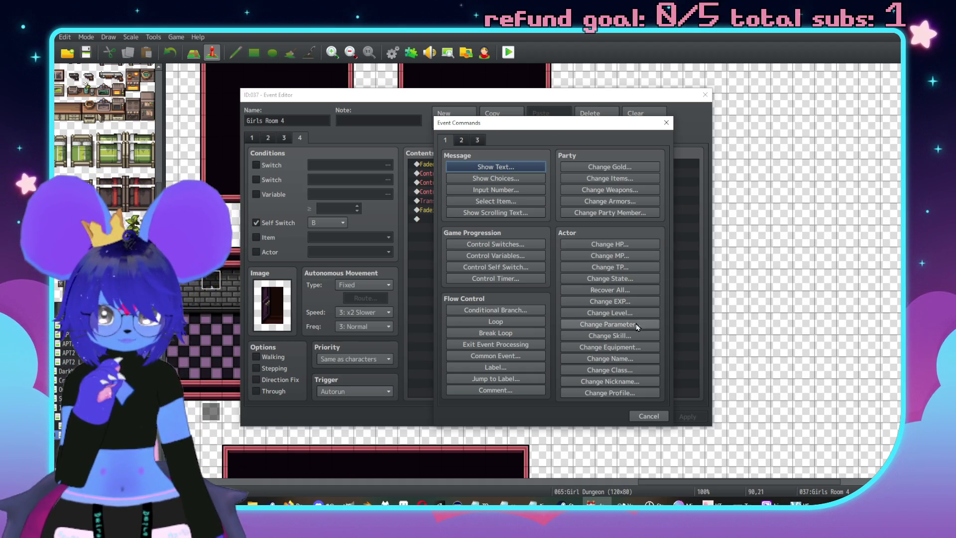
Add a Conditional Branch requiring switch 0342 GDImpVentUnstuck ON, and start a command inside it
{"action": "left_click", "coordinate": [496, 313]}
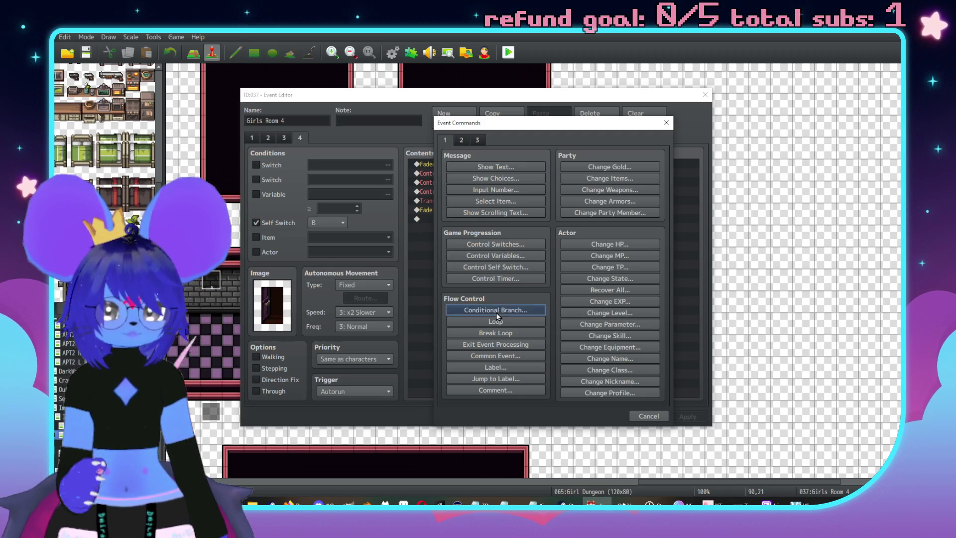
{"action": "left_click", "coordinate": [533, 211]}
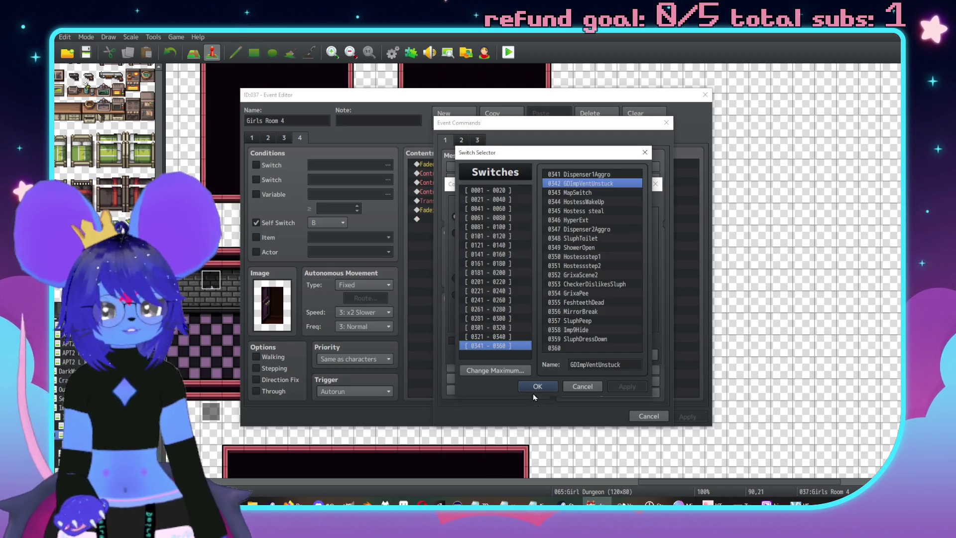
{"action": "left_click", "coordinate": [529, 381]}
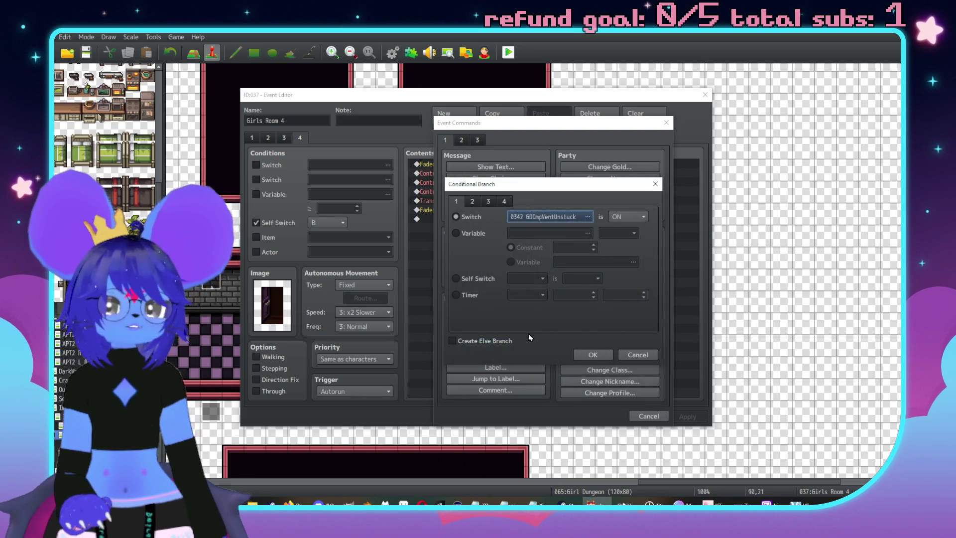
{"action": "left_click", "coordinate": [579, 356]}
{"action": "double_click", "coordinate": [467, 201]}
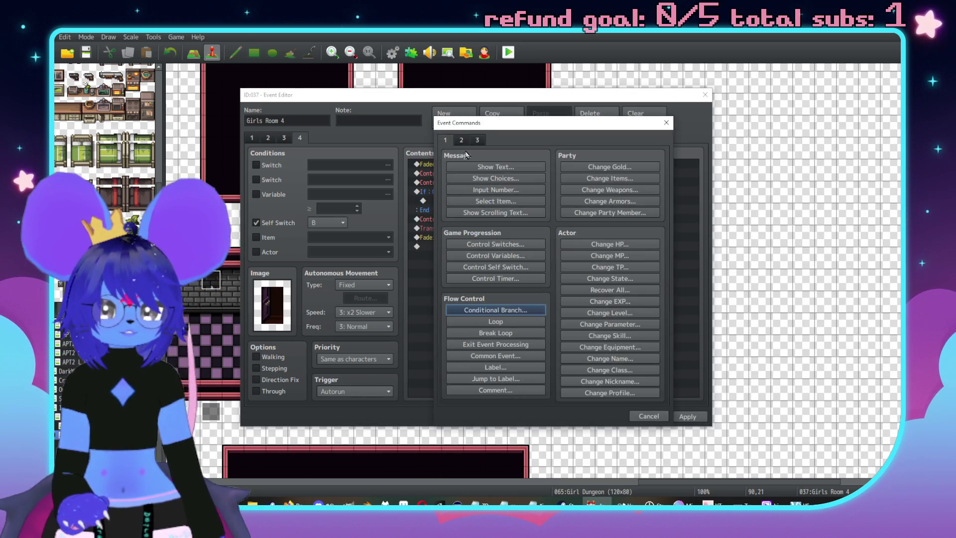
{"action": "left_click", "coordinate": [462, 140]}
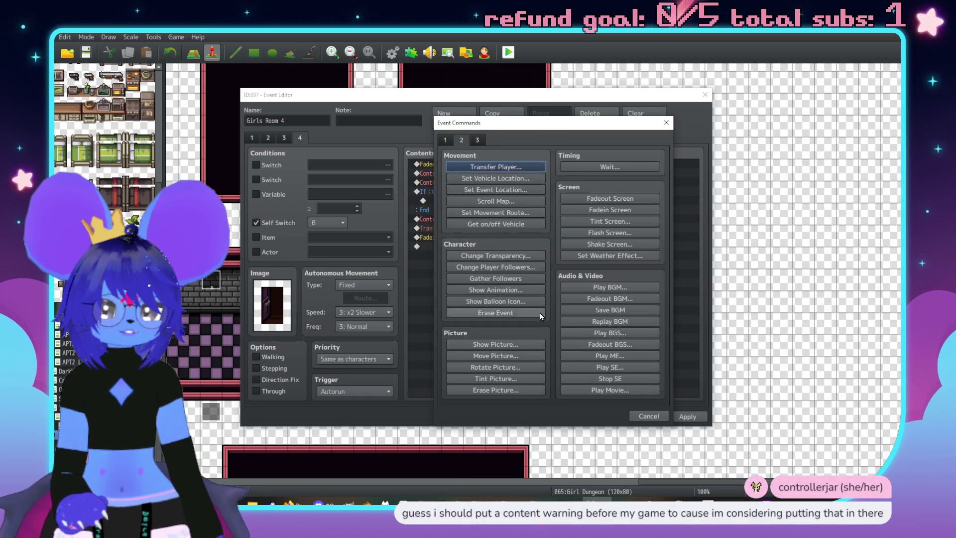
Add a Play BGS command with Storm1 at 10% volume, previewing it against Storm2
{"action": "left_click", "coordinate": [614, 333]}
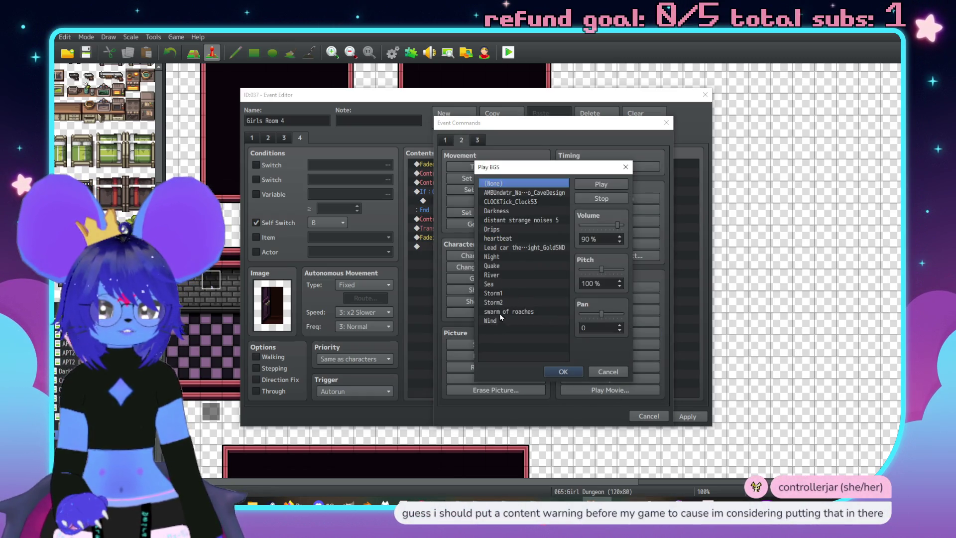
{"action": "left_click", "coordinate": [498, 293]}
{"action": "left_click_drag", "start_coordinate": [618, 225], "coordinate": [592, 231]}
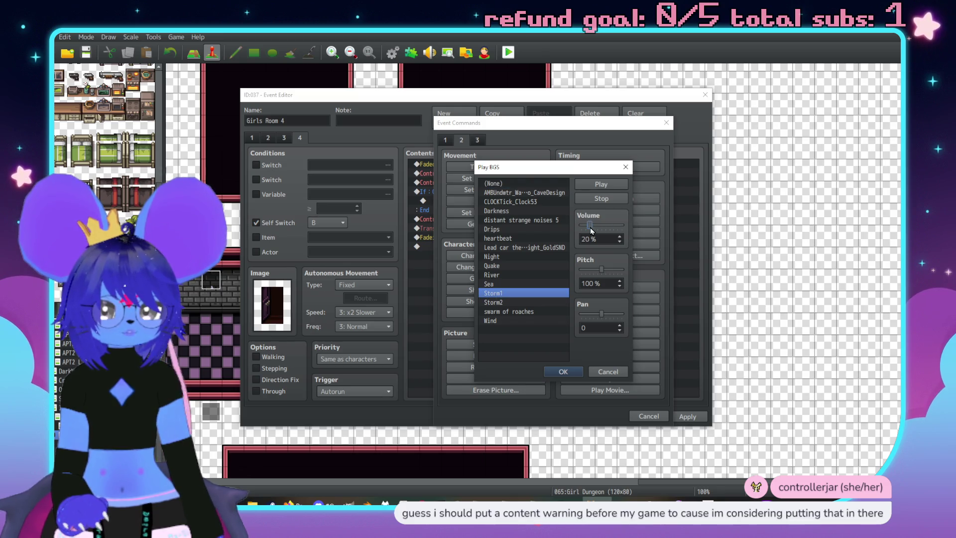
{"action": "left_click", "coordinate": [601, 184]}
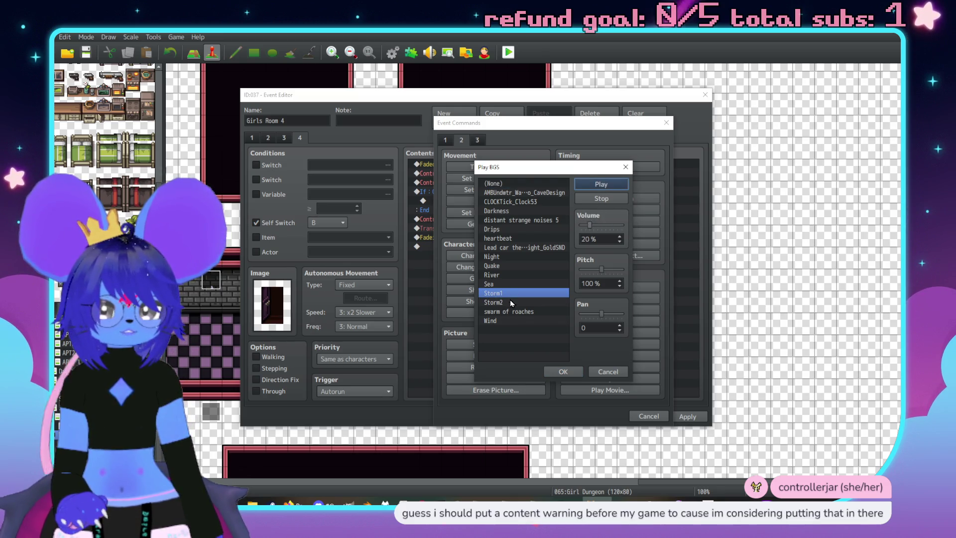
{"action": "left_click", "coordinate": [592, 230]}
{"action": "left_click_drag", "start_coordinate": [591, 230], "coordinate": [586, 229]}
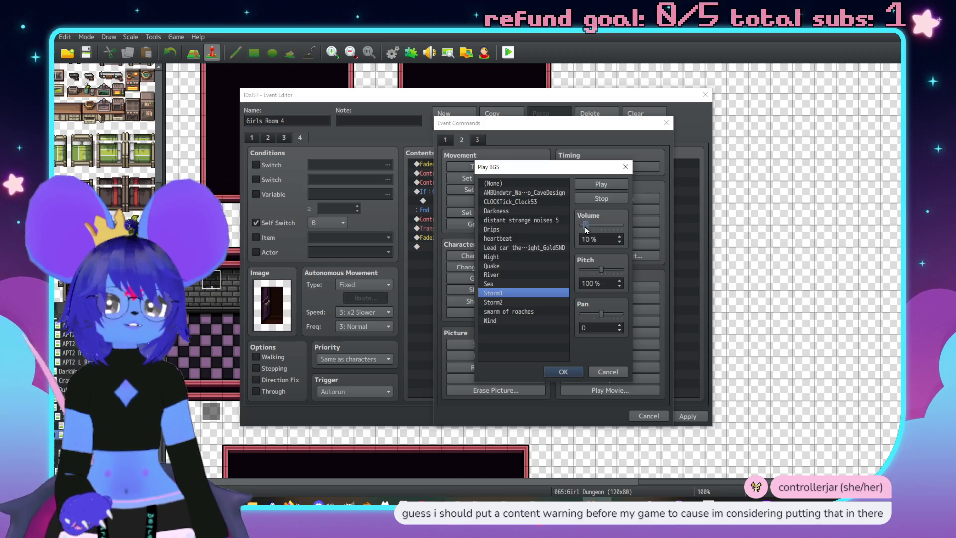
{"action": "left_click", "coordinate": [509, 303]}
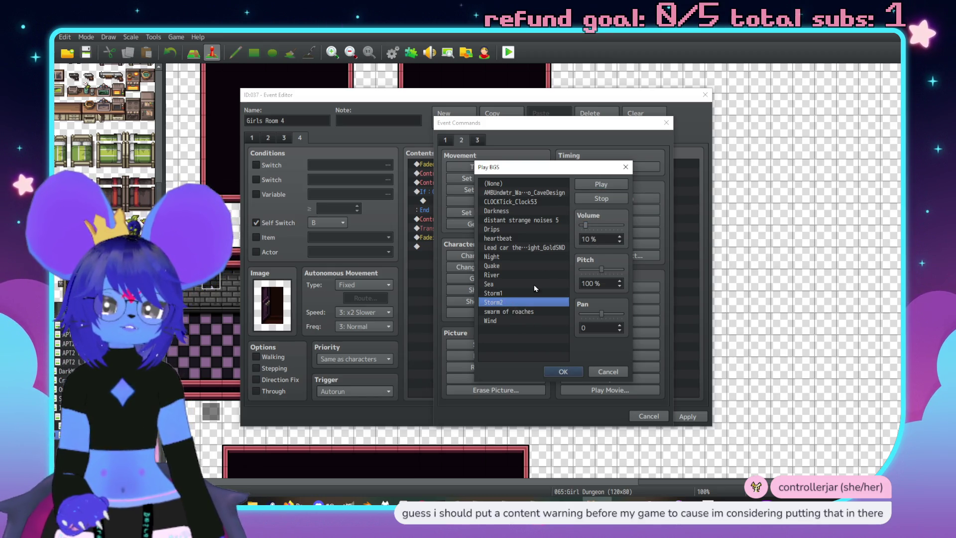
{"action": "left_click", "coordinate": [601, 184]}
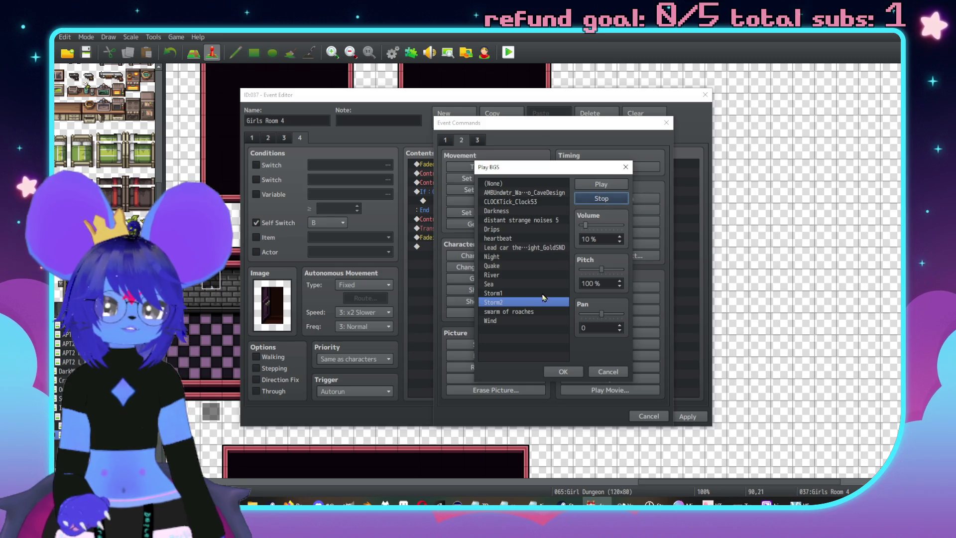
{"action": "left_click", "coordinate": [542, 294]}
{"action": "left_click", "coordinate": [608, 186]}
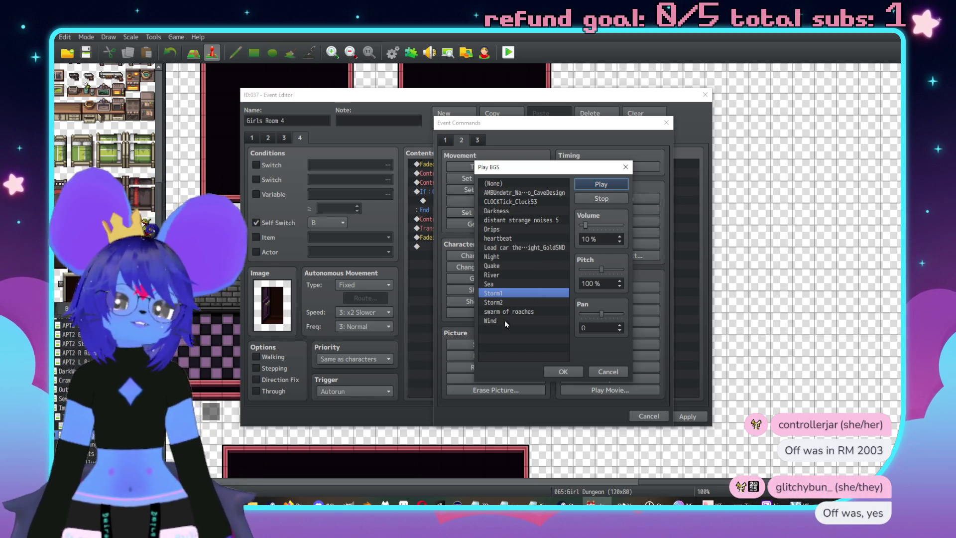
Compare Storm2 and Wind, then keep Storm1 at 10% and save the Girls Room 4 event
{"action": "left_click", "coordinate": [498, 303]}
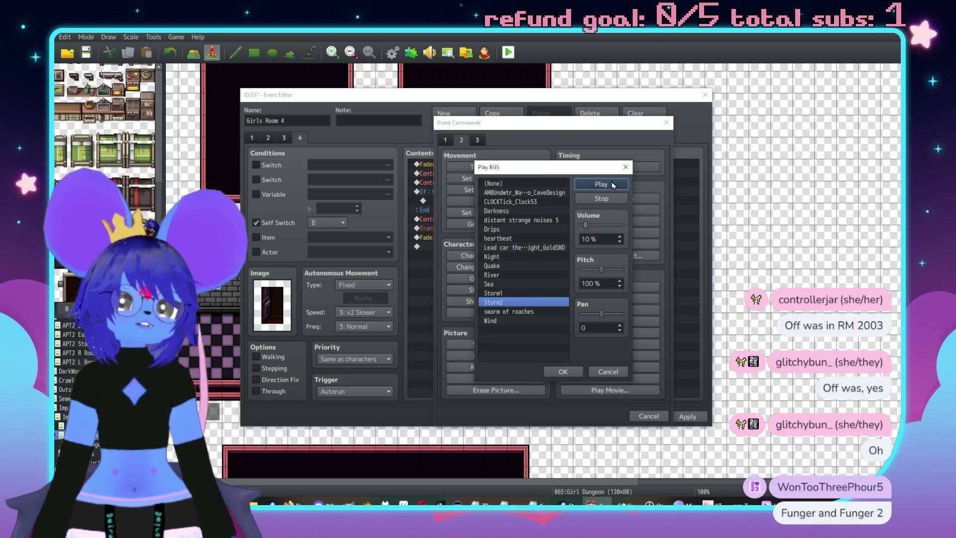
{"action": "key", "text": "Up"}
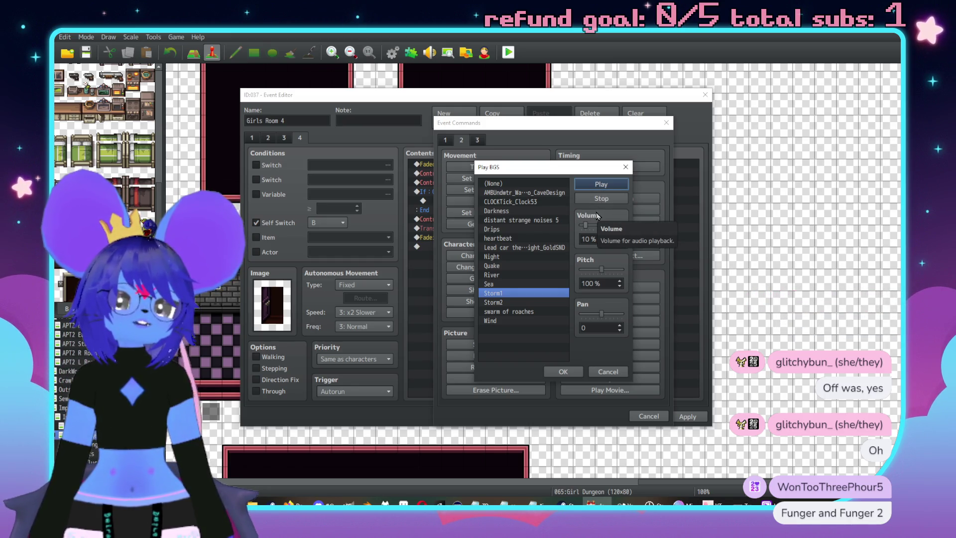
{"action": "left_click", "coordinate": [500, 321]}
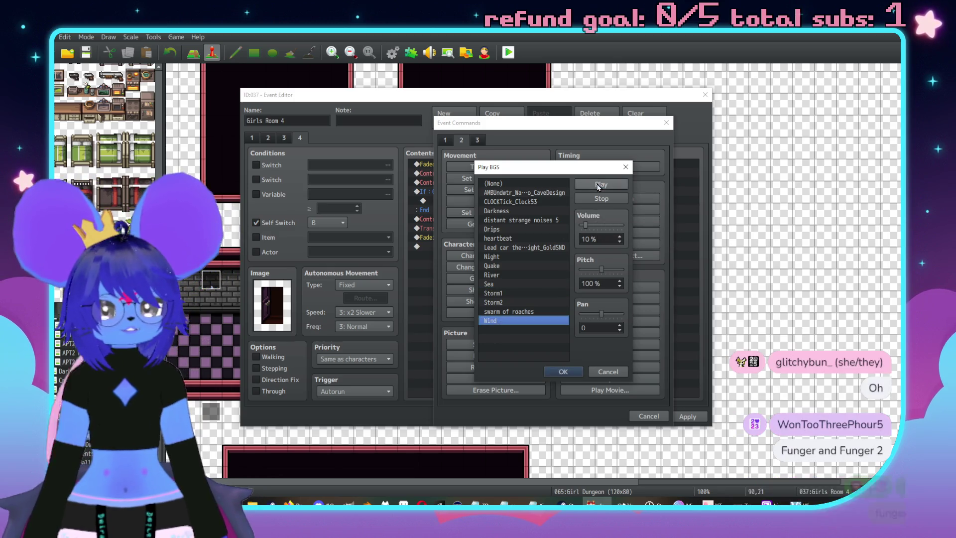
{"action": "left_click", "coordinate": [600, 184]}
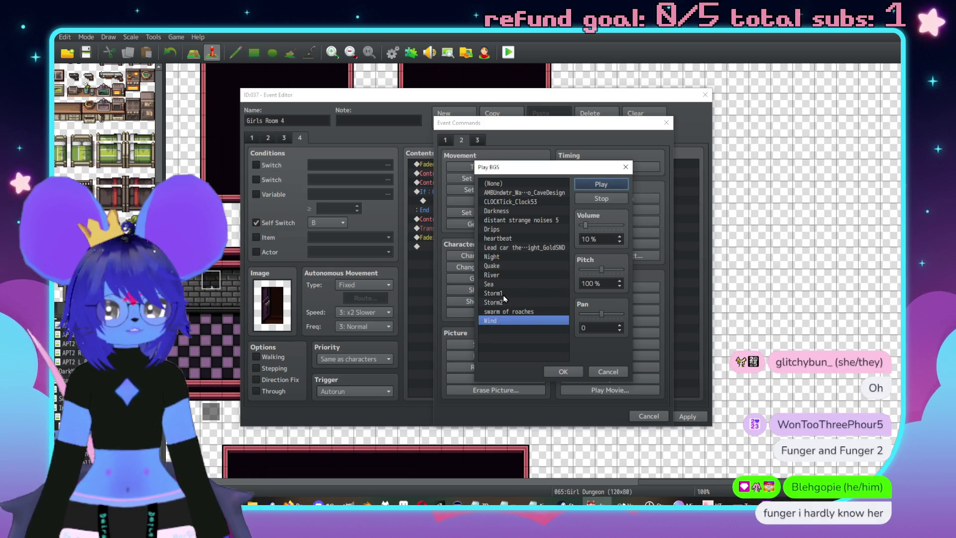
{"action": "left_click", "coordinate": [503, 294]}
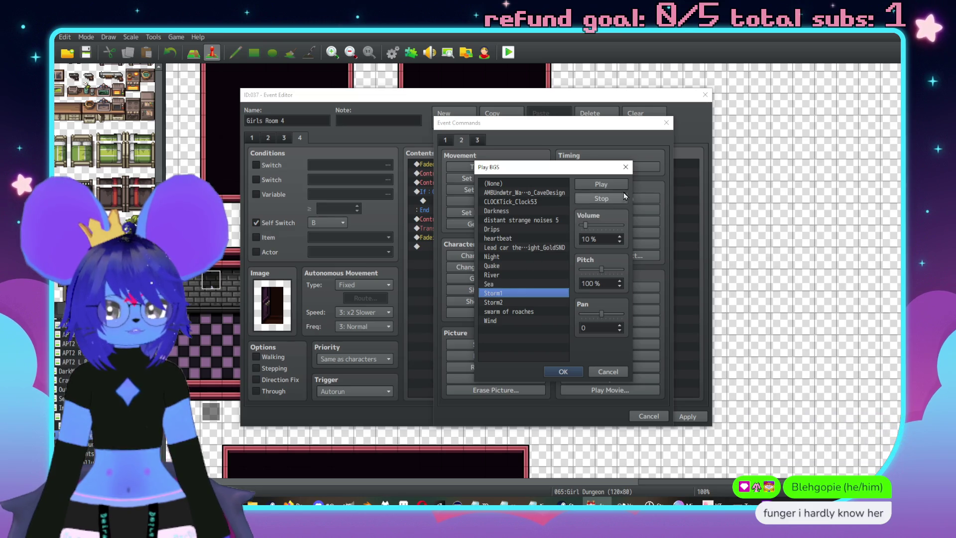
{"action": "left_click", "coordinate": [601, 185]}
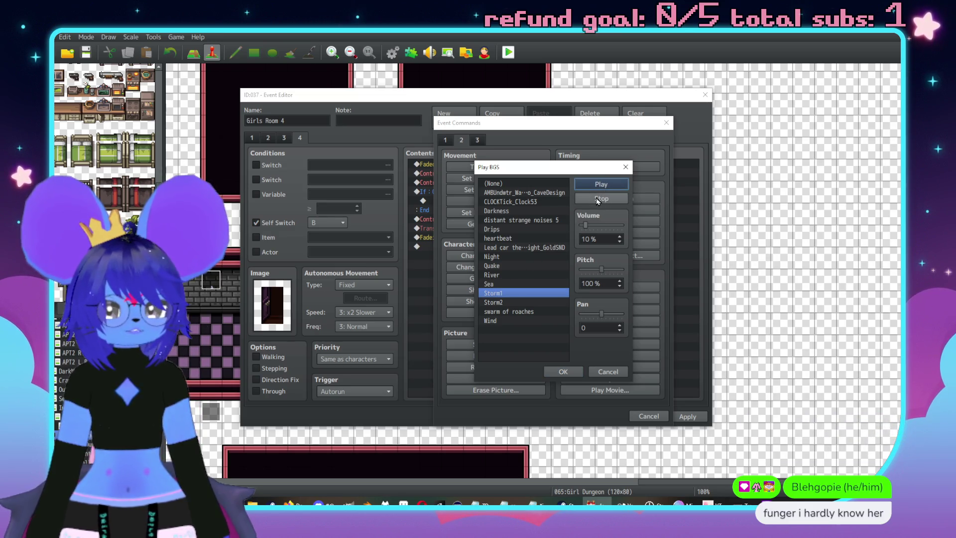
{"action": "left_click", "coordinate": [597, 199]}
{"action": "left_click", "coordinate": [554, 372]}
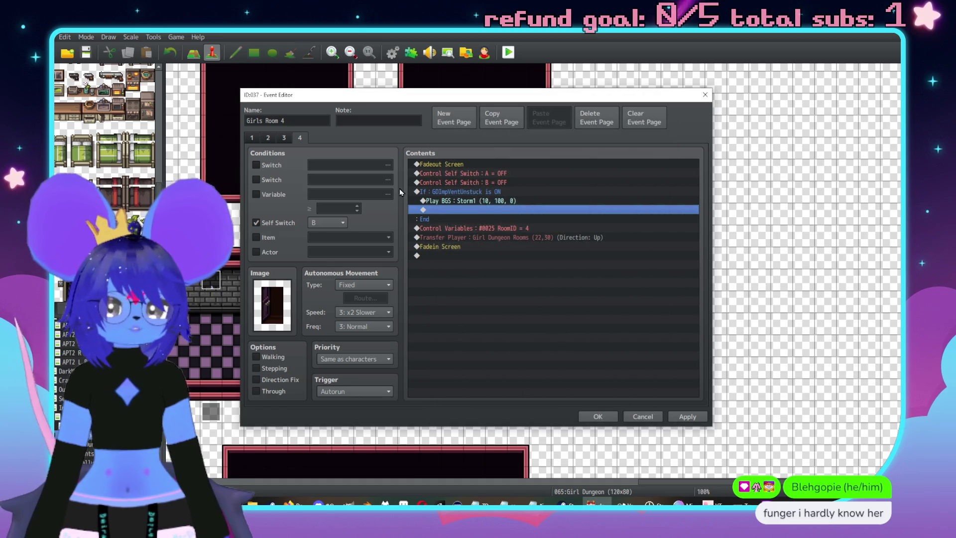
{"action": "left_click", "coordinate": [695, 418]}
{"action": "left_click", "coordinate": [598, 416]}
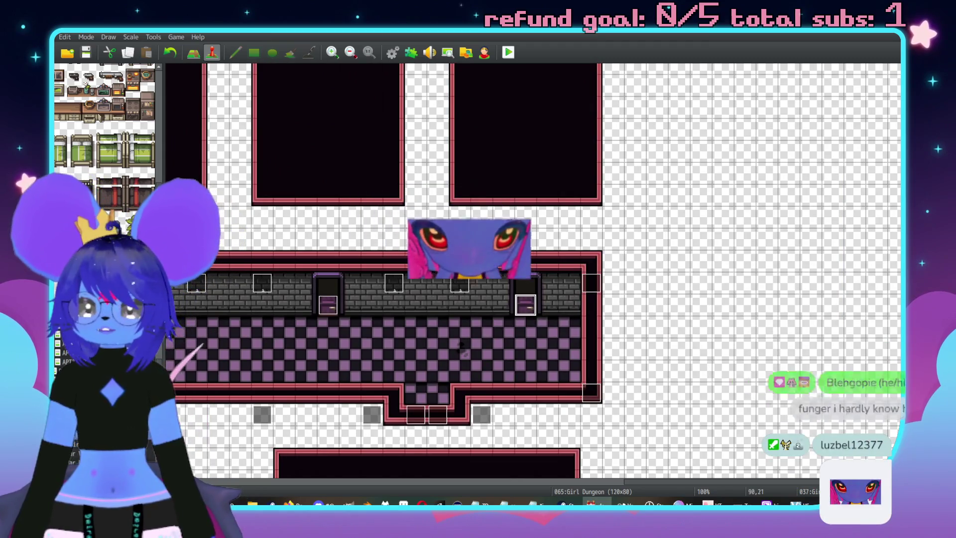
On the Girl Dungeon Rooms map, open the GD Exit Door event
{"action": "left_click", "coordinate": [75, 343]}
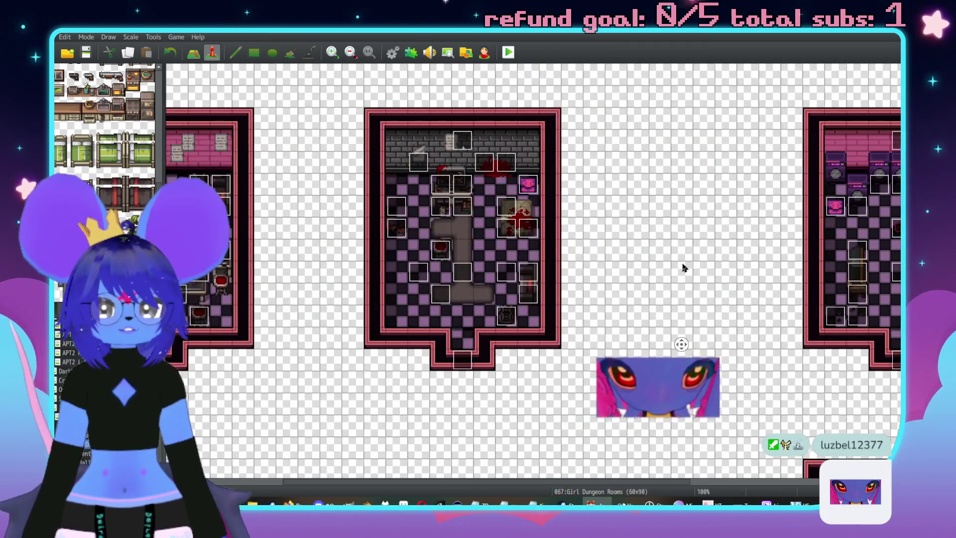
{"action": "middle_click", "coordinate": [504, 219]}
{"action": "middle_click", "coordinate": [435, 393]}
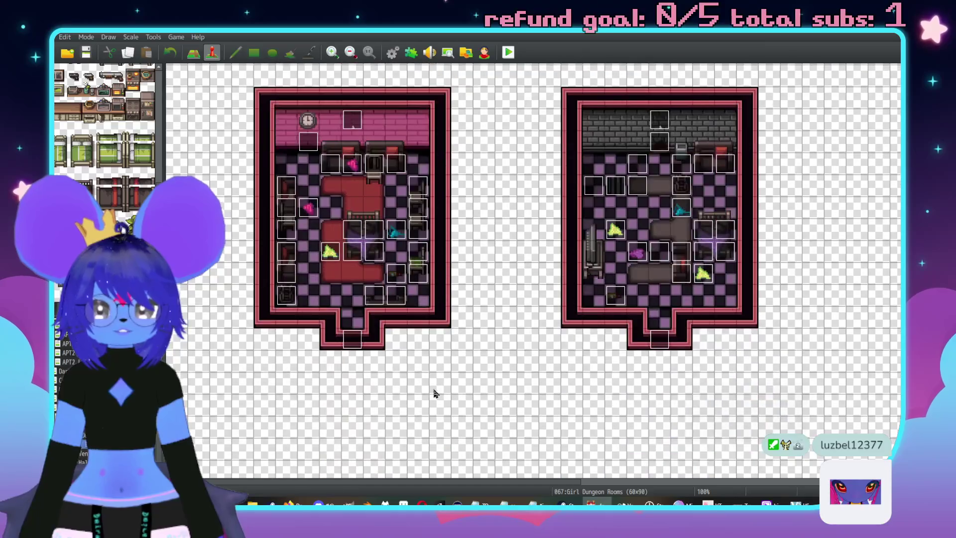
{"action": "double_click", "coordinate": [660, 341]}
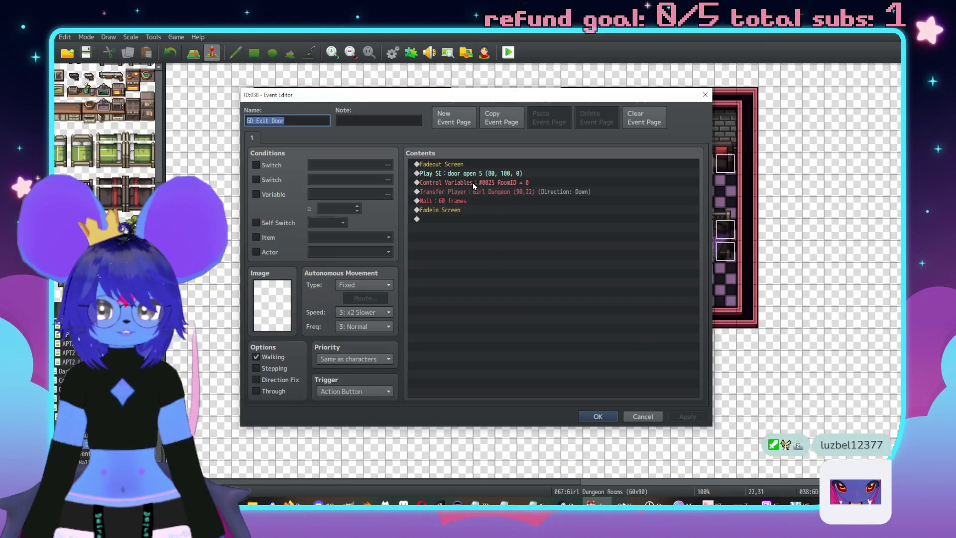
Add a Conditional Branch checking that switch GDImpVentUnstuck is ON
{"action": "double_click", "coordinate": [449, 219]}
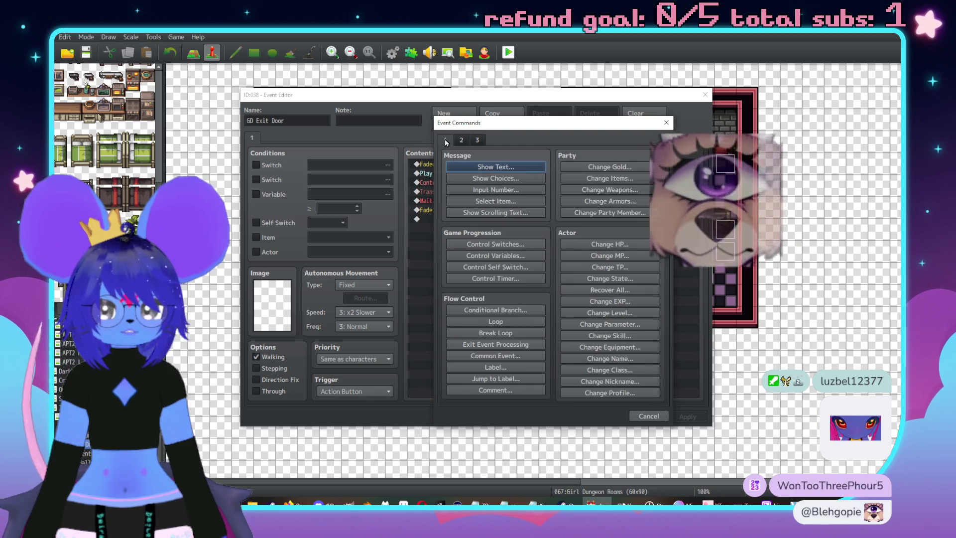
{"action": "left_click", "coordinate": [494, 309]}
{"action": "left_click", "coordinate": [569, 218]}
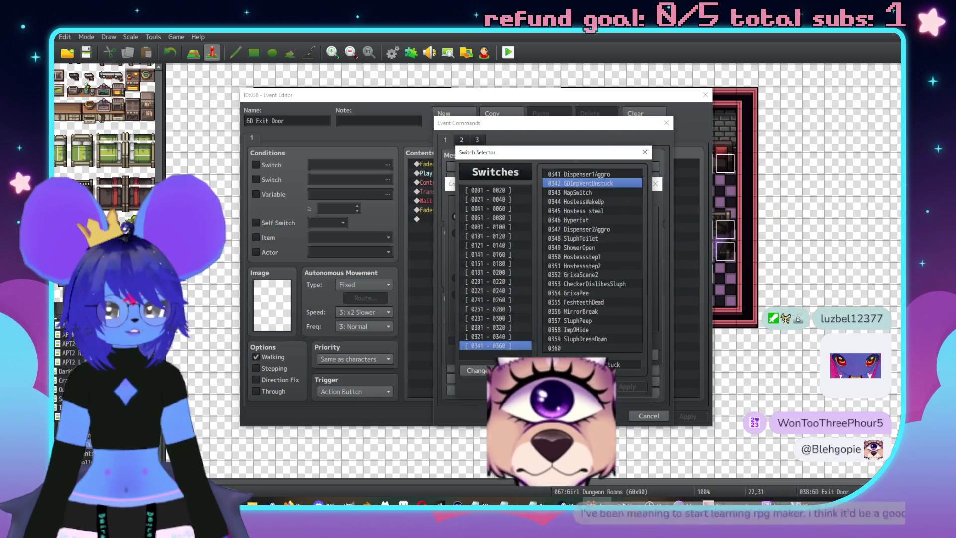
{"action": "left_click", "coordinate": [538, 387]}
{"action": "left_click", "coordinate": [605, 414]}
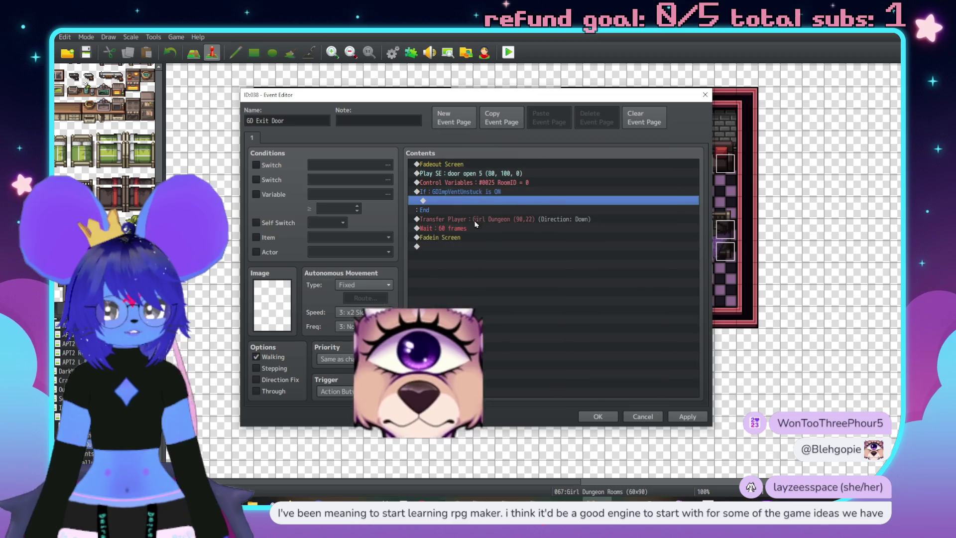
Inside the branch, add Fadeout BGS with a 1 second duration
{"action": "double_click", "coordinate": [474, 202]}
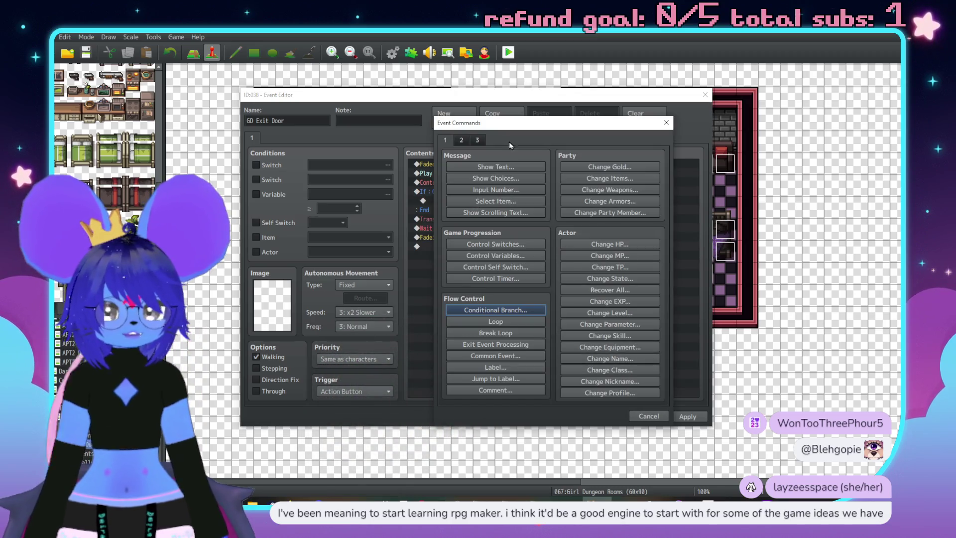
{"action": "left_click", "coordinate": [461, 140]}
{"action": "left_click", "coordinate": [610, 344]}
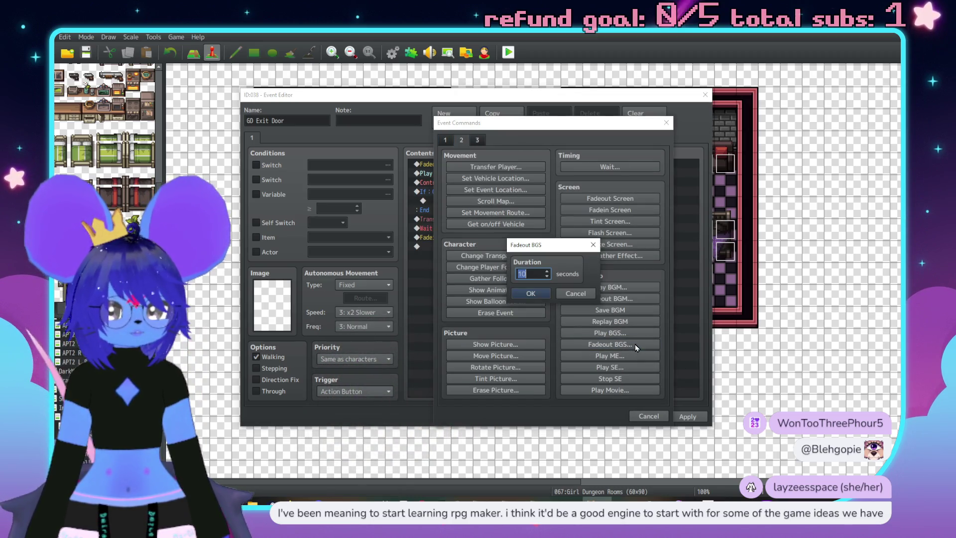
{"action": "left_click", "coordinate": [532, 293]}
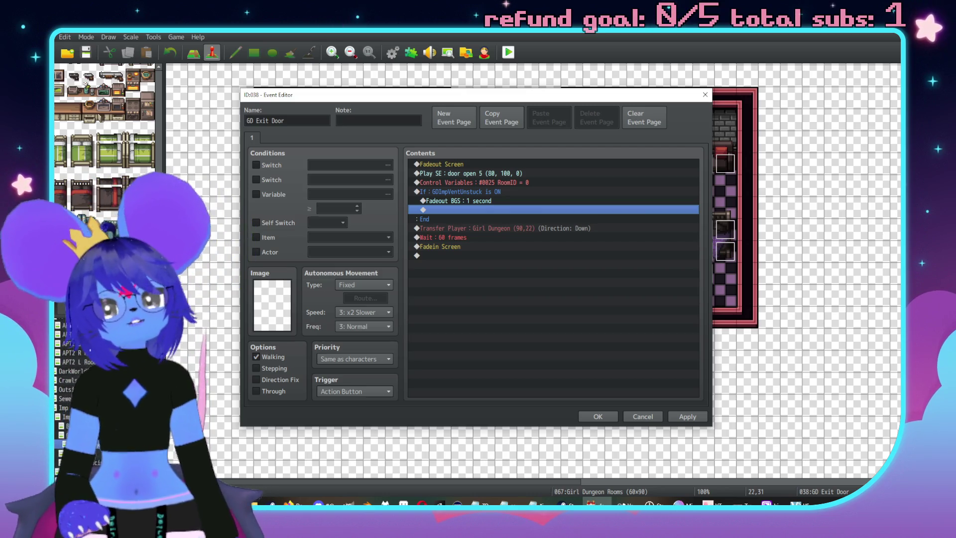
{"action": "key", "text": "alt+Tab"}
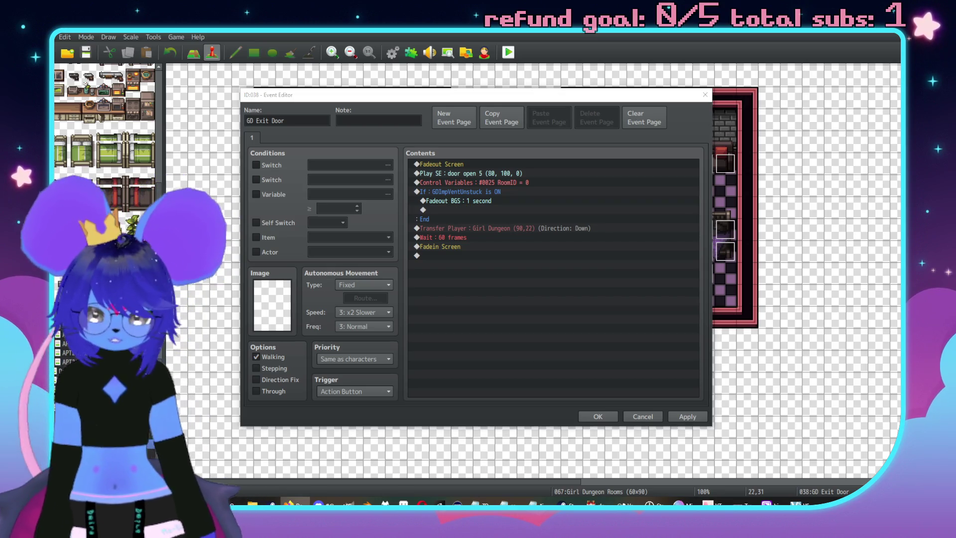
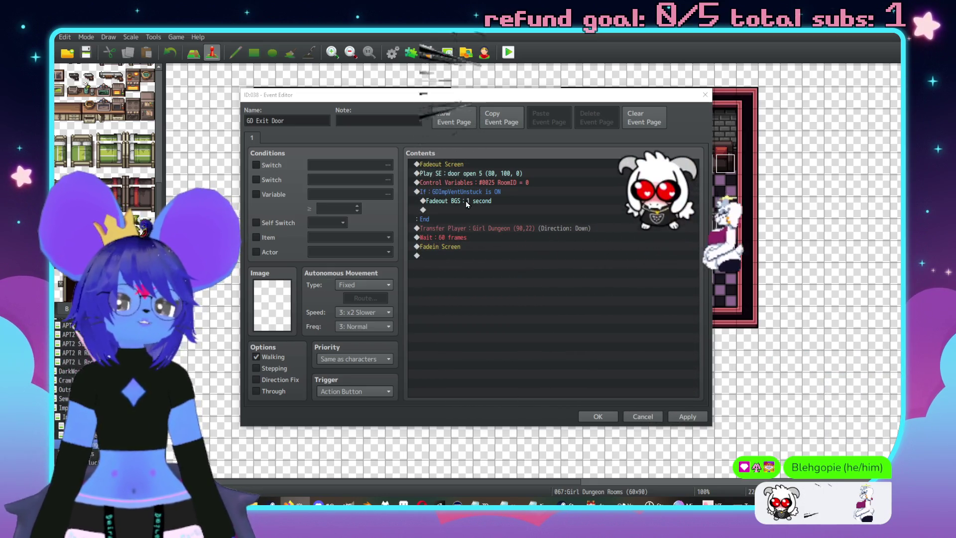
Change the exit door's Fadeout BGS duration to 2 seconds and close the event
{"action": "double_click", "coordinate": [465, 201]}
{"action": "type", "text": "2"}
{"action": "left_click", "coordinate": [535, 291]}
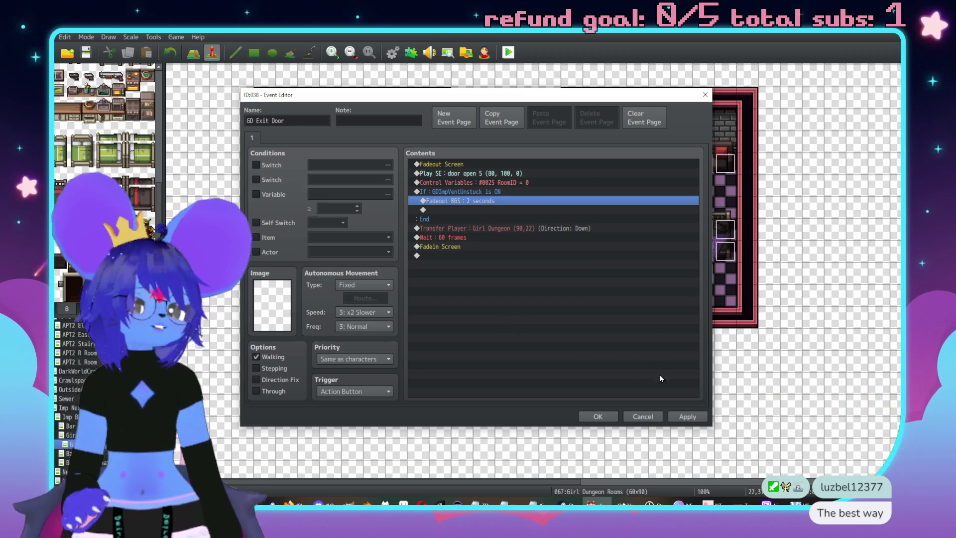
{"action": "left_click", "coordinate": [601, 416]}
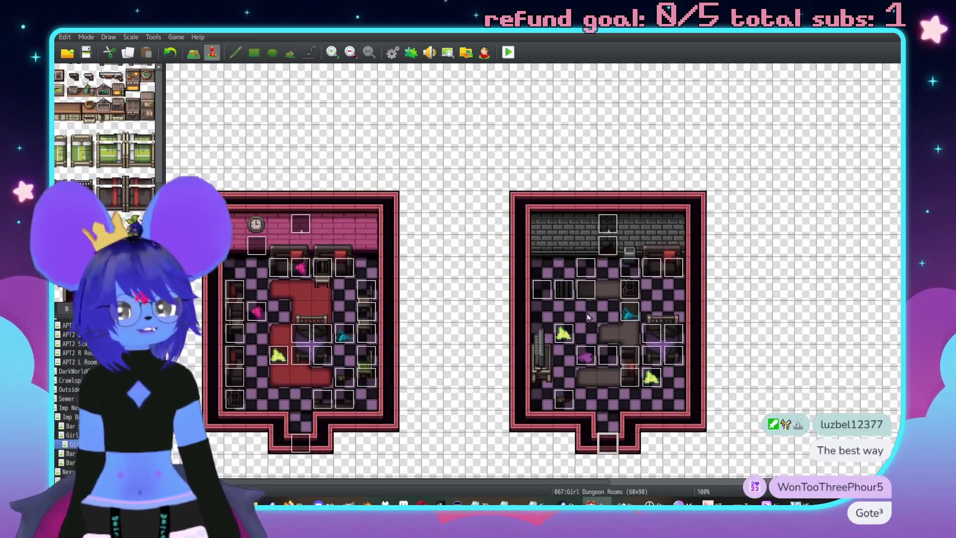
Look over the shower event's second page, then close it
{"action": "scroll", "coordinate": [588, 317], "scroll_direction": "up", "scroll_amount": 3}
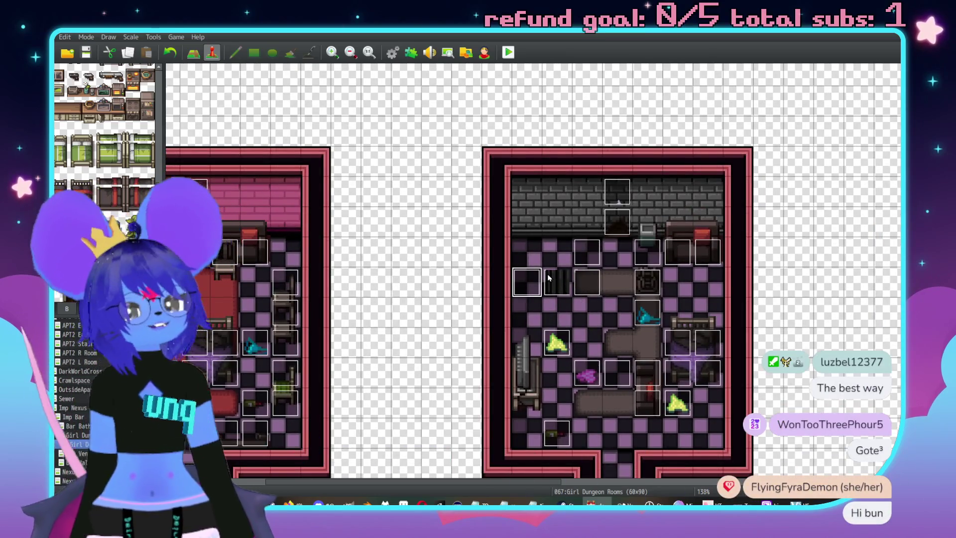
{"action": "double_click", "coordinate": [549, 278]}
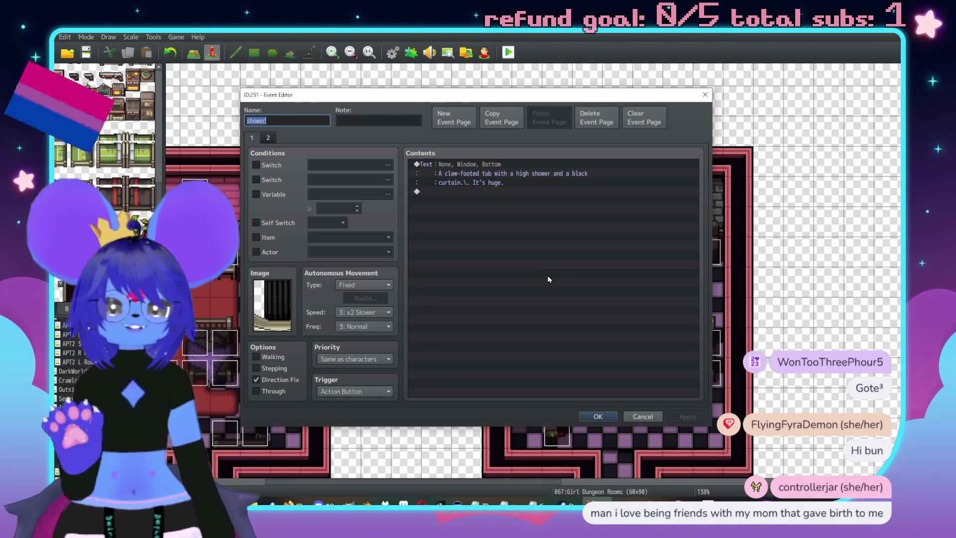
{"action": "left_click", "coordinate": [268, 138]}
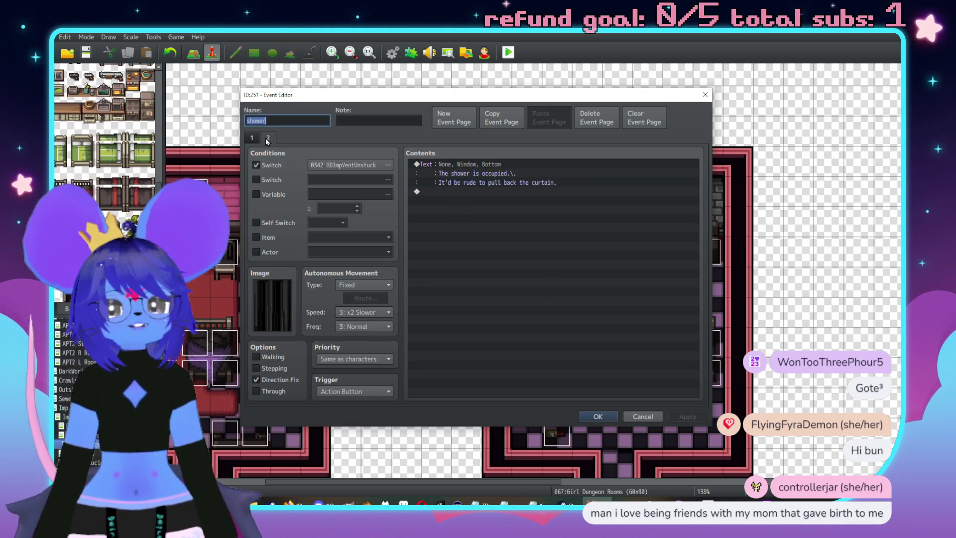
{"action": "left_click", "coordinate": [597, 416]}
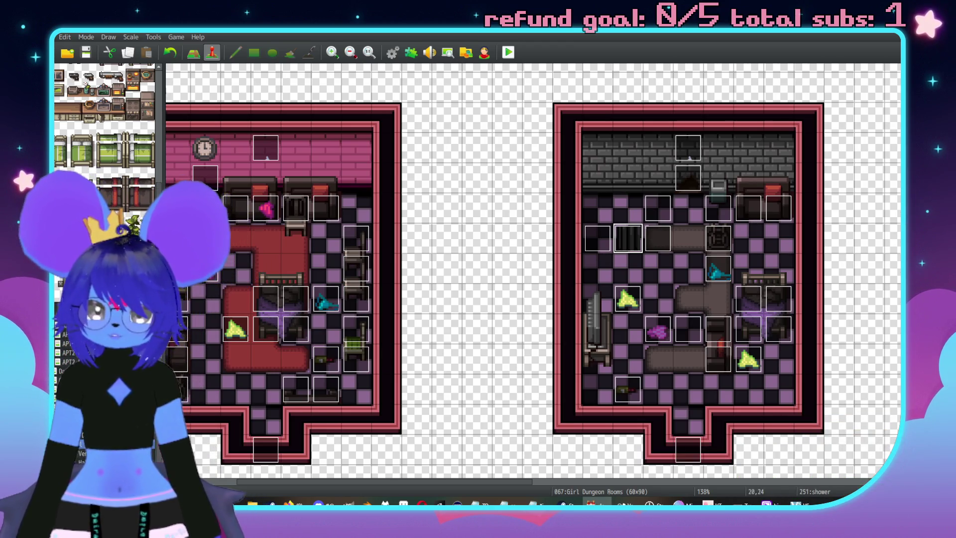
On the Girl Dungeon map, check which switch Girls Door 1's second page uses, changing nothing
{"action": "left_click", "coordinate": [70, 435]}
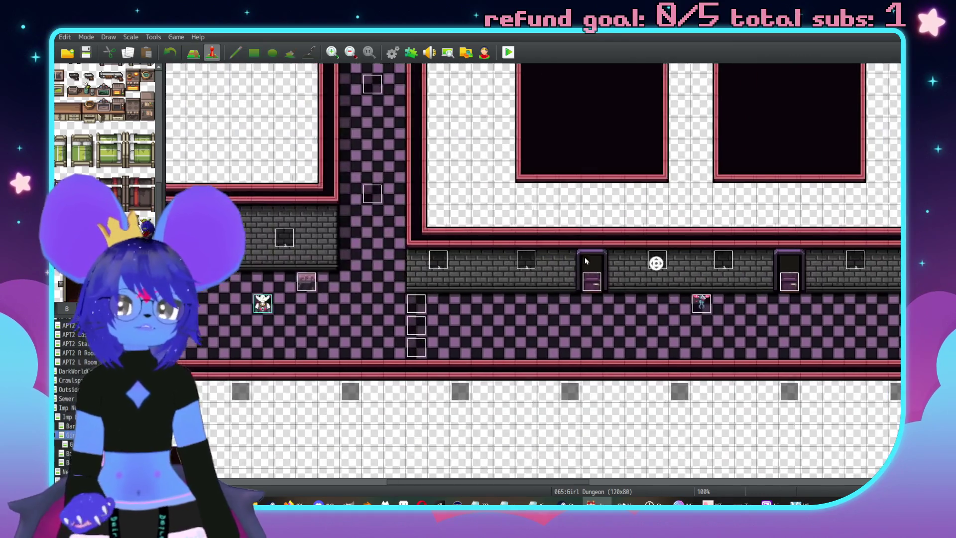
{"action": "scroll", "coordinate": [585, 257], "scroll_direction": "down", "scroll_amount": 5}
{"action": "scroll", "coordinate": [597, 320], "scroll_direction": "left", "scroll_amount": 2}
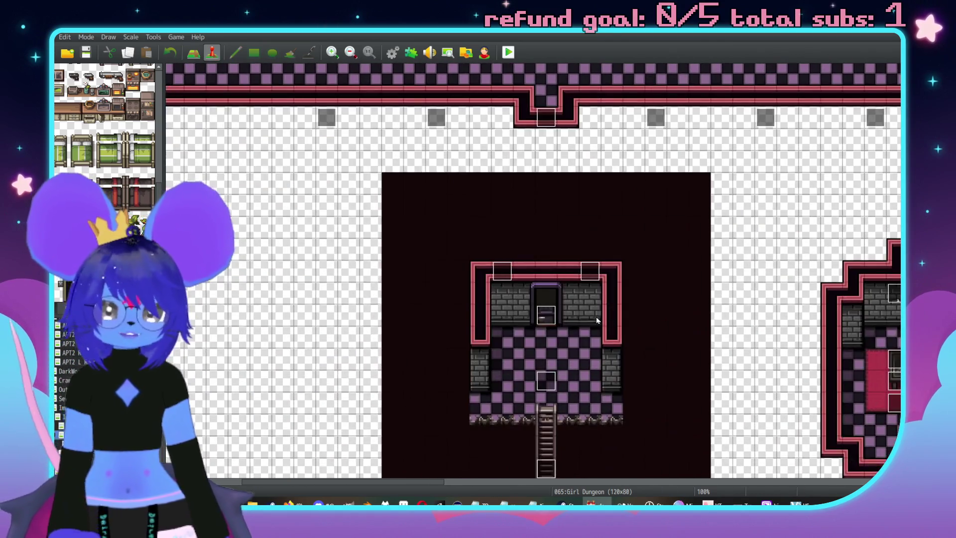
{"action": "double_click", "coordinate": [547, 315]}
{"action": "left_click", "coordinate": [274, 137]}
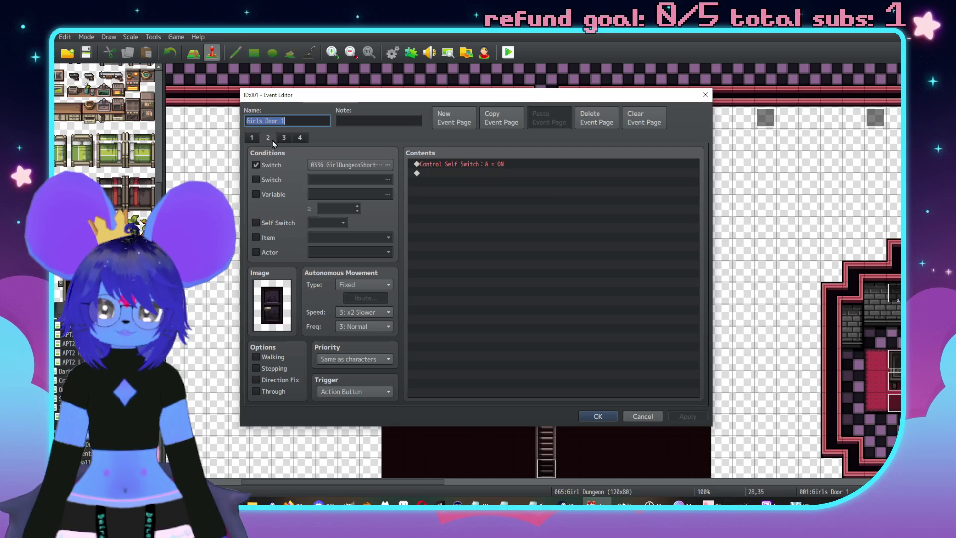
{"action": "left_click", "coordinate": [339, 164]}
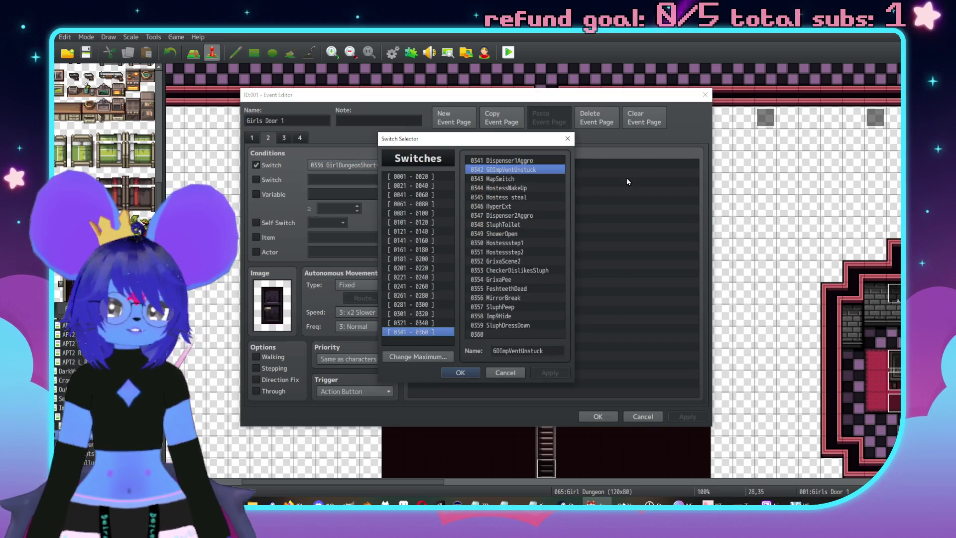
{"action": "left_click", "coordinate": [505, 373]}
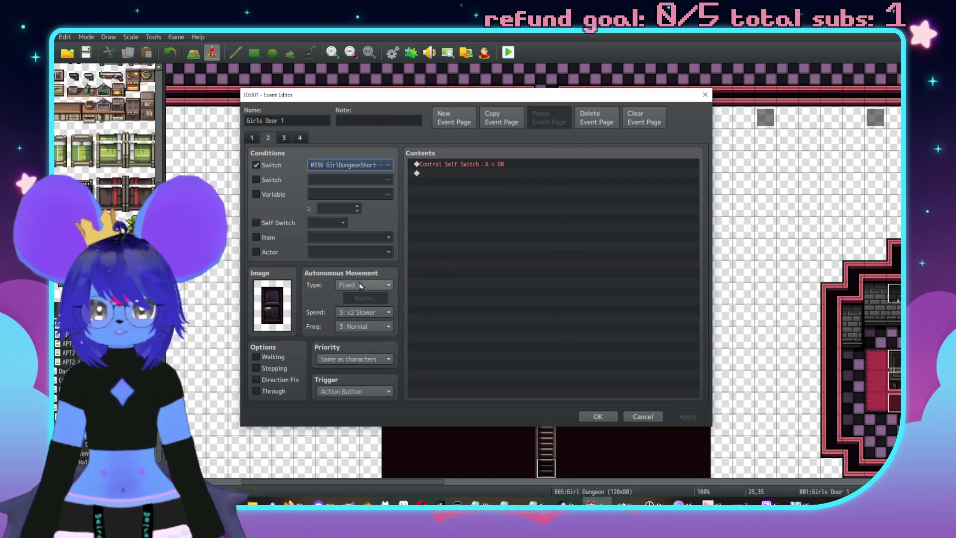
{"action": "left_click", "coordinate": [647, 416]}
Open the Girls Room 4 door event and select the GDImpVentUnstuck branch on page 4
{"action": "scroll", "coordinate": [425, 317], "scroll_direction": "right", "scroll_amount": 10}
{"action": "scroll", "coordinate": [425, 318], "scroll_direction": "up", "scroll_amount": 5}
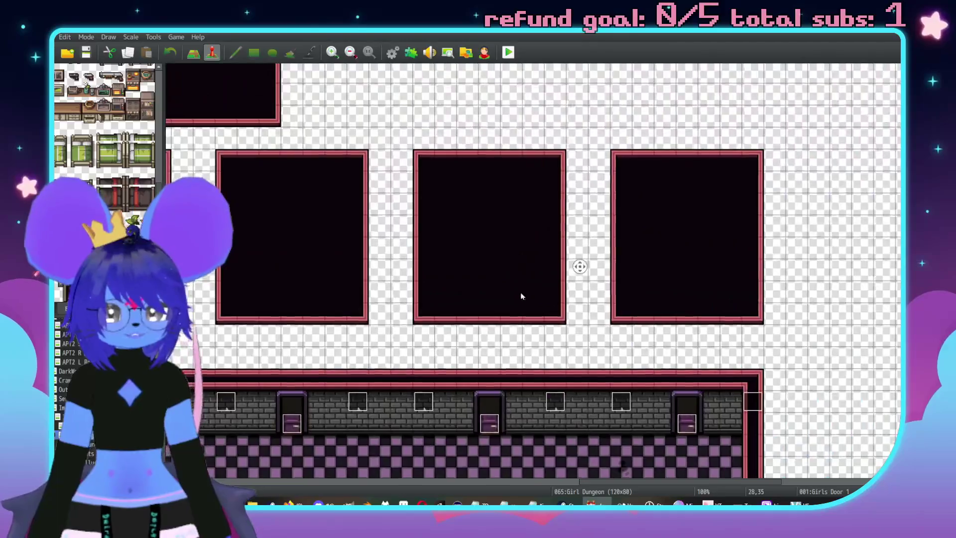
{"action": "double_click", "coordinate": [840, 329]}
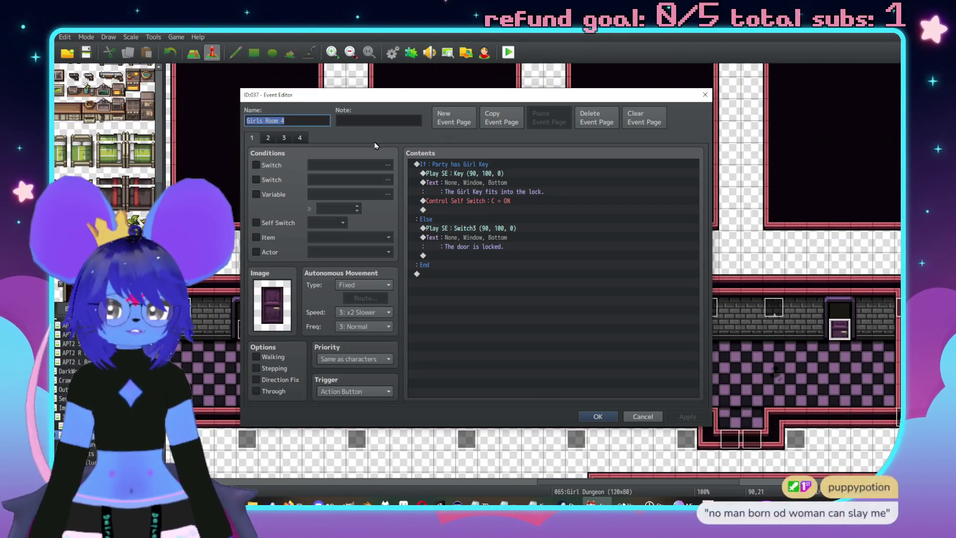
{"action": "left_click", "coordinate": [300, 138]}
{"action": "left_click", "coordinate": [487, 192]}
Insert a Conditional Branch testing GirlDungeonShortcutUnlock is OFF
{"action": "key", "text": "Insert"}
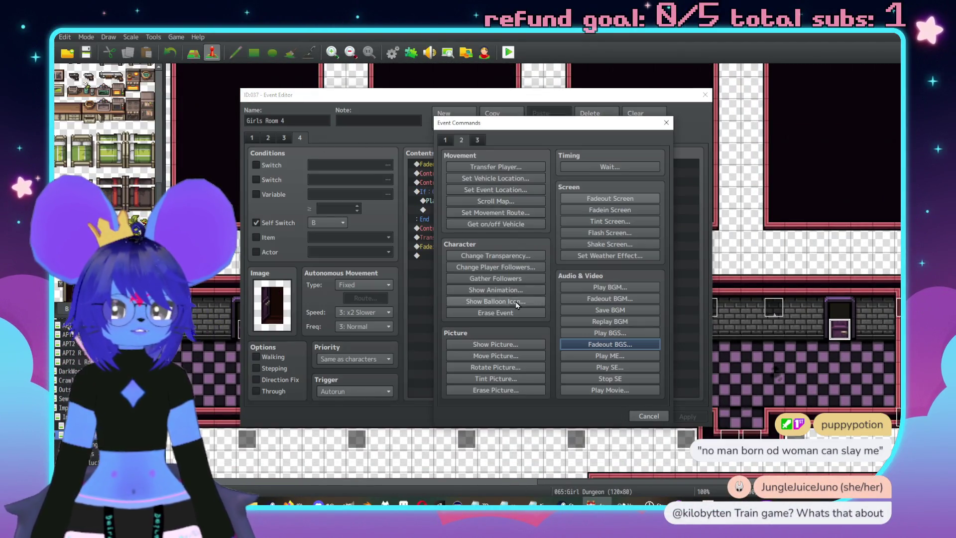
{"action": "left_click", "coordinate": [450, 139]}
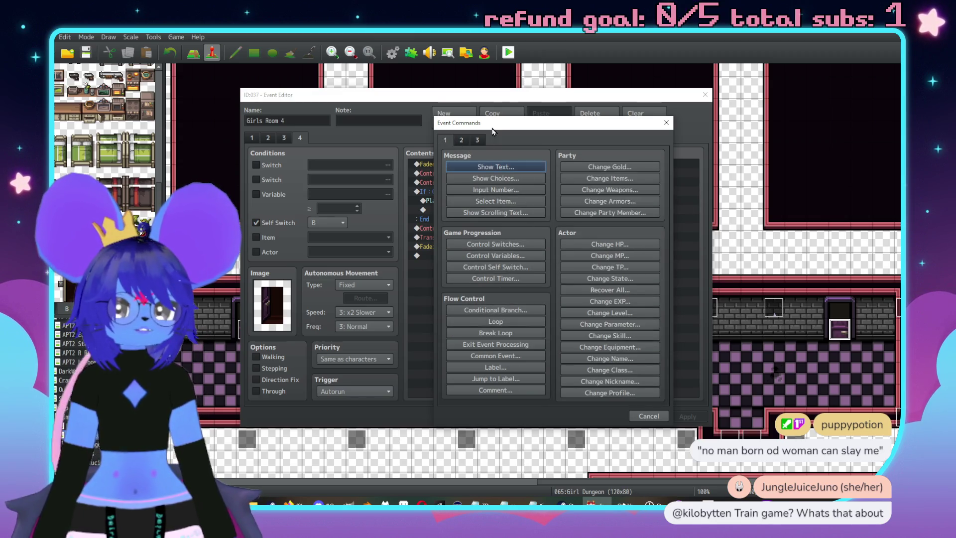
{"action": "left_click_drag", "start_coordinate": [493, 125], "coordinate": [631, 134]}
{"action": "left_click", "coordinate": [619, 320]}
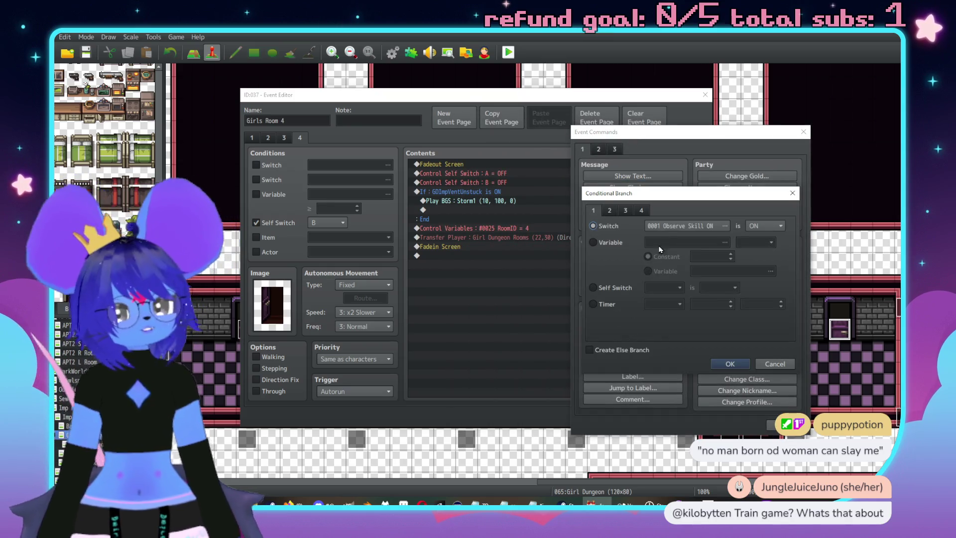
{"action": "left_click", "coordinate": [673, 224]}
{"action": "left_click", "coordinate": [647, 347]}
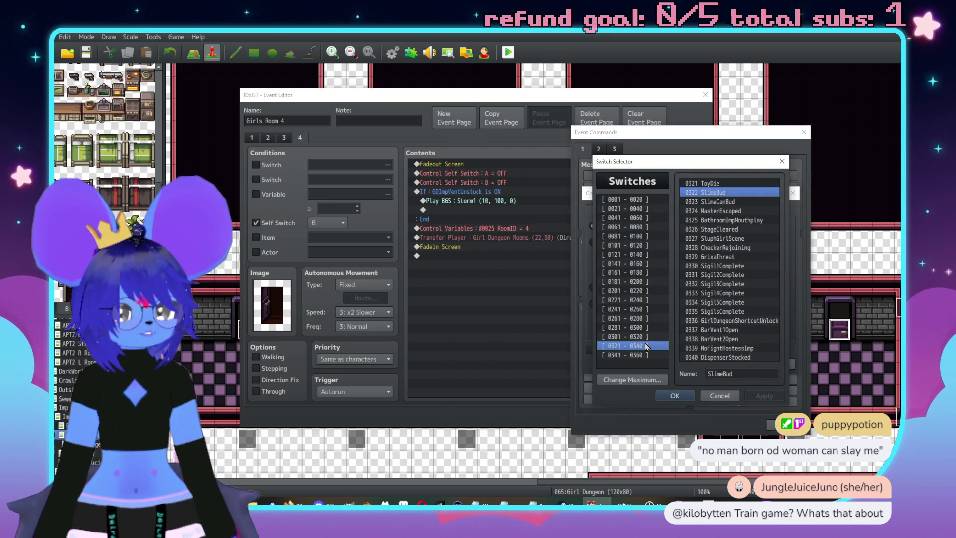
{"action": "double_click", "coordinate": [723, 321]}
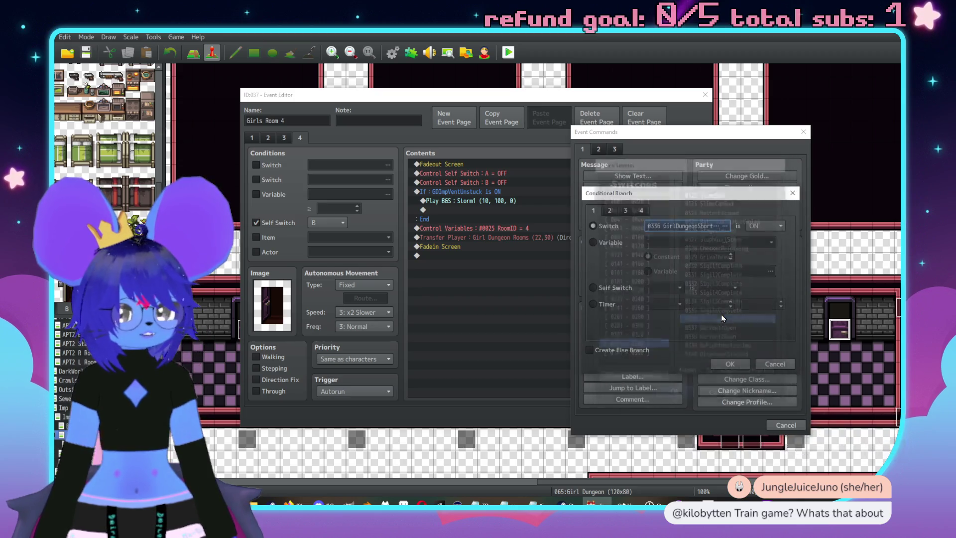
{"action": "left_click", "coordinate": [765, 225]}
{"action": "left_click", "coordinate": [759, 248]}
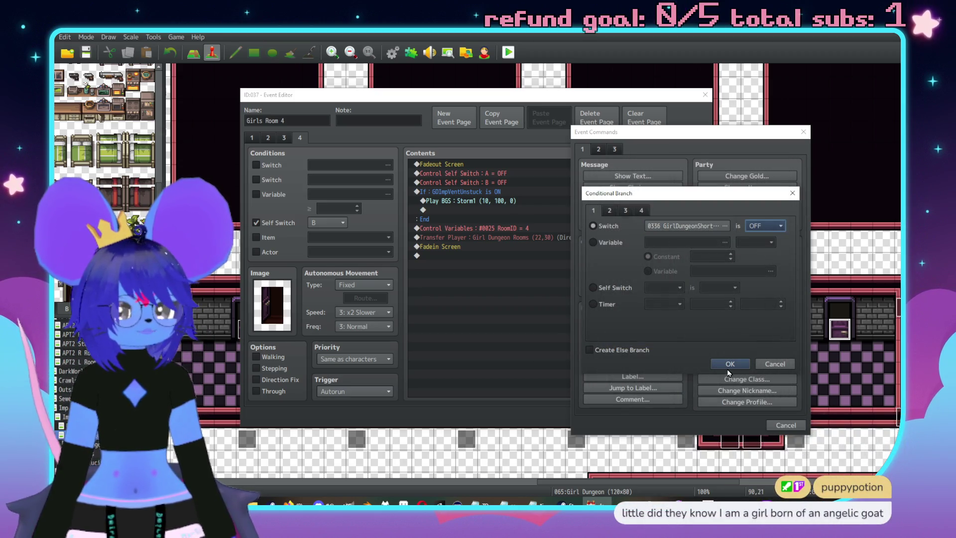
{"action": "left_click", "coordinate": [730, 364]}
Move the GDImpVentUnstuck block inside the new branch and save the event
{"action": "key", "text": "Delete"}
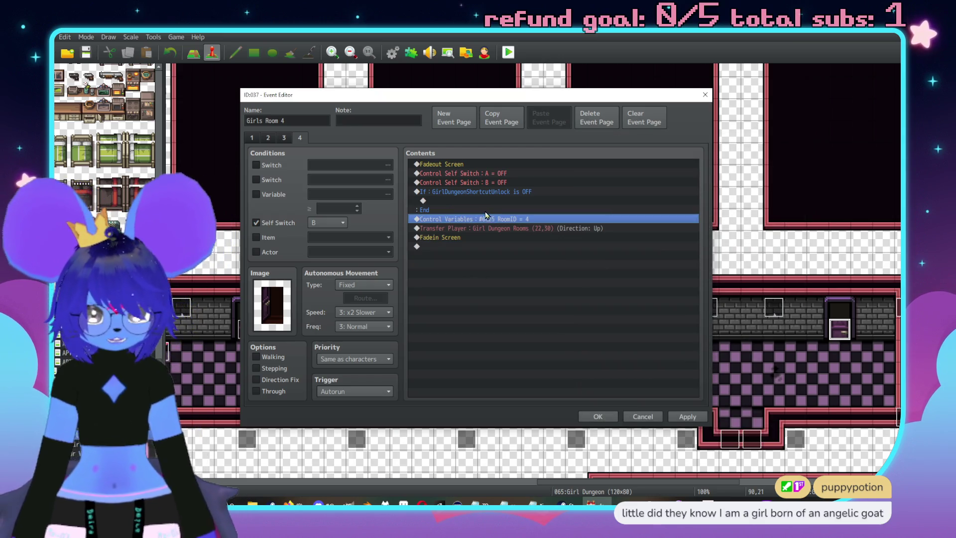
{"action": "key", "text": "ctrl+z"}
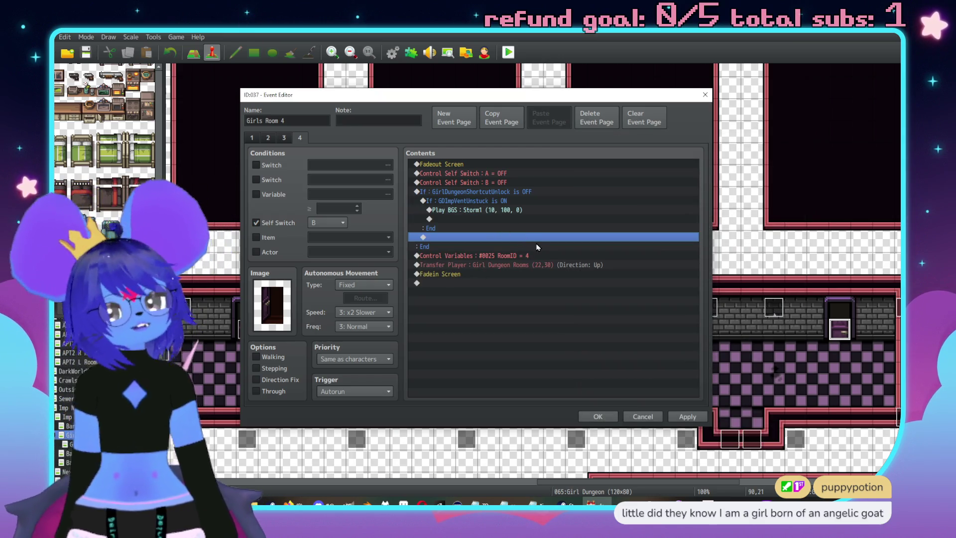
{"action": "left_click", "coordinate": [612, 415]}
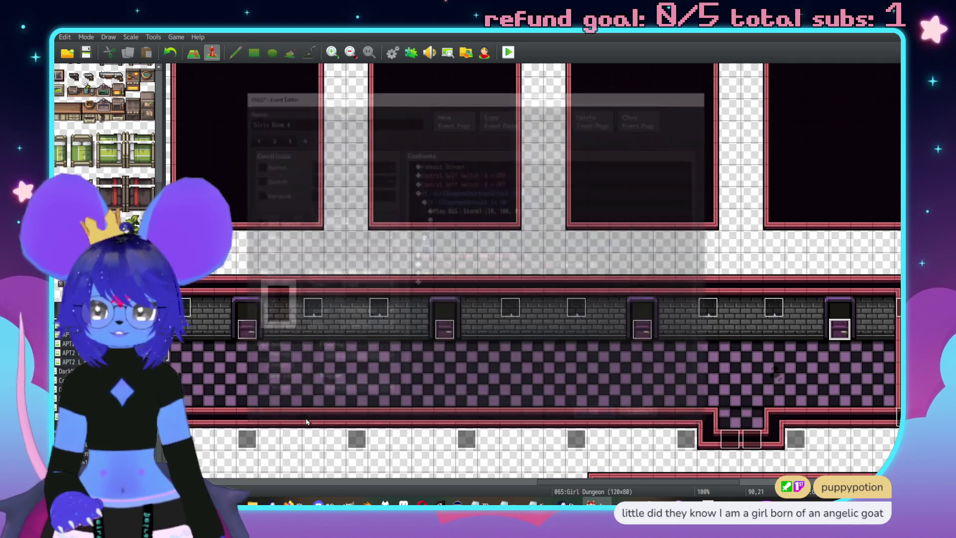
Copy the shower's first page to a new page 3 and change its message to 'wet inside'
{"action": "left_click", "coordinate": [75, 379]}
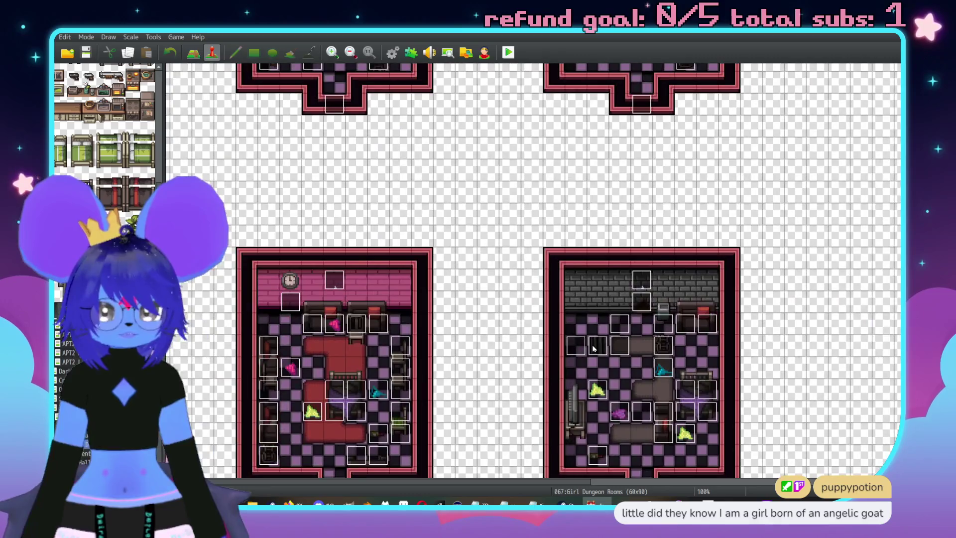
{"action": "double_click", "coordinate": [594, 349]}
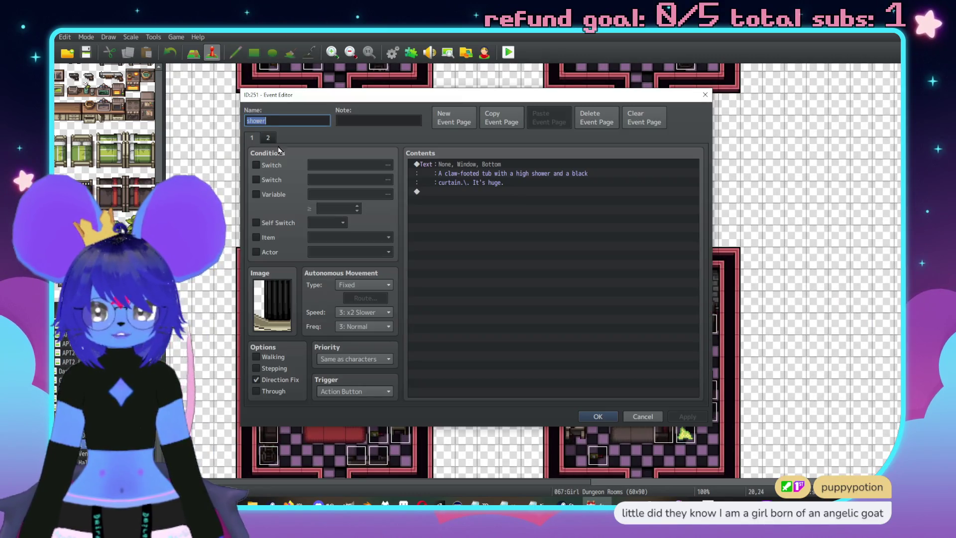
{"action": "left_click", "coordinate": [488, 125]}
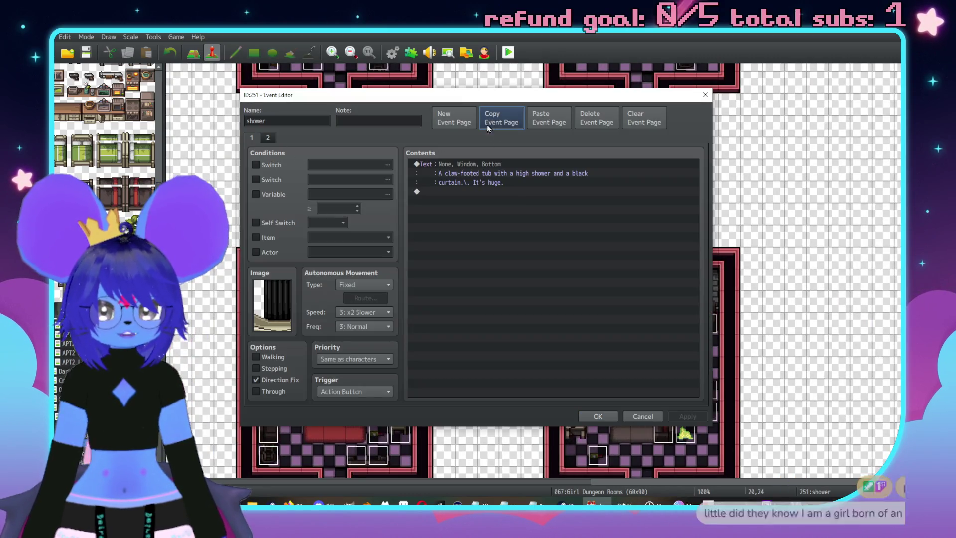
{"action": "left_click", "coordinate": [544, 133]}
{"action": "double_click", "coordinate": [509, 171]}
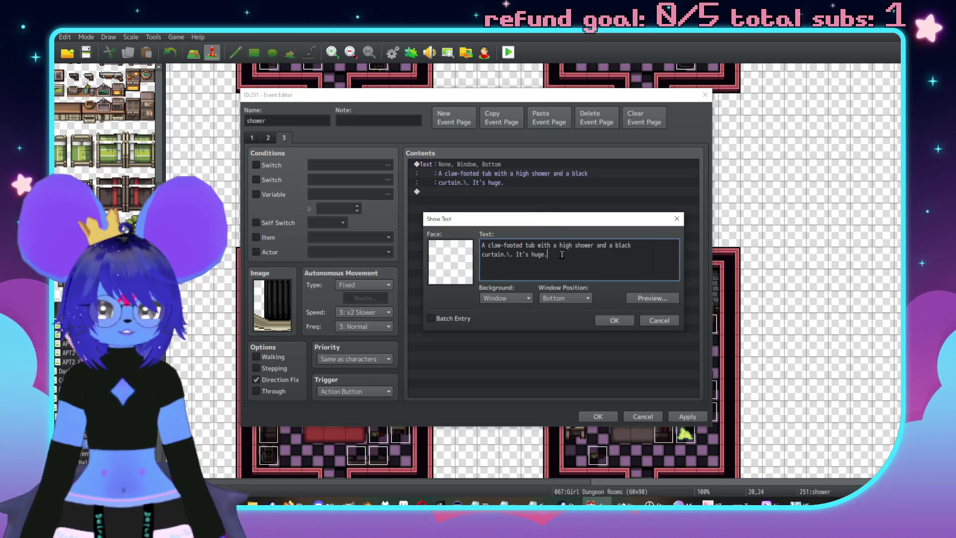
{"action": "type", "text": "wet "}
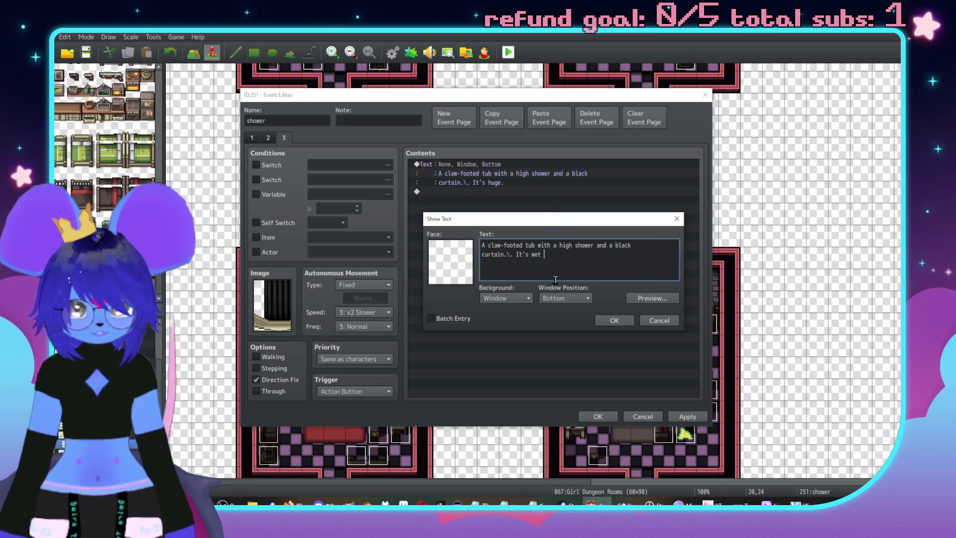
{"action": "type", "text": "inside."}
{"action": "left_click", "coordinate": [614, 320]}
Make page 3 require switch 0336 GirlDungeonShortcutUnlock and save the shower event
{"action": "left_click", "coordinate": [256, 165]}
{"action": "left_click", "coordinate": [344, 165]}
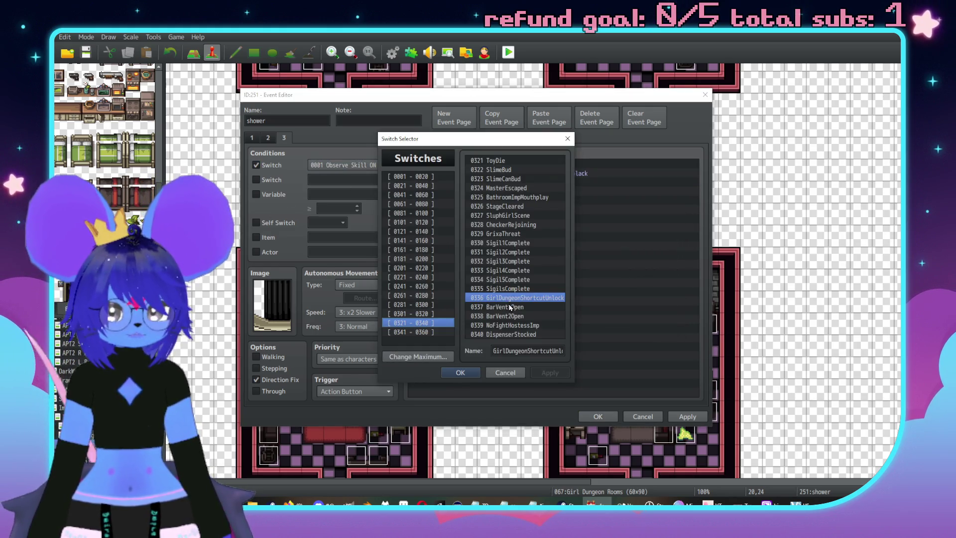
{"action": "left_click", "coordinate": [461, 372]}
{"action": "left_click", "coordinate": [687, 416]}
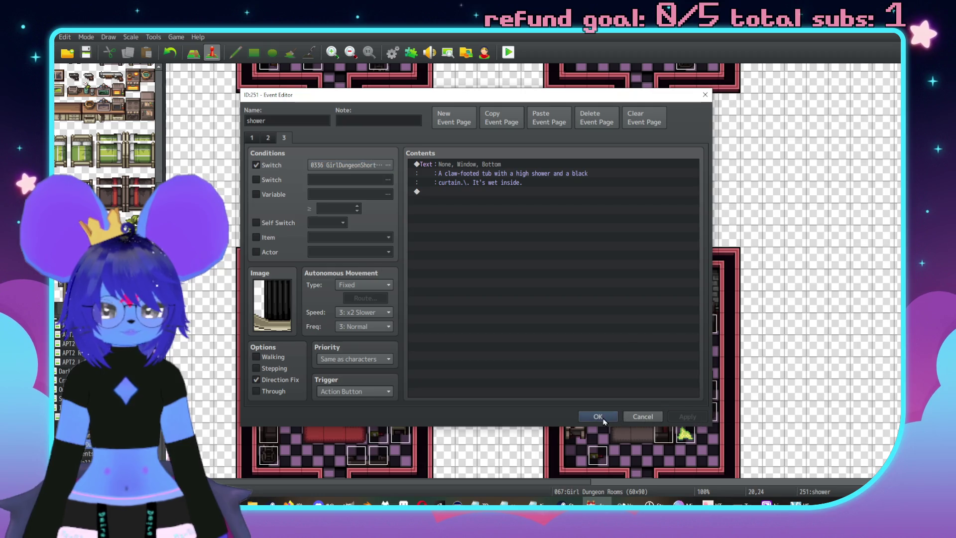
{"action": "left_click", "coordinate": [598, 417]}
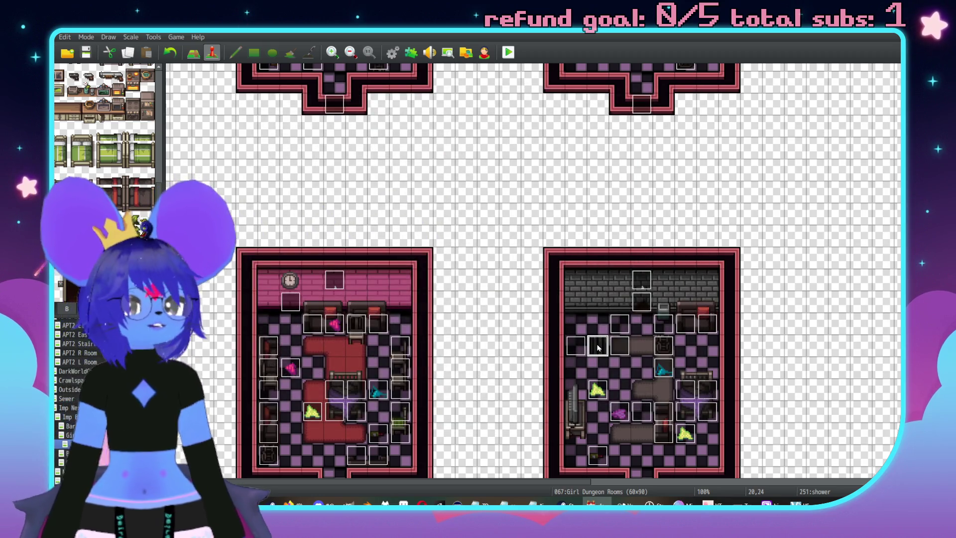
Copy the first shower's page 3 and paste it as page 3 of the neighbouring shower
{"action": "double_click", "coordinate": [598, 347]}
{"action": "left_click", "coordinate": [284, 137]}
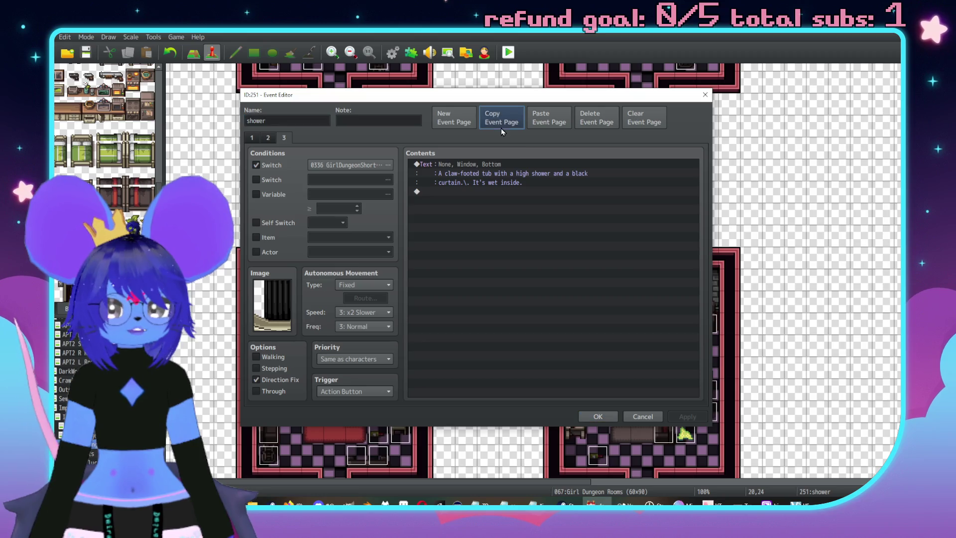
{"action": "left_click", "coordinate": [598, 416]}
{"action": "double_click", "coordinate": [573, 339]}
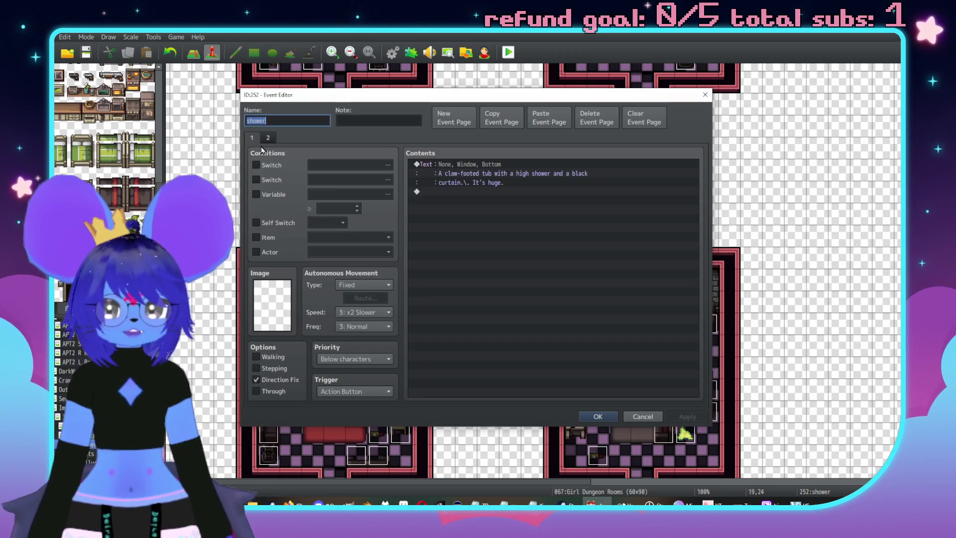
{"action": "left_click", "coordinate": [267, 140]}
{"action": "left_click", "coordinate": [546, 119]}
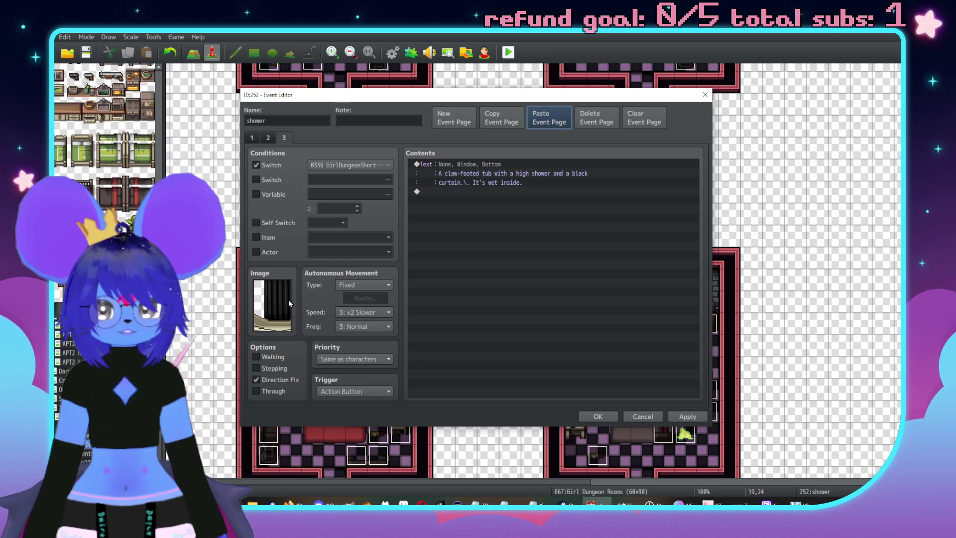
Set the pasted page's image to (None) and save the second shower event
{"action": "double_click", "coordinate": [289, 303]}
{"action": "left_click_drag", "start_coordinate": [401, 315], "coordinate": [368, 169]}
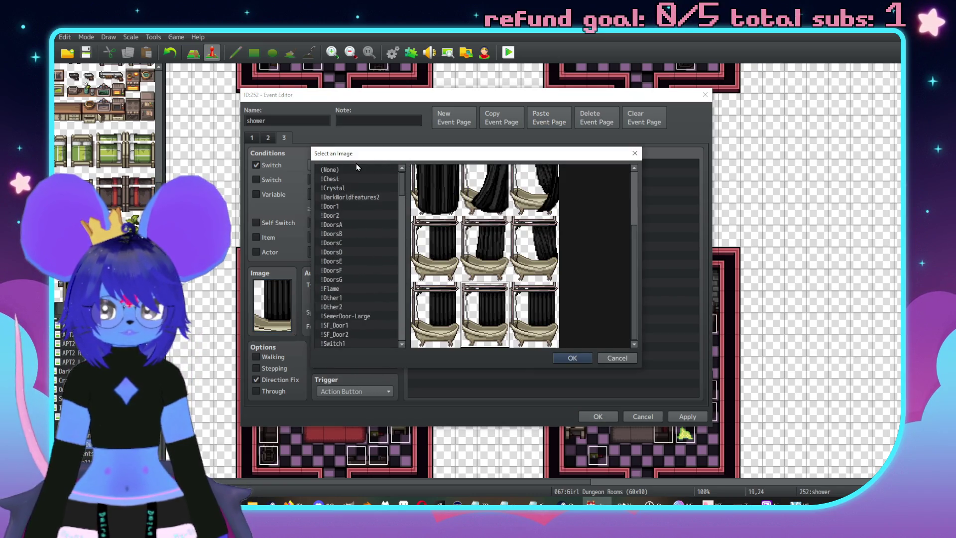
{"action": "left_click", "coordinate": [357, 170]}
{"action": "key", "text": "Return"}
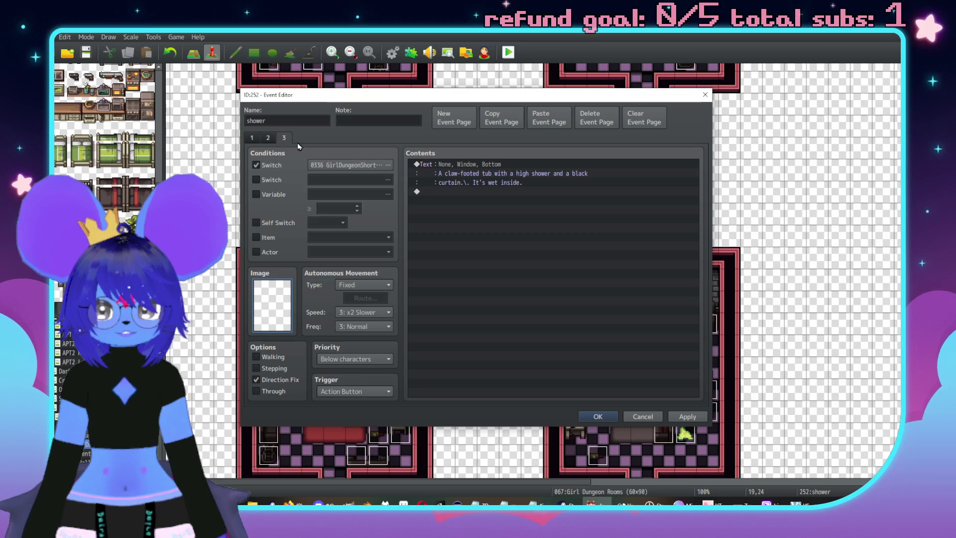
{"action": "left_click", "coordinate": [611, 415]}
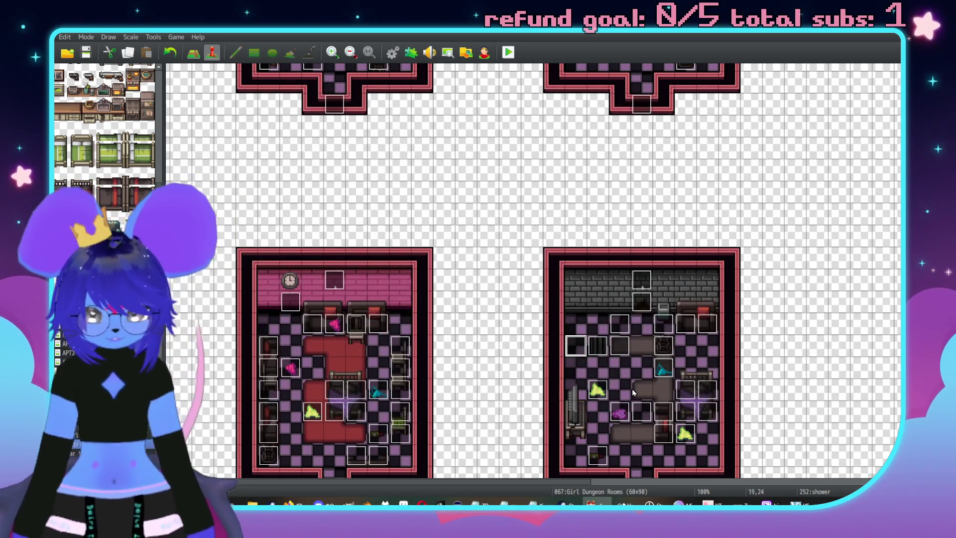
{"action": "key", "text": "Up"}
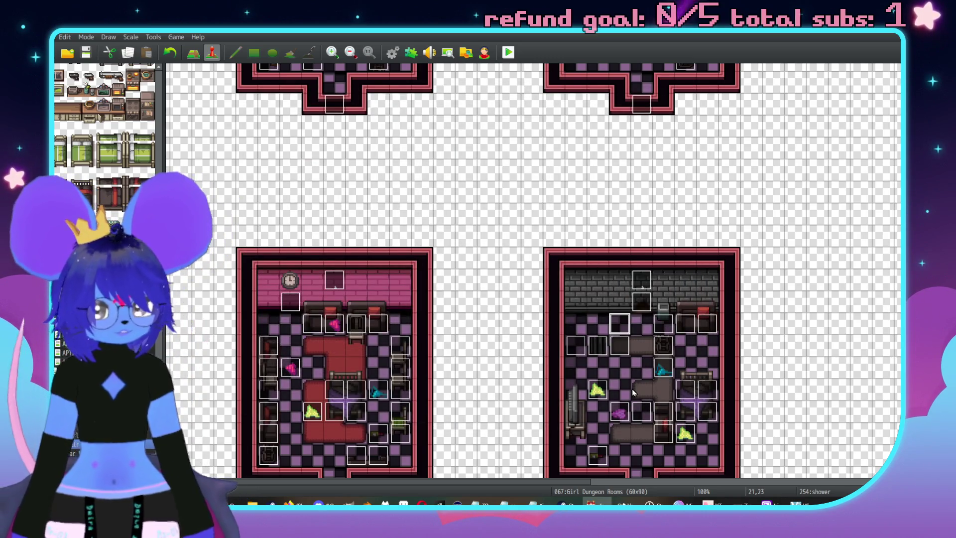
{"action": "scroll", "coordinate": [548, 319], "scroll_direction": "down", "scroll_amount": 3}
{"action": "scroll", "coordinate": [547, 318], "scroll_direction": "right", "scroll_amount": 1}
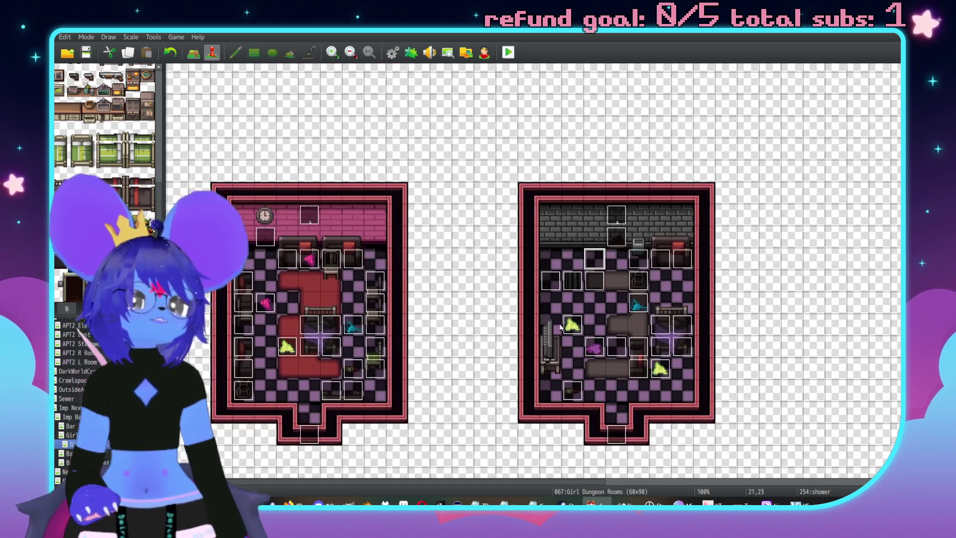
{"action": "scroll", "coordinate": [498, 309], "scroll_direction": "down", "scroll_amount": 3}
{"action": "scroll", "coordinate": [463, 318], "scroll_direction": "left", "scroll_amount": 1}
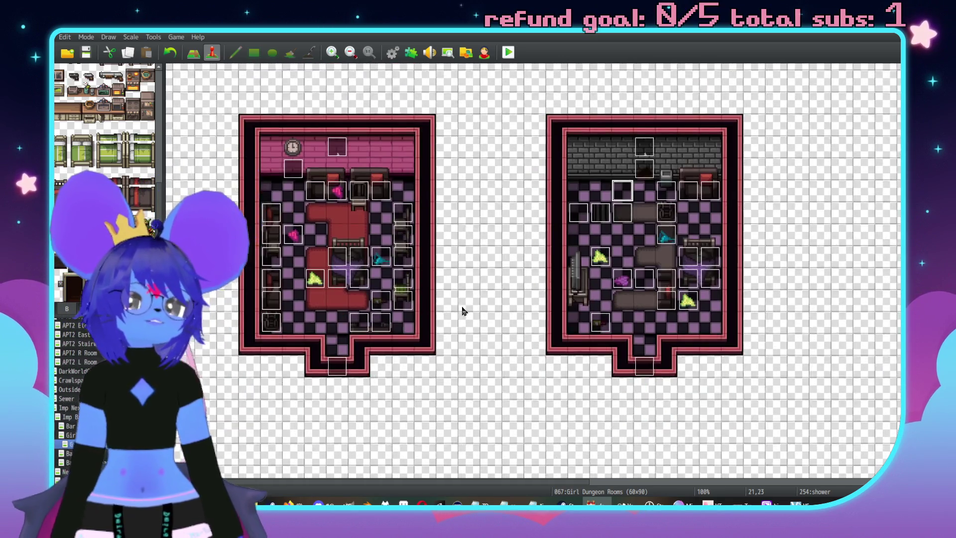
{"action": "scroll", "coordinate": [518, 294], "scroll_direction": "up", "scroll_amount": 3}
{"action": "scroll", "coordinate": [554, 263], "scroll_direction": "right", "scroll_amount": 3}
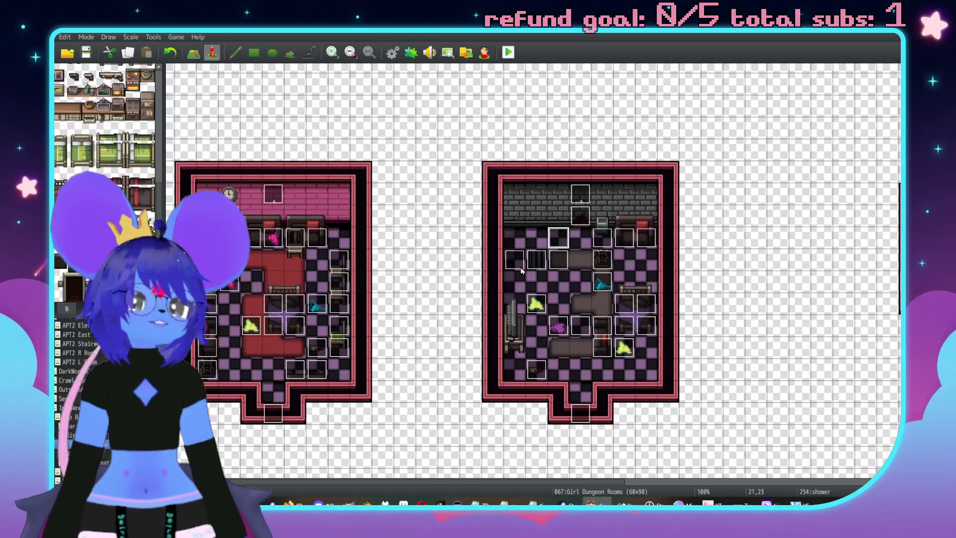
{"action": "scroll", "coordinate": [480, 306], "scroll_direction": "down", "scroll_amount": 2}
{"action": "scroll", "coordinate": [480, 305], "scroll_direction": "left", "scroll_amount": 2}
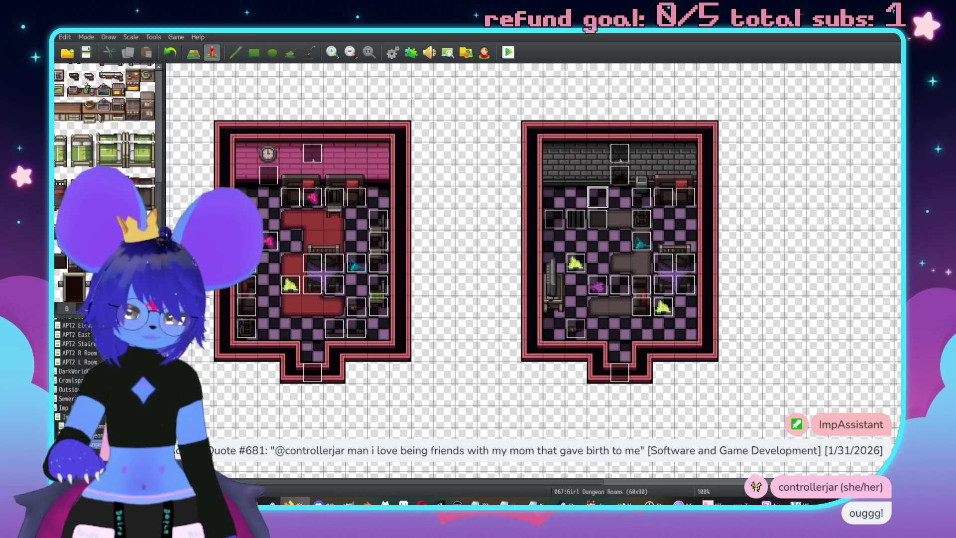
{"action": "scroll", "coordinate": [618, 309], "scroll_direction": "up", "scroll_amount": 1}
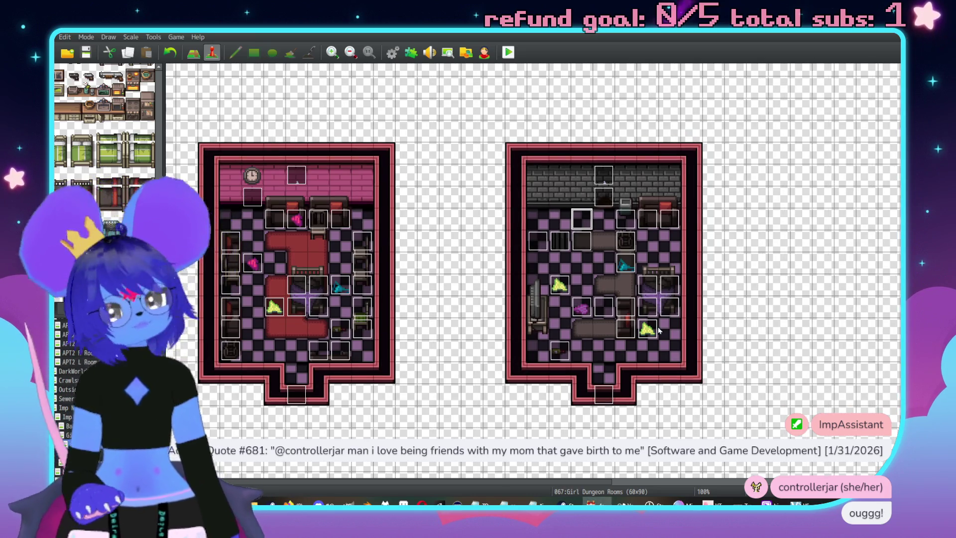
Add a second page to the sofa event using the $Imp sprite with Stepping on
{"action": "double_click", "coordinate": [653, 223]}
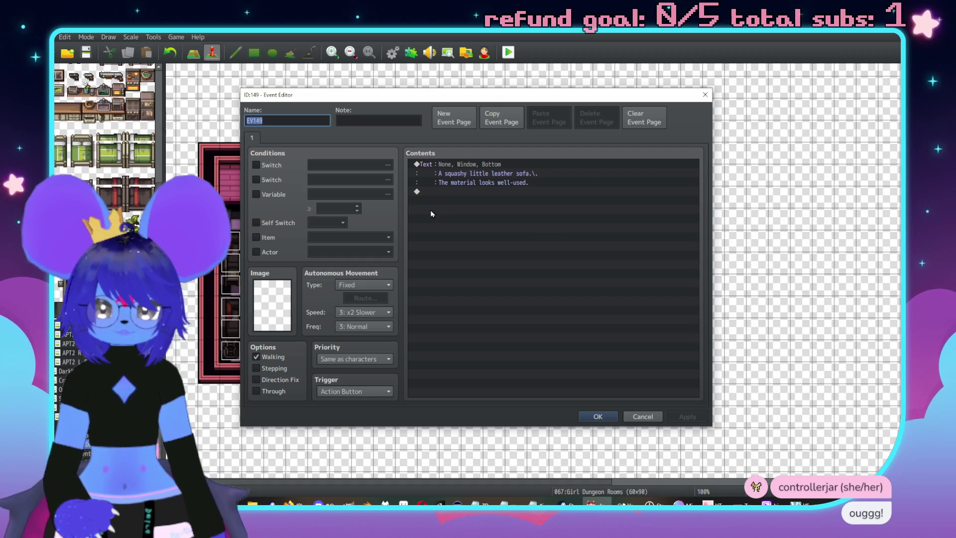
{"action": "left_click", "coordinate": [462, 124]}
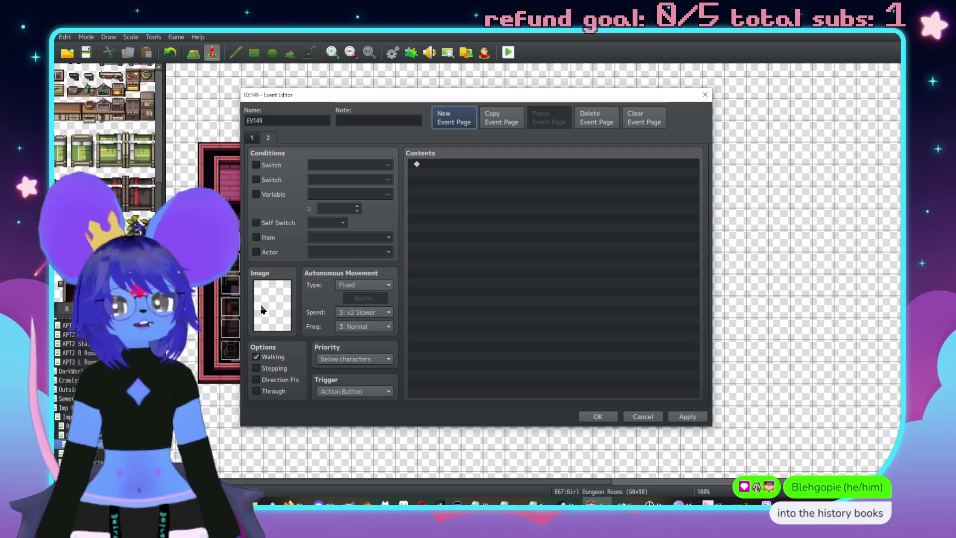
{"action": "double_click", "coordinate": [269, 322]}
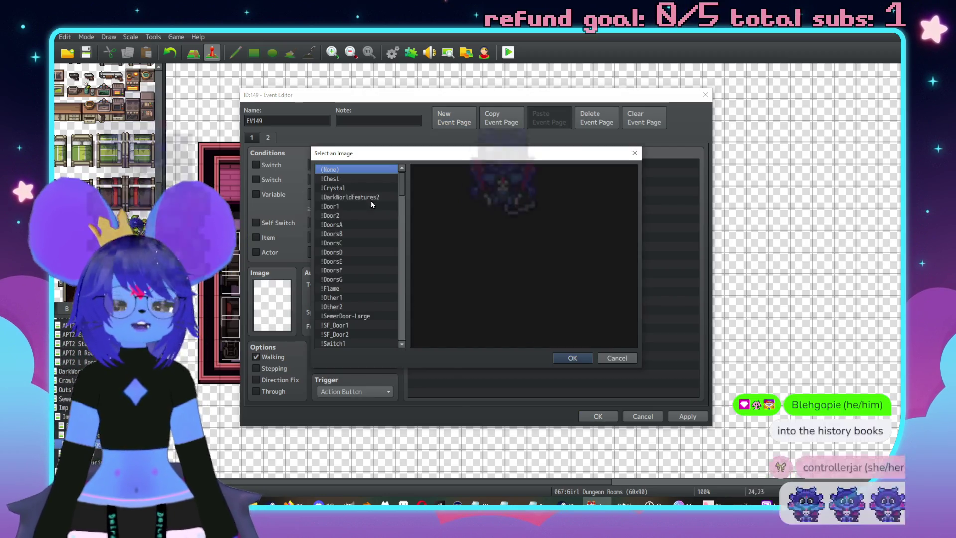
{"action": "mouse_move", "coordinate": [401, 190]}
{"action": "left_mouse_down"}
{"action": "mouse_move", "coordinate": [408, 288]}
{"action": "mouse_move", "coordinate": [397, 271]}
{"action": "left_mouse_up"}
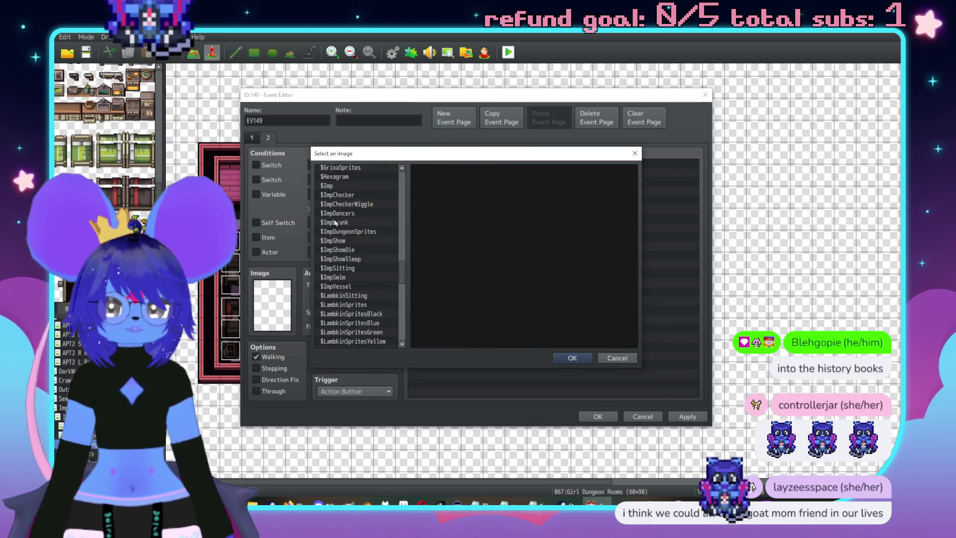
{"action": "left_click", "coordinate": [338, 187]}
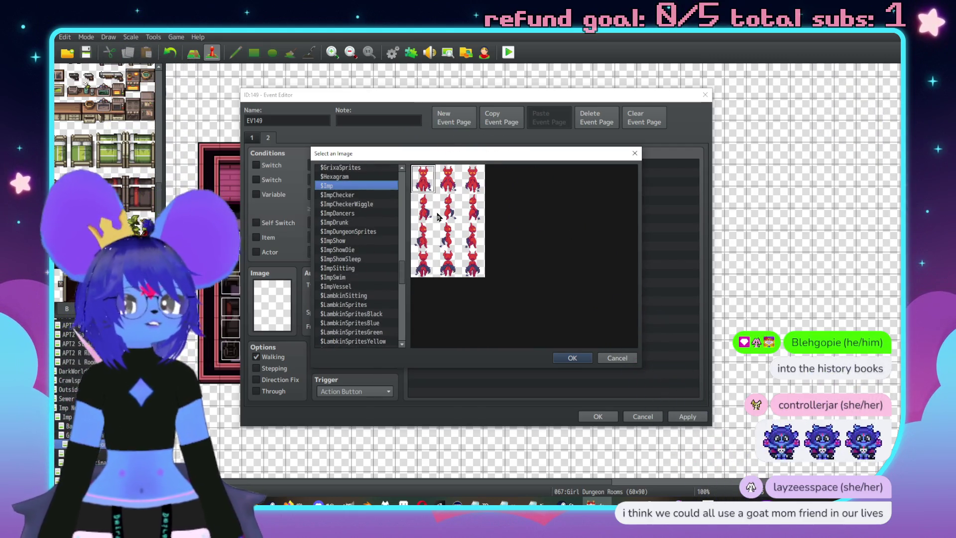
{"action": "double_click", "coordinate": [458, 181]}
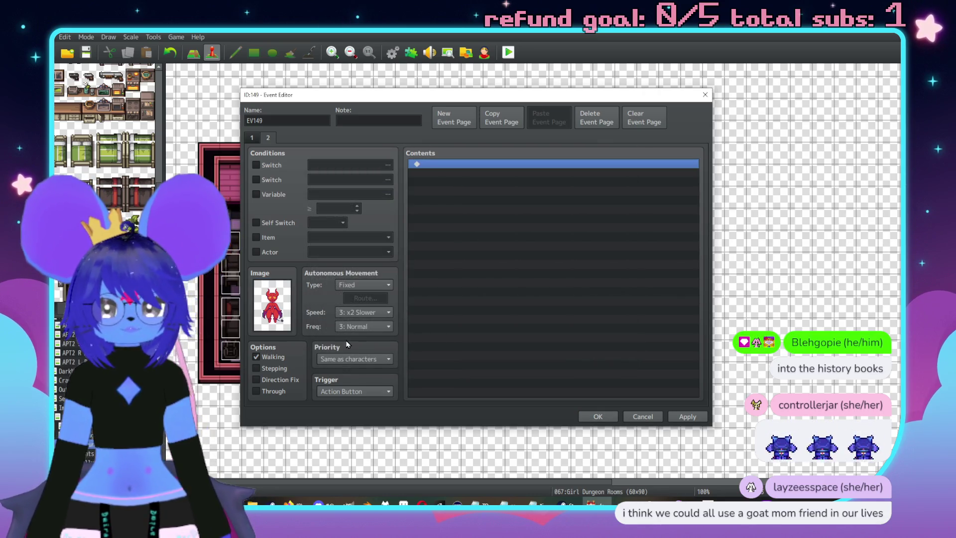
{"action": "left_click", "coordinate": [264, 369]}
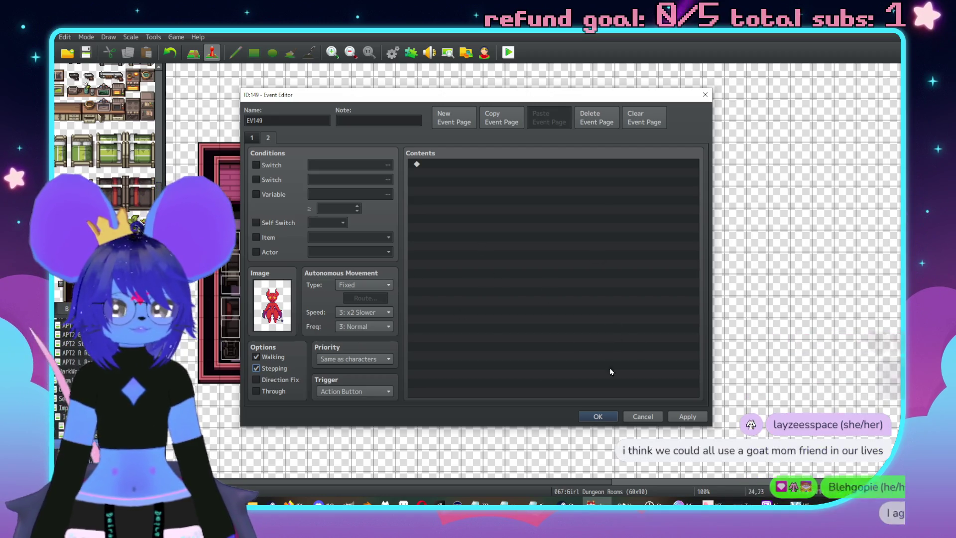
Rename the event to Imp Unstuck and save it
{"action": "double_click", "coordinate": [297, 122]}
{"action": "type", "text": "Imp Unstuck"}
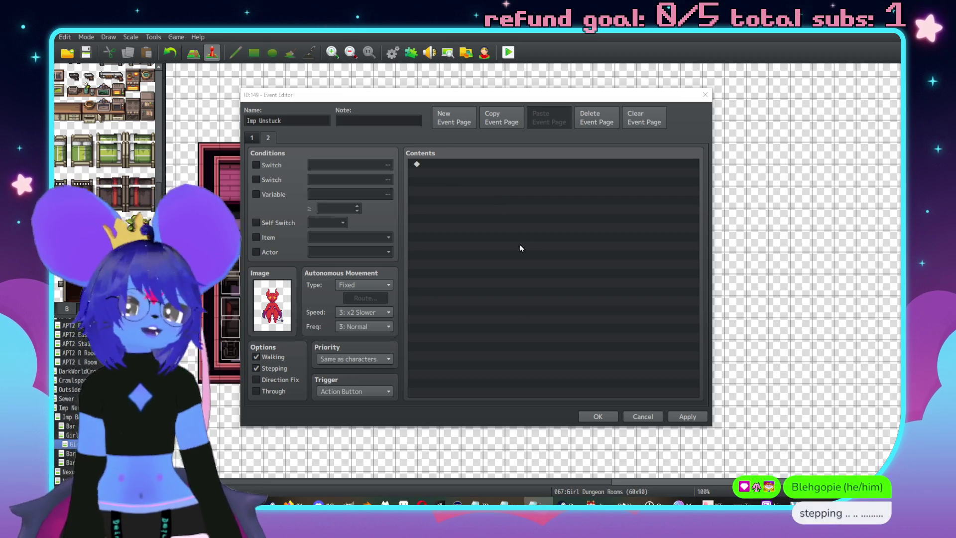
{"action": "left_click", "coordinate": [687, 419]}
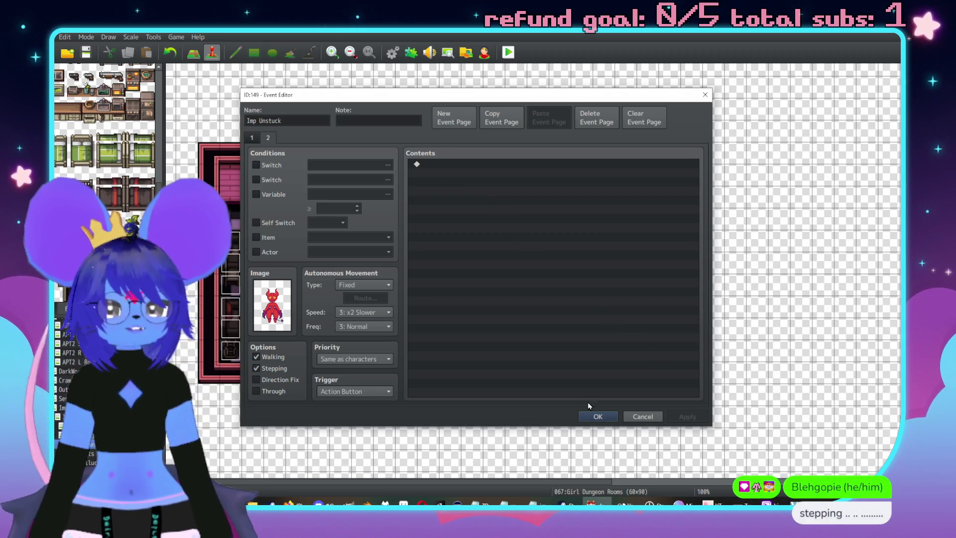
{"action": "left_click", "coordinate": [602, 416]}
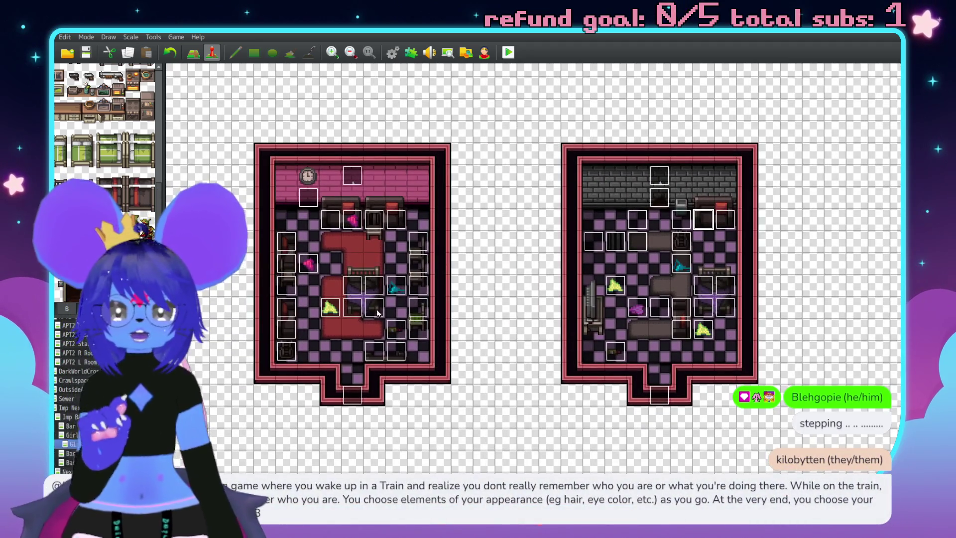
{"action": "scroll", "coordinate": [377, 312], "scroll_direction": "down", "scroll_amount": 10}
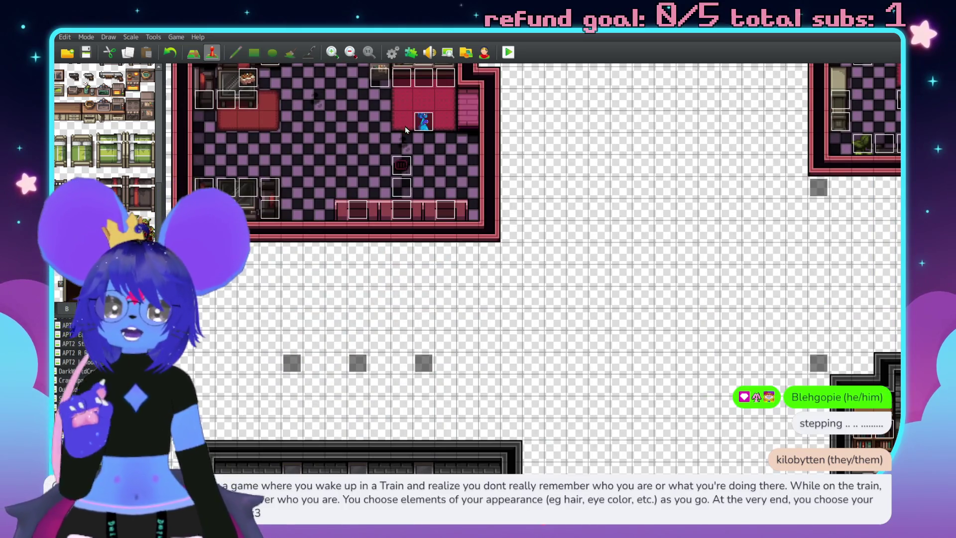
{"action": "double_click", "coordinate": [430, 129]}
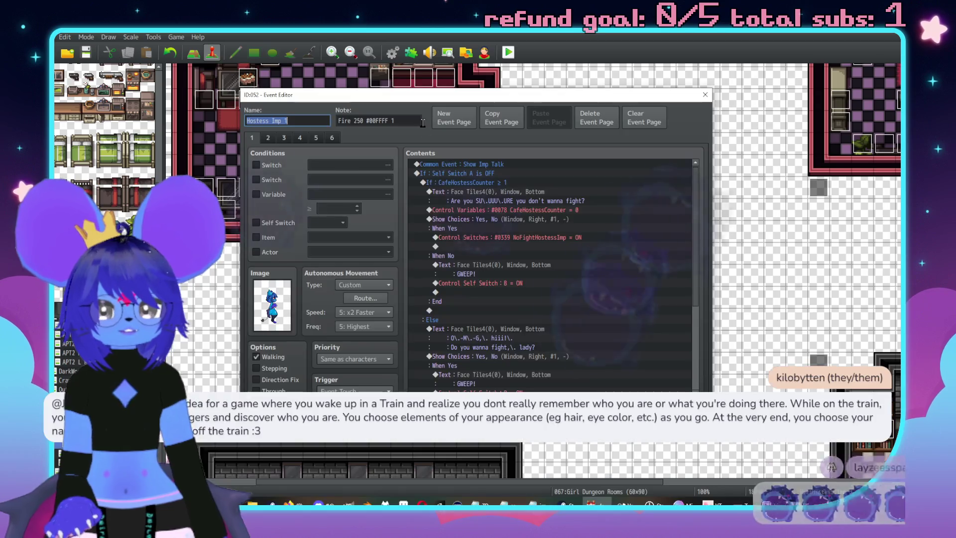
{"action": "key", "text": "Return"}
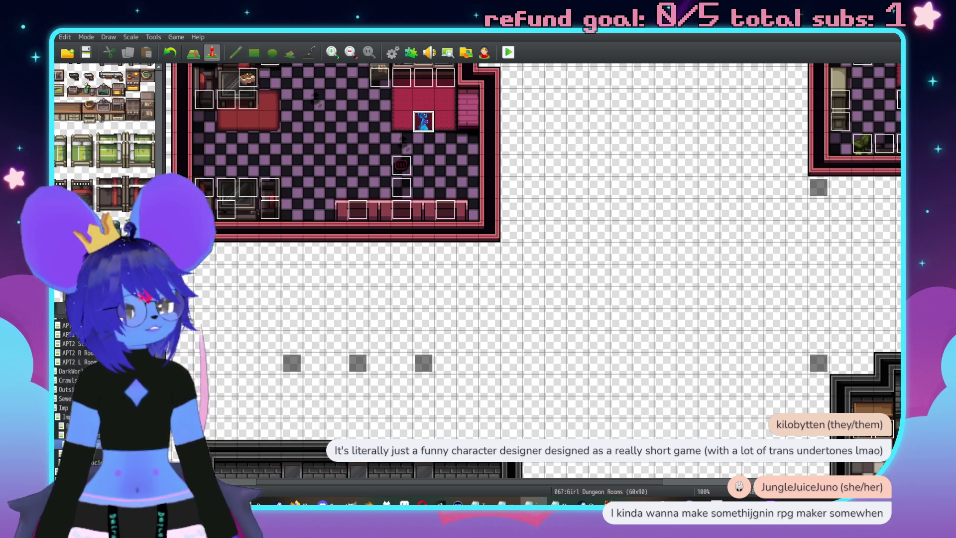
Find event EV171 on the map and open it
{"action": "scroll", "coordinate": [468, 255], "scroll_direction": "up", "scroll_amount": 1}
{"action": "scroll", "coordinate": [468, 255], "scroll_direction": "up", "scroll_amount": 3}
{"action": "scroll", "coordinate": [468, 255], "scroll_direction": "left", "scroll_amount": 3}
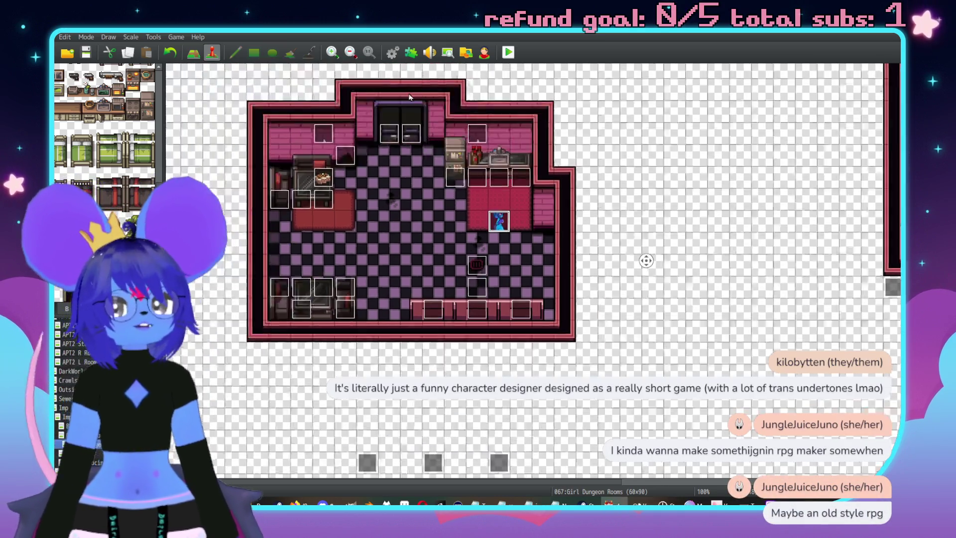
{"action": "scroll", "coordinate": [349, 199], "scroll_direction": "down", "scroll_amount": 10}
{"action": "double_click", "coordinate": [180, 81]}
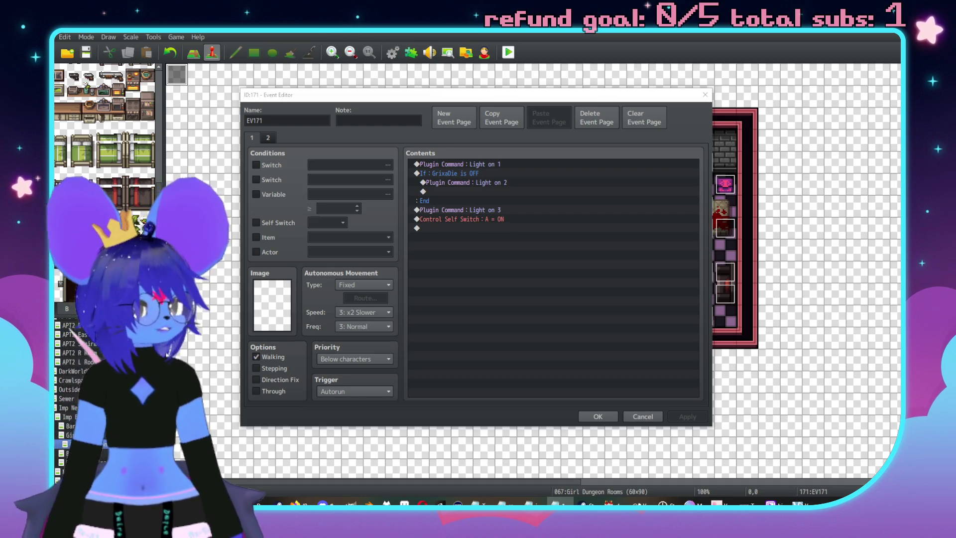
Pull Light on 2 out of the GrixaDie is OFF branch, delete the branch, and save
{"action": "left_click", "coordinate": [459, 173]}
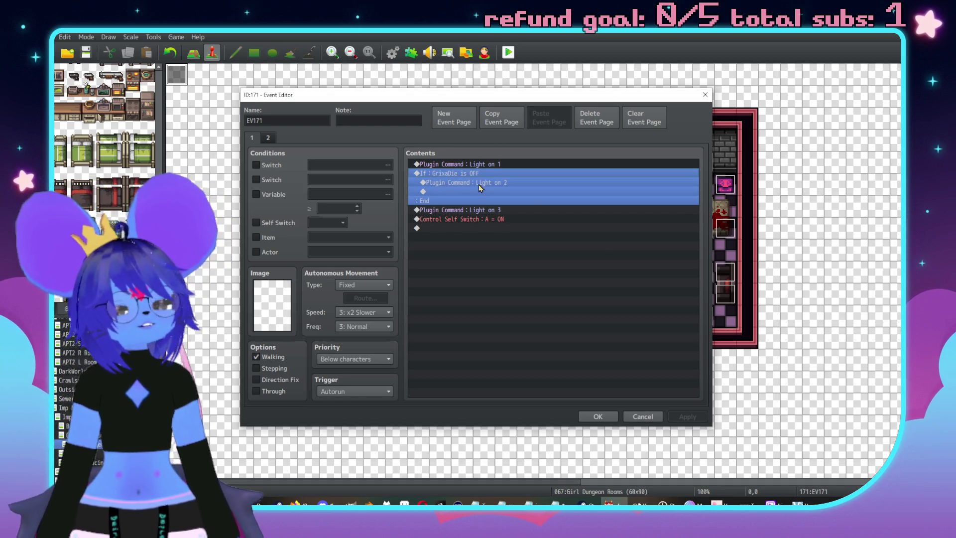
{"action": "left_click", "coordinate": [479, 183]}
{"action": "key", "text": "Delete"}
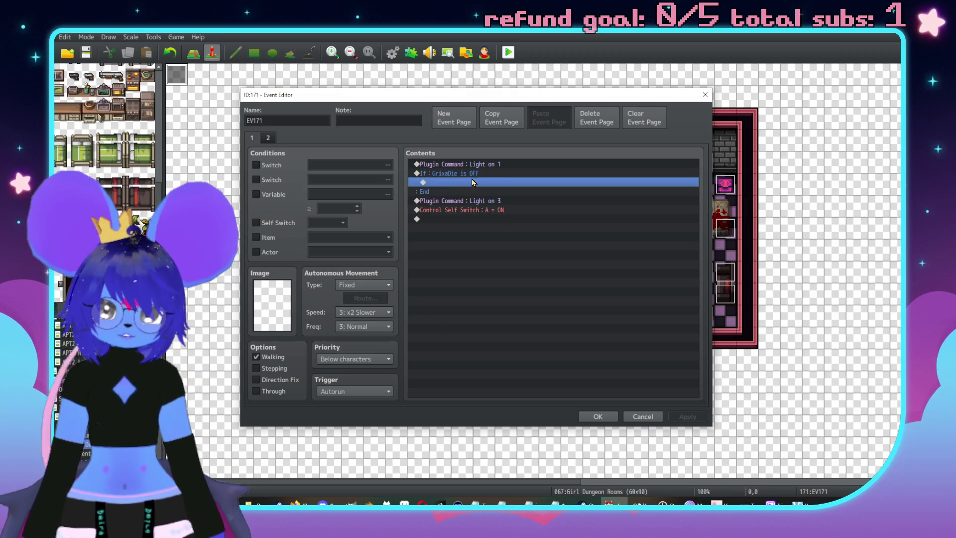
{"action": "left_click", "coordinate": [465, 174]}
{"action": "key", "text": "Delete"}
{"action": "key", "text": "ctrl+v"}
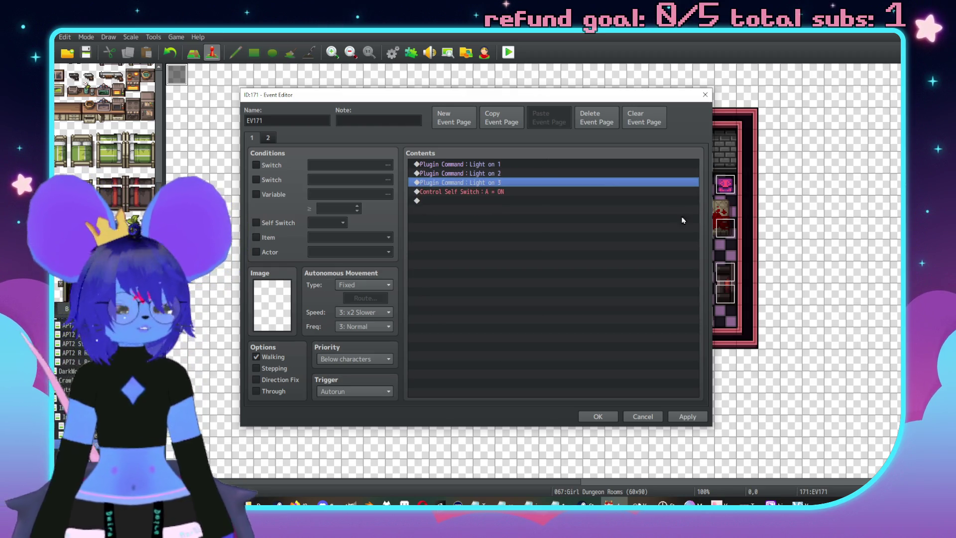
{"action": "key", "text": "alt+Tab"}
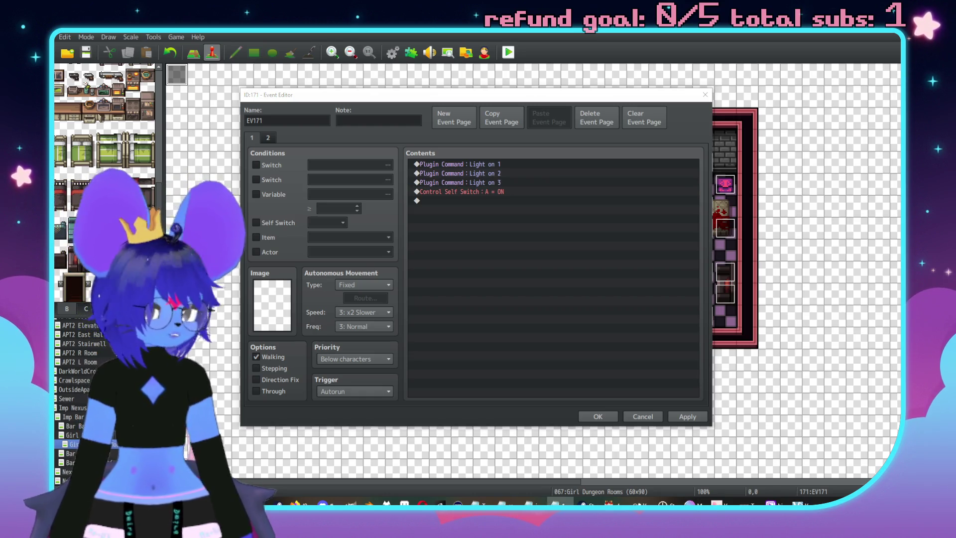
{"action": "left_click", "coordinate": [688, 416]}
{"action": "left_click", "coordinate": [598, 417]}
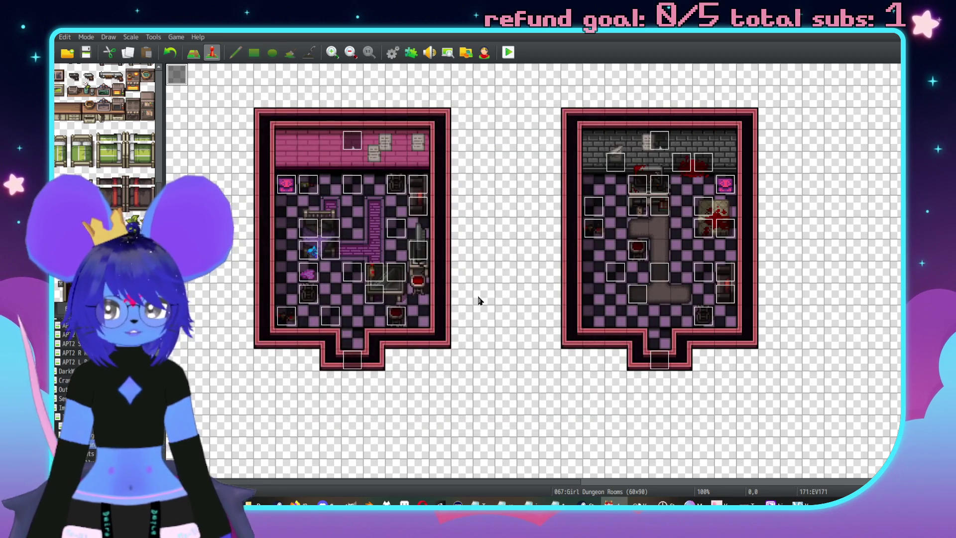
{"action": "double_click", "coordinate": [309, 250]}
{"action": "key", "text": "Escape"}
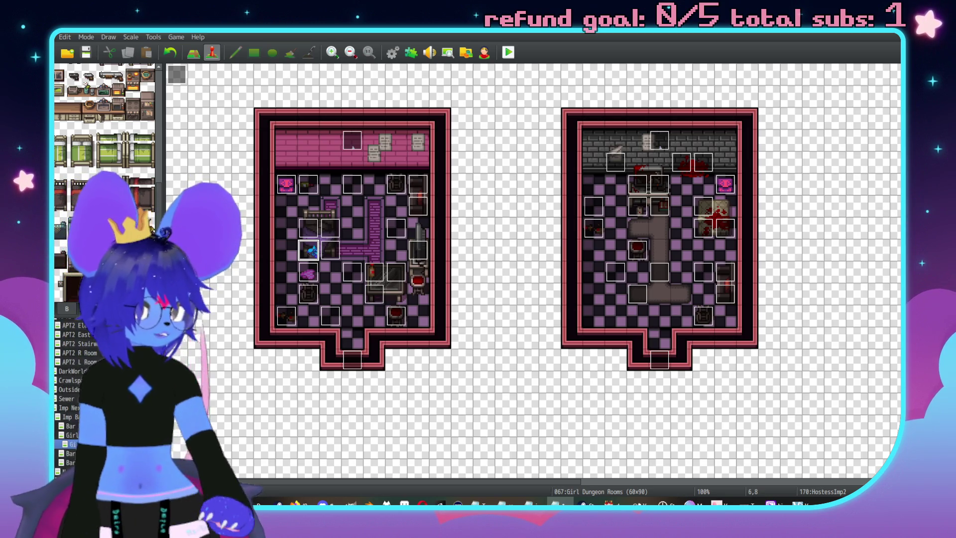
{"action": "scroll", "coordinate": [684, 273], "scroll_direction": "down", "scroll_amount": 1}
{"action": "scroll", "coordinate": [684, 273], "scroll_direction": "right", "scroll_amount": 2}
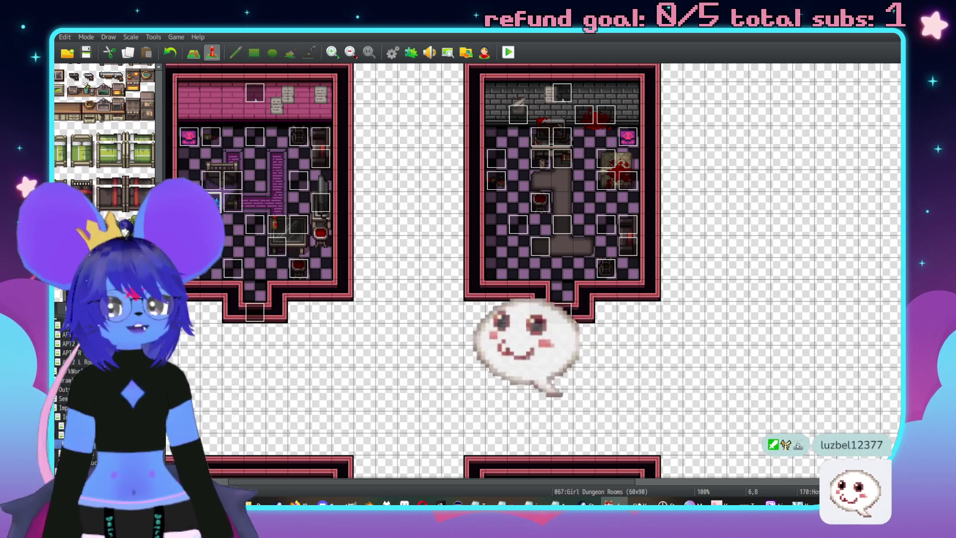
{"action": "scroll", "coordinate": [537, 200], "scroll_direction": "up", "scroll_amount": 1}
{"action": "scroll", "coordinate": [751, 199], "scroll_direction": "right", "scroll_amount": 10}
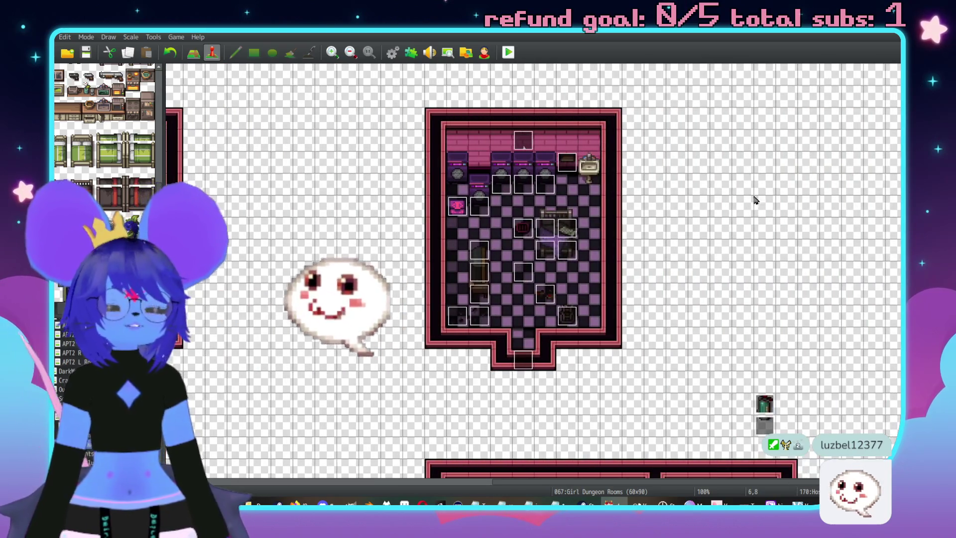
{"action": "scroll", "coordinate": [687, 162], "scroll_direction": "down", "scroll_amount": 6}
{"action": "scroll", "coordinate": [796, 130], "scroll_direction": "up", "scroll_amount": 6}
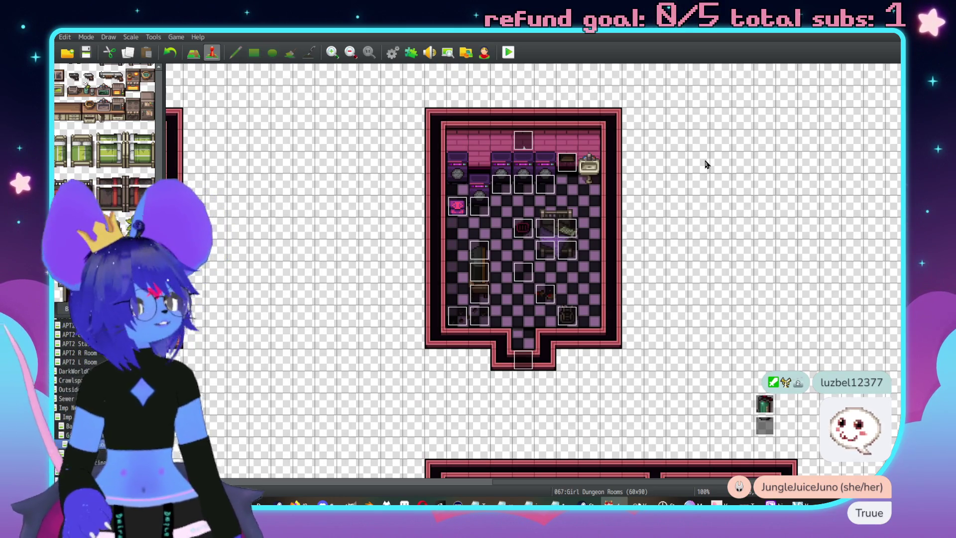
{"action": "scroll", "coordinate": [683, 177], "scroll_direction": "left", "scroll_amount": 3}
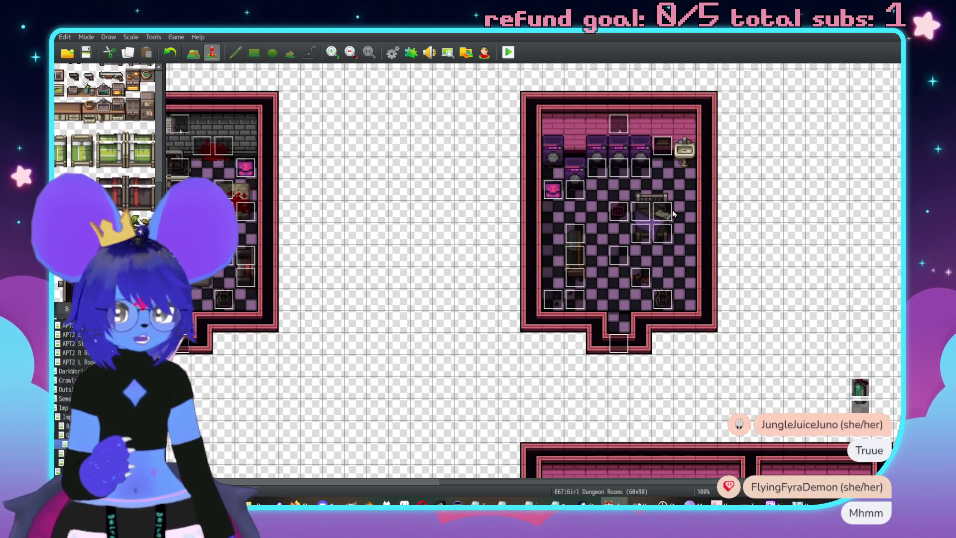
{"action": "scroll", "coordinate": [739, 263], "scroll_direction": "right", "scroll_amount": 12}
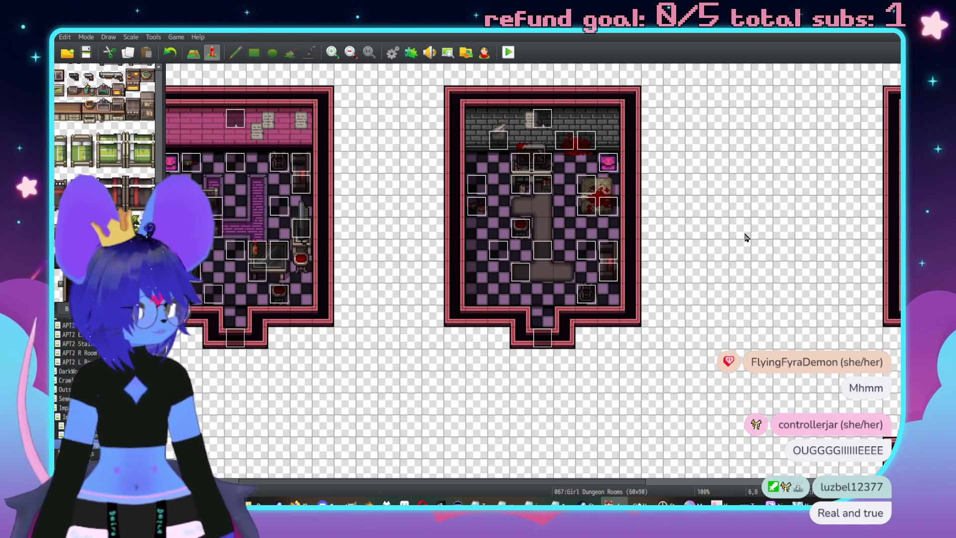
{"action": "scroll", "coordinate": [764, 220], "scroll_direction": "left", "scroll_amount": 4}
{"action": "scroll", "coordinate": [689, 355], "scroll_direction": "down", "scroll_amount": 3}
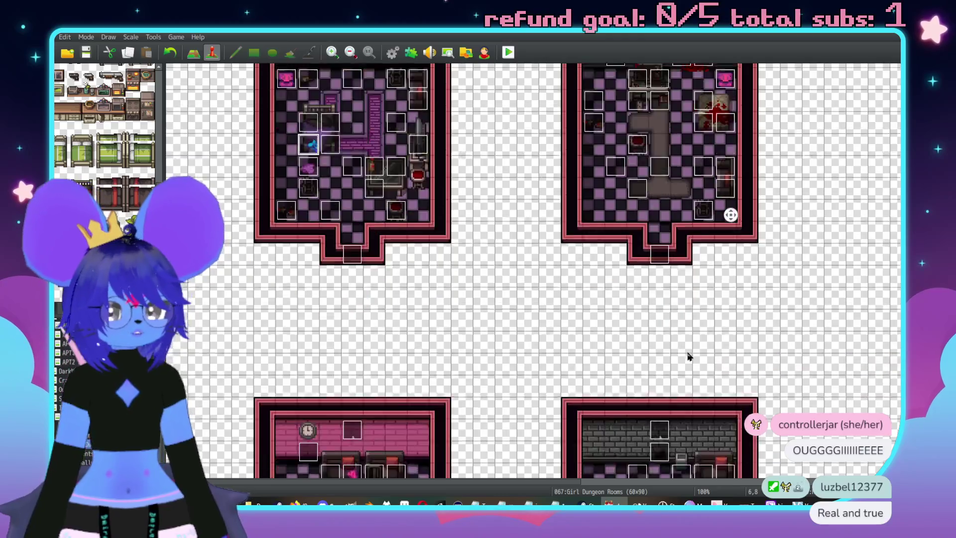
{"action": "scroll", "coordinate": [751, 132], "scroll_direction": "down", "scroll_amount": 2}
{"action": "scroll", "coordinate": [752, 133], "scroll_direction": "right", "scroll_amount": 2}
{"action": "scroll", "coordinate": [707, 331], "scroll_direction": "up", "scroll_amount": 2}
{"action": "scroll", "coordinate": [707, 331], "scroll_direction": "down", "scroll_amount": 4}
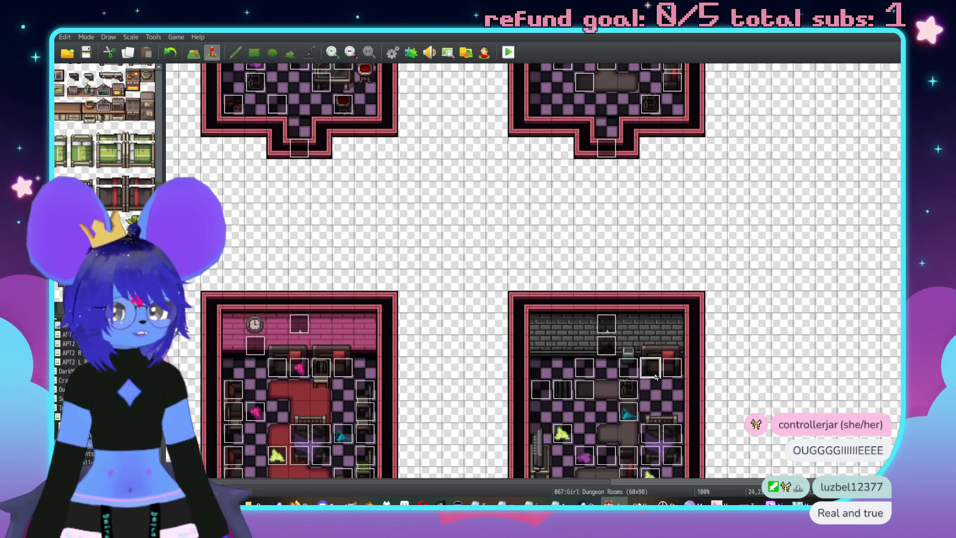
Make Imp Unstuck's page 2 require switch 0336 GirlDungeonShortcutUnlock and save the event
{"action": "double_click", "coordinate": [655, 375]}
{"action": "left_click", "coordinate": [268, 138]}
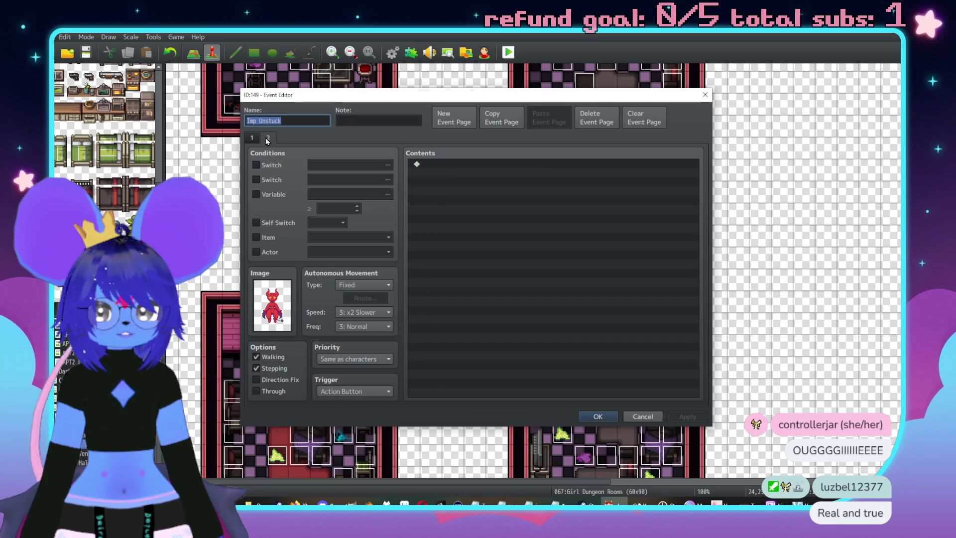
{"action": "left_click", "coordinate": [256, 164]}
{"action": "left_click", "coordinate": [387, 165]}
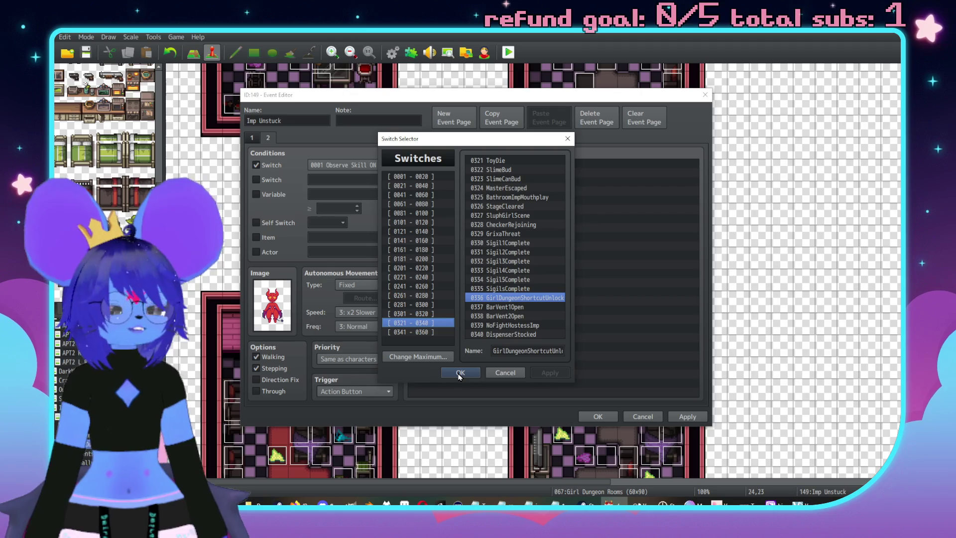
{"action": "left_click", "coordinate": [460, 373]}
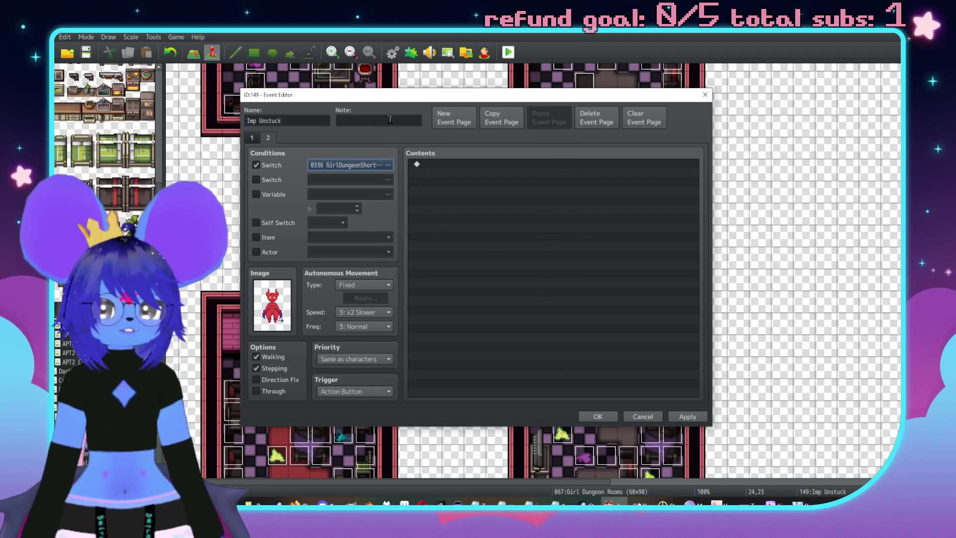
{"action": "left_click", "coordinate": [688, 416]}
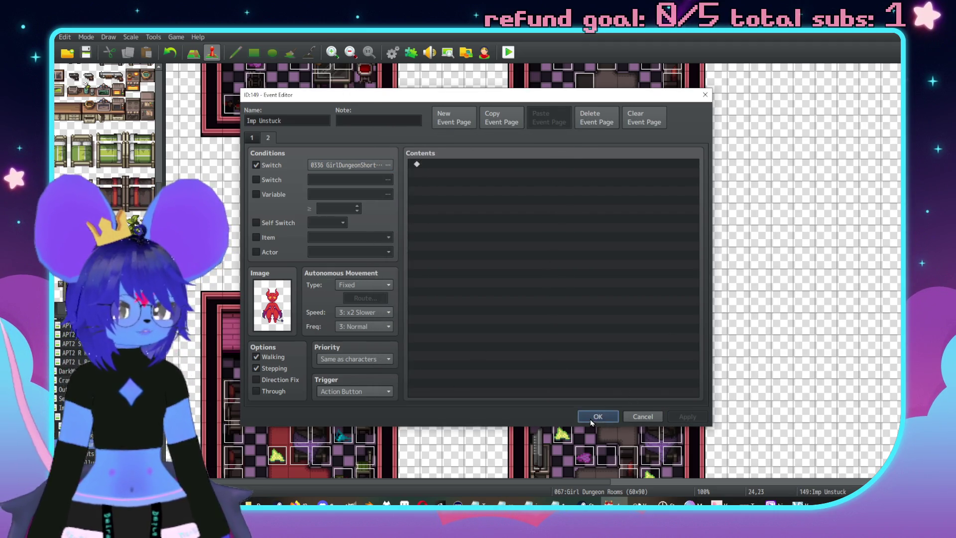
{"action": "left_click", "coordinate": [596, 416]}
{"action": "scroll", "coordinate": [766, 260], "scroll_direction": "down", "scroll_amount": 10}
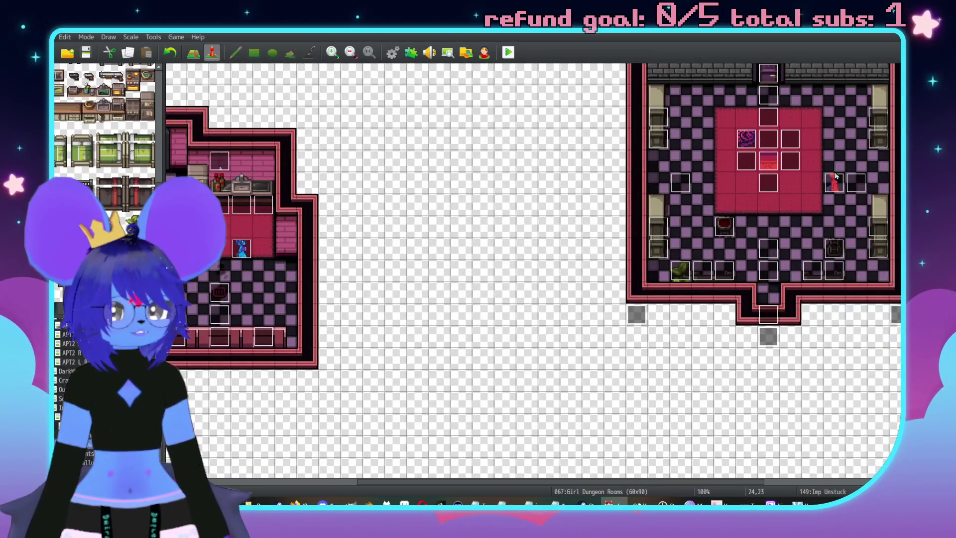
{"action": "scroll", "coordinate": [548, 207], "scroll_direction": "up", "scroll_amount": 2}
{"action": "scroll", "coordinate": [664, 231], "scroll_direction": "right", "scroll_amount": 3}
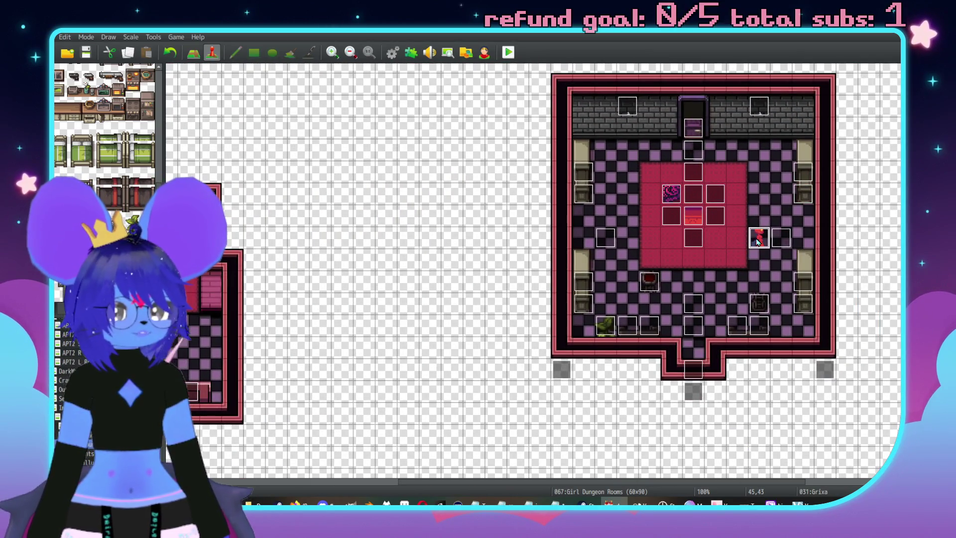
{"action": "double_click", "coordinate": [759, 237]}
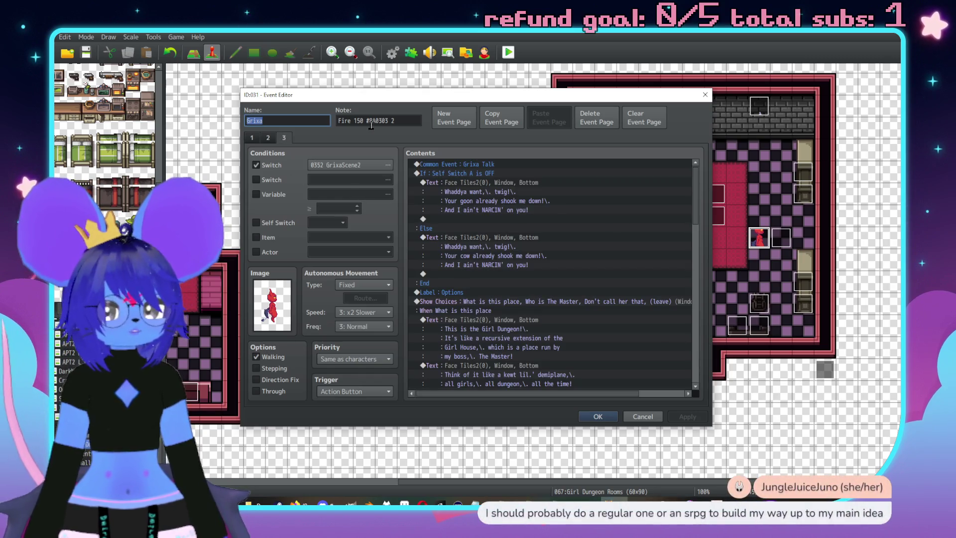
{"action": "key", "text": "Tab"}
{"action": "left_click", "coordinate": [597, 416]}
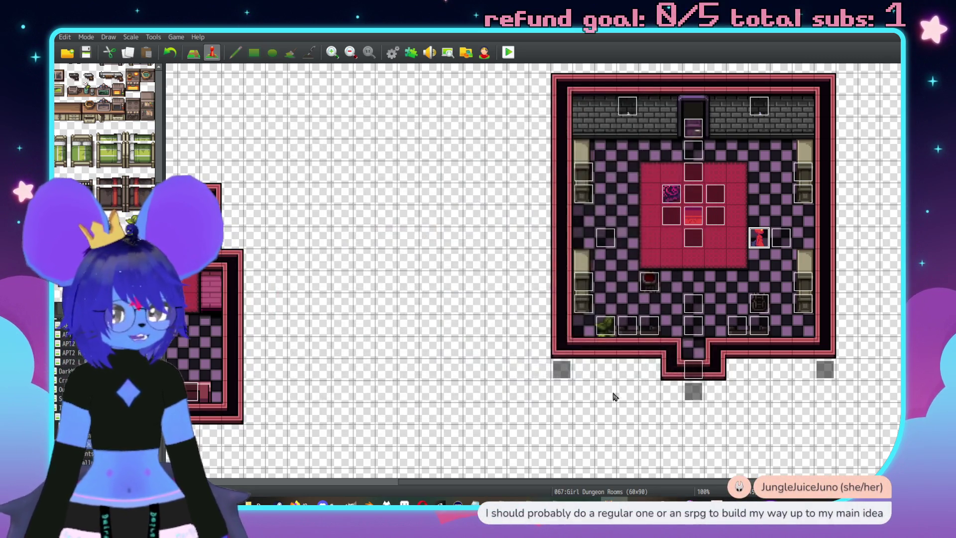
{"action": "scroll", "coordinate": [612, 394], "scroll_direction": "up", "scroll_amount": 5}
{"action": "scroll", "coordinate": [726, 386], "scroll_direction": "down", "scroll_amount": 5}
{"action": "scroll", "coordinate": [759, 445], "scroll_direction": "right", "scroll_amount": 2}
{"action": "scroll", "coordinate": [698, 438], "scroll_direction": "down", "scroll_amount": 8}
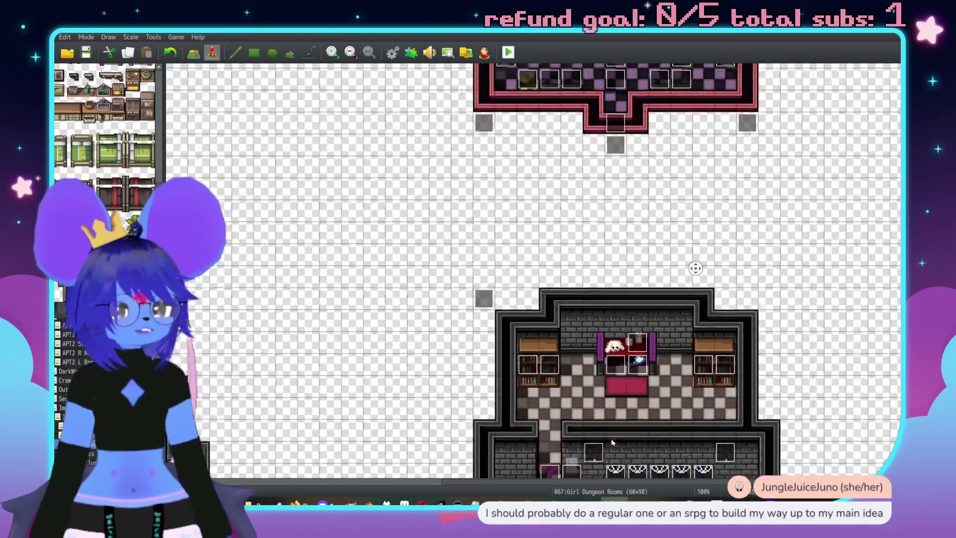
{"action": "double_click", "coordinate": [614, 326]}
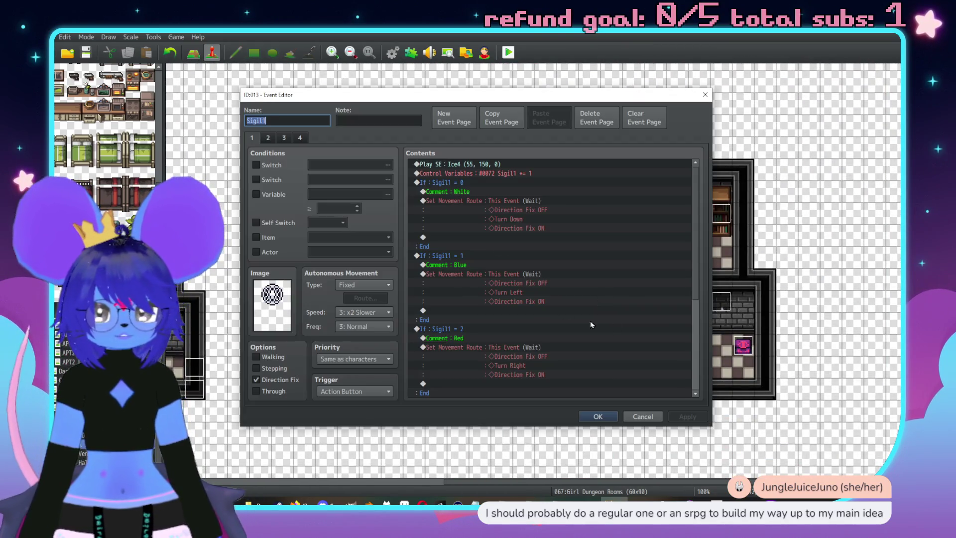
{"action": "key", "text": "Escape"}
{"action": "double_click", "coordinate": [636, 216]}
{"action": "key", "text": "Escape"}
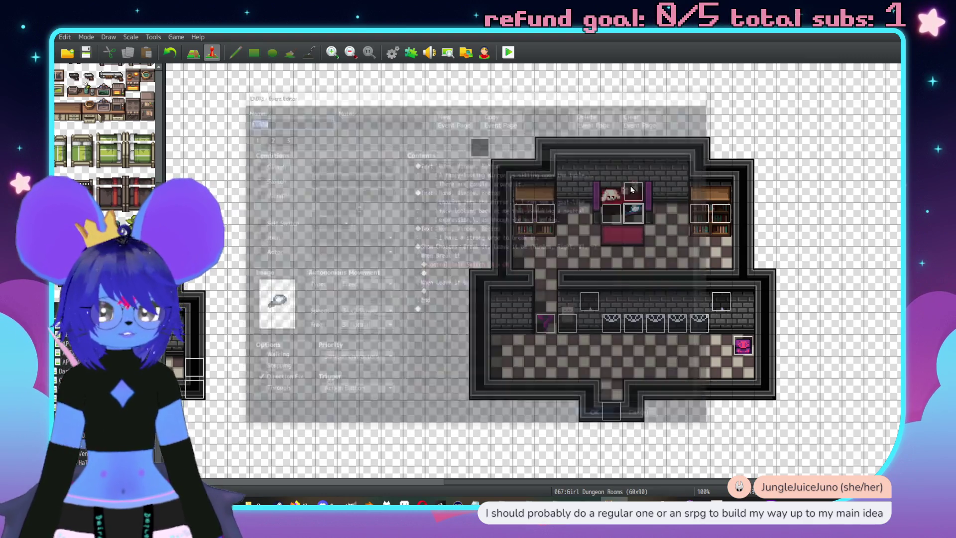
{"action": "double_click", "coordinate": [629, 188]}
{"action": "key", "text": "Escape"}
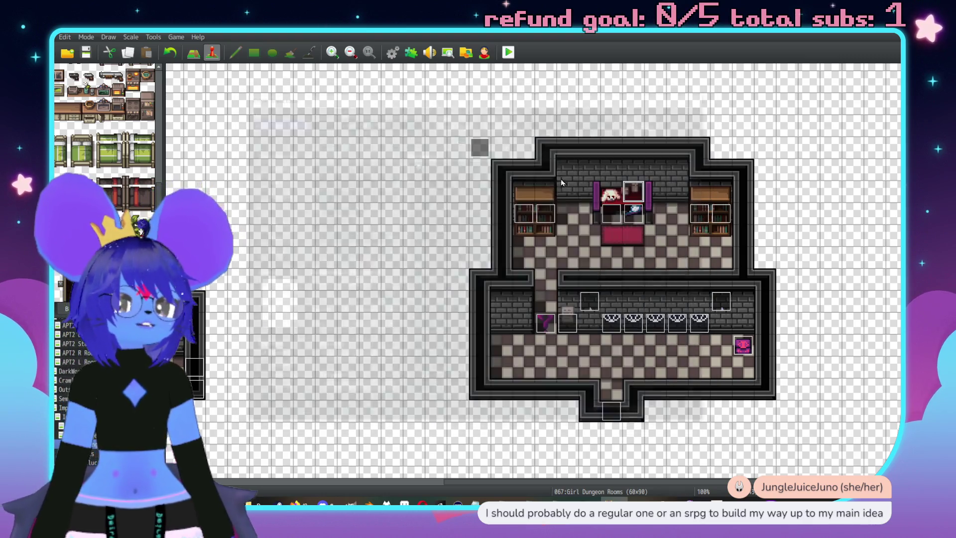
{"action": "double_click", "coordinate": [481, 148]}
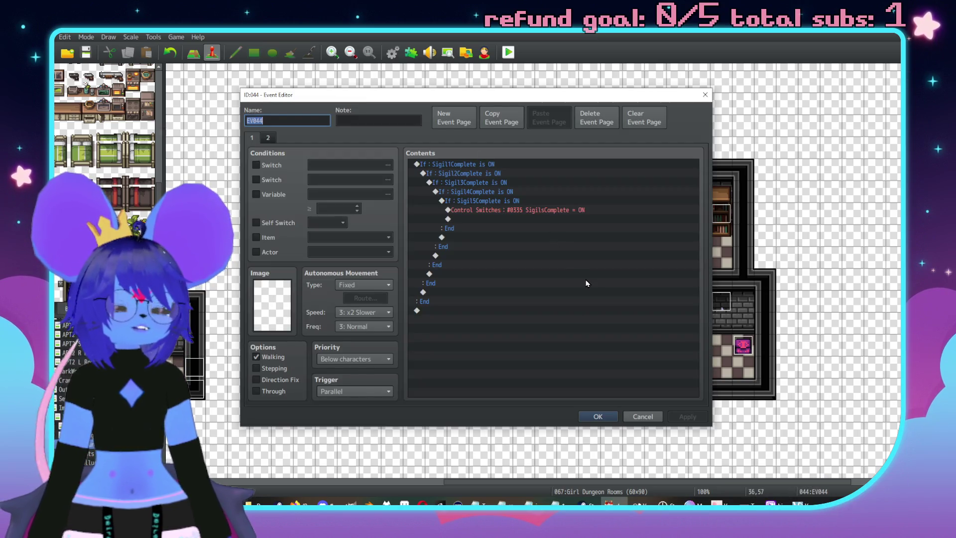
{"action": "key", "text": "Escape"}
{"action": "double_click", "coordinate": [548, 316]}
{"action": "key", "text": "Escape"}
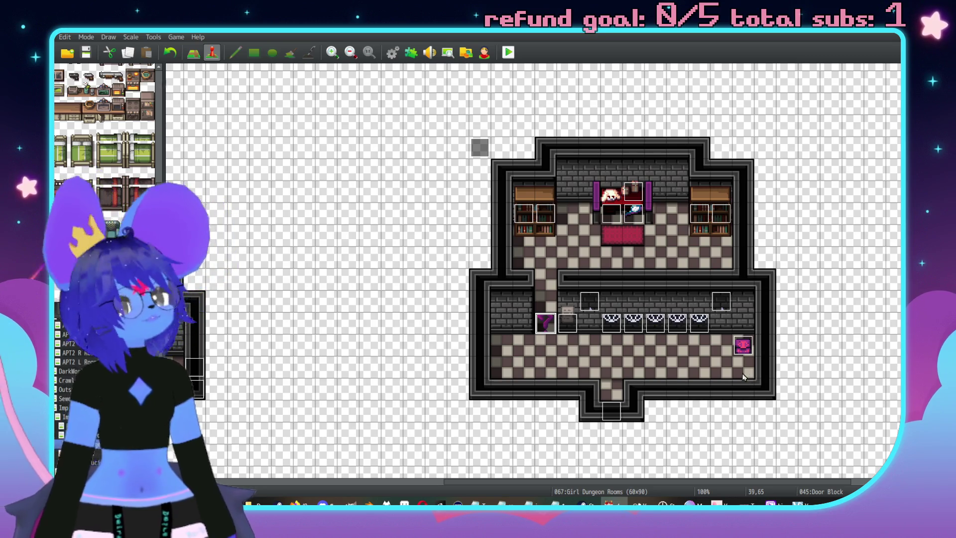
Append ' 4' to the sofa event's note so it reads 'Fire 150 #8A0303 4'
{"action": "scroll", "coordinate": [628, 249], "scroll_direction": "up", "scroll_amount": 5}
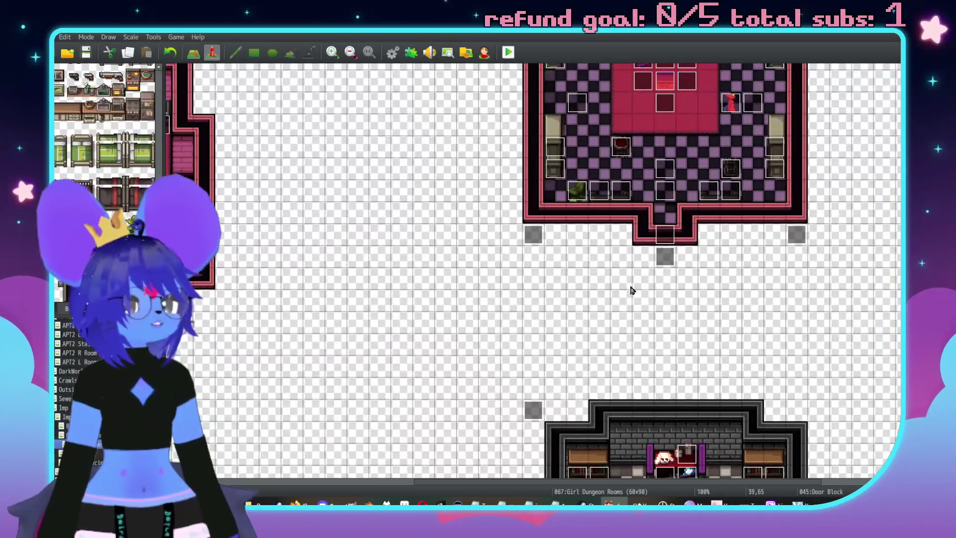
{"action": "scroll", "coordinate": [630, 290], "scroll_direction": "up", "scroll_amount": 10}
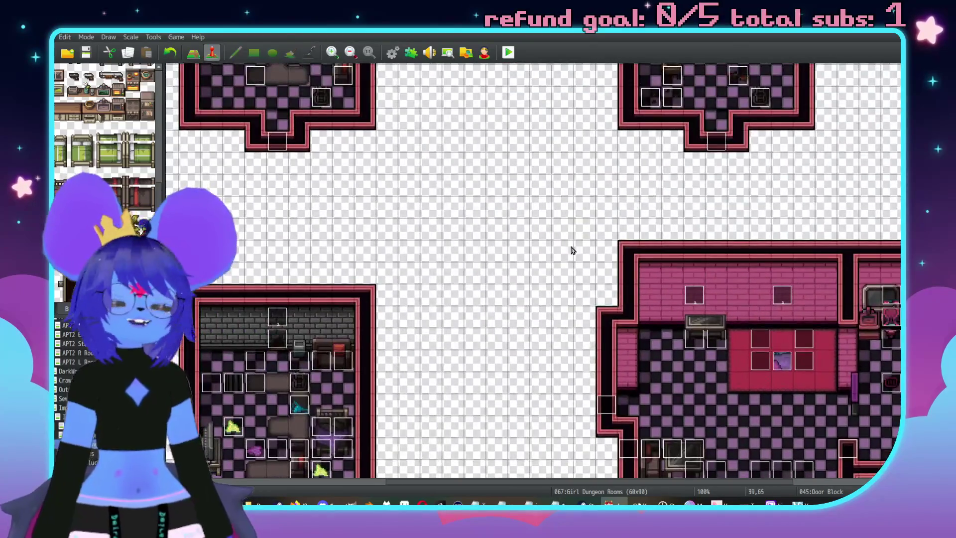
{"action": "scroll", "coordinate": [573, 249], "scroll_direction": "up", "scroll_amount": 10}
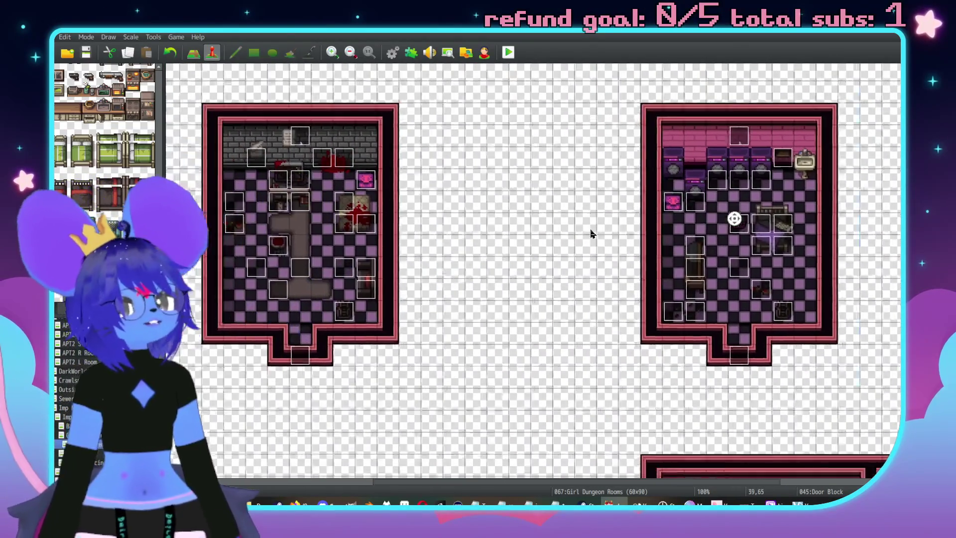
{"action": "scroll", "coordinate": [593, 234], "scroll_direction": "down", "scroll_amount": 10}
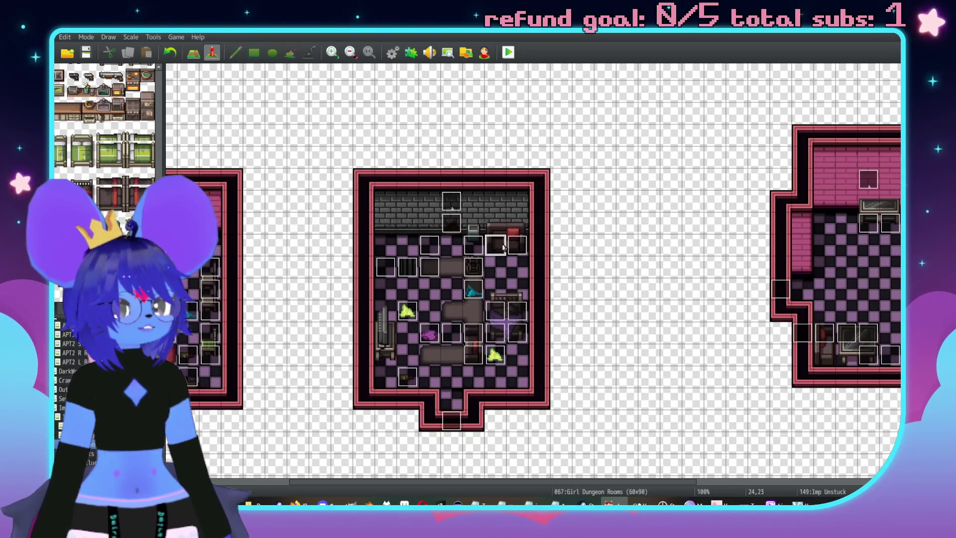
{"action": "double_click", "coordinate": [503, 247]}
{"action": "key", "text": "Tab"}
{"action": "type", "text": "4"}
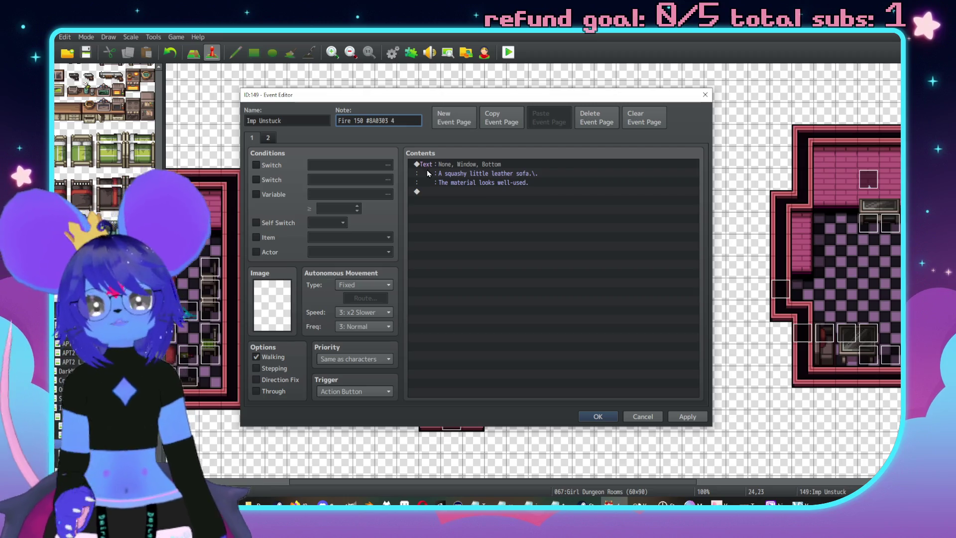
Save the Imp Unstuck event, then open the Girls Room 4 door event on the Girl Dungeon map
{"action": "left_click", "coordinate": [268, 138]}
{"action": "left_click", "coordinate": [688, 417]}
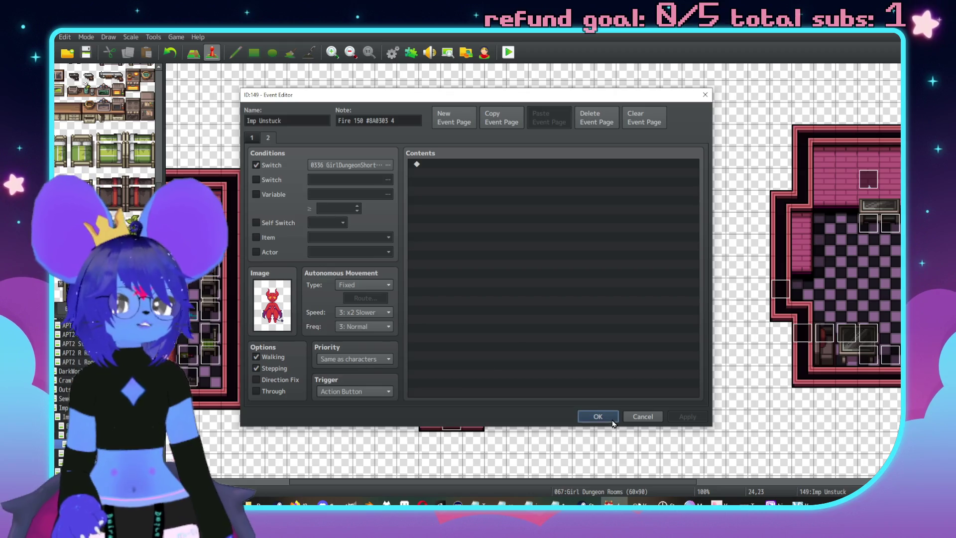
{"action": "left_click", "coordinate": [609, 416]}
{"action": "key", "text": "Up"}
{"action": "key", "text": "Up"}
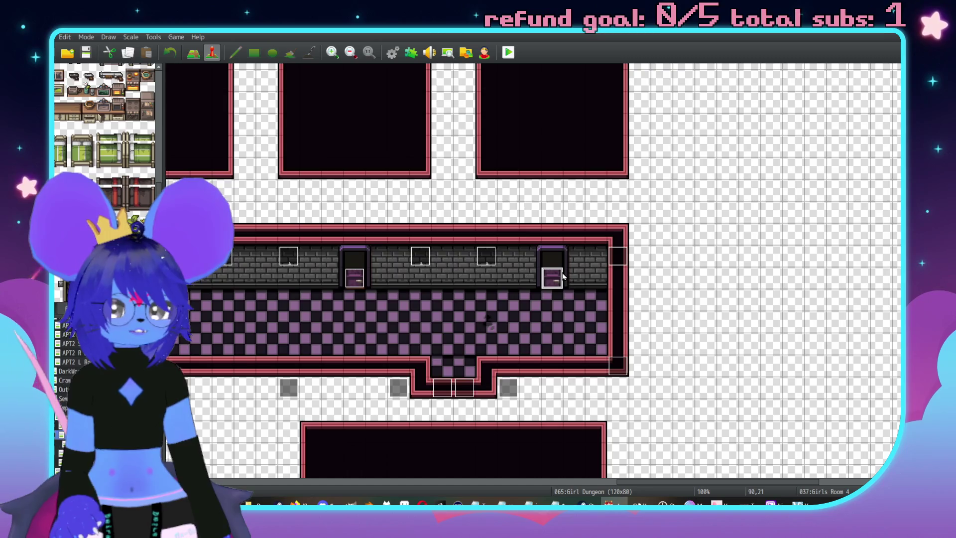
{"action": "double_click", "coordinate": [552, 278]}
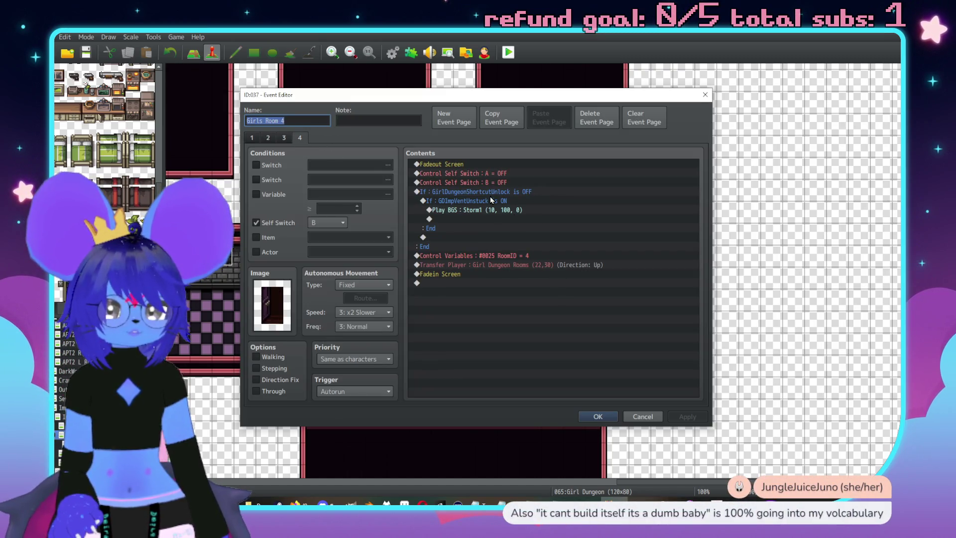
Give the GirlDungeonShortcutUnlock conditional branch an Else branch
{"action": "left_click", "coordinate": [489, 192]}
{"action": "key", "text": "space"}
{"action": "left_click", "coordinate": [453, 341]}
{"action": "left_click", "coordinate": [584, 354]}
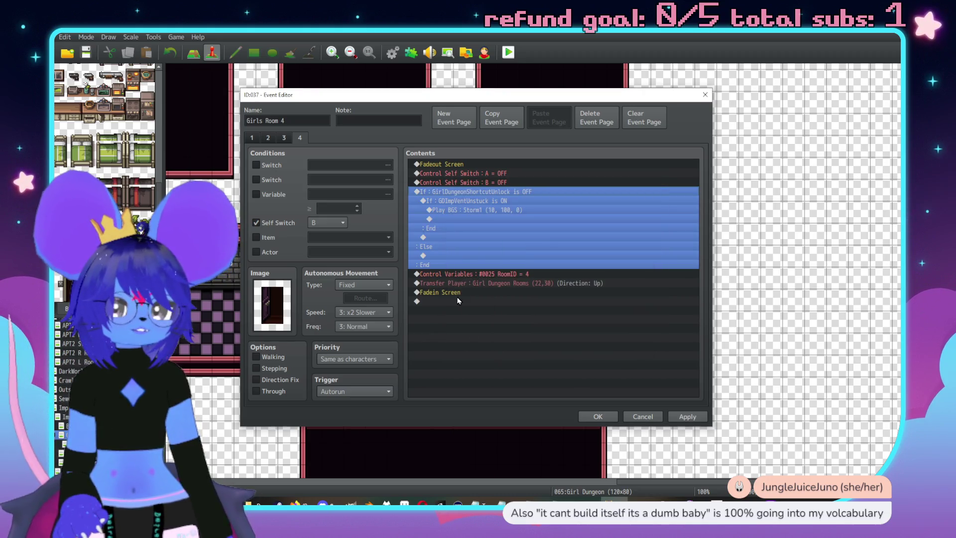
{"action": "left_click", "coordinate": [447, 256]}
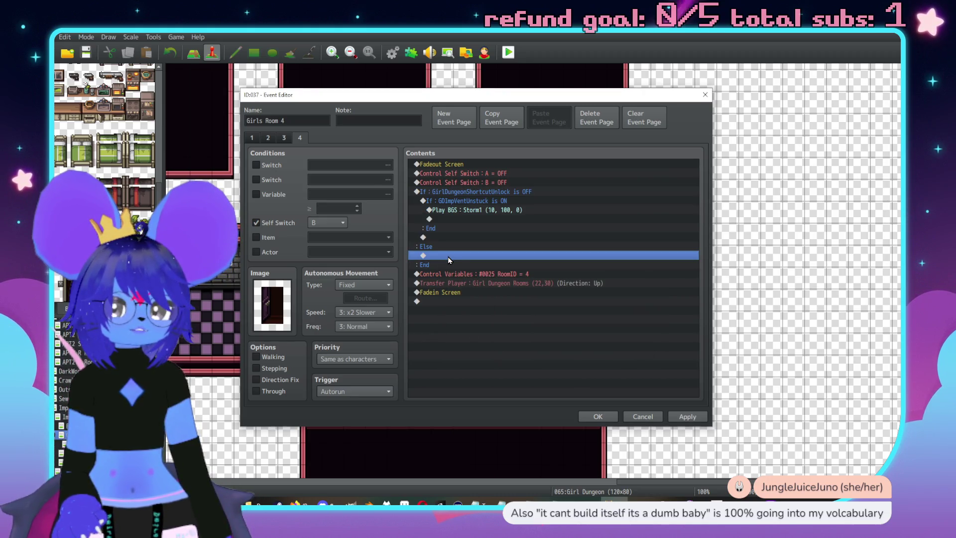
{"action": "left_click", "coordinate": [470, 193]}
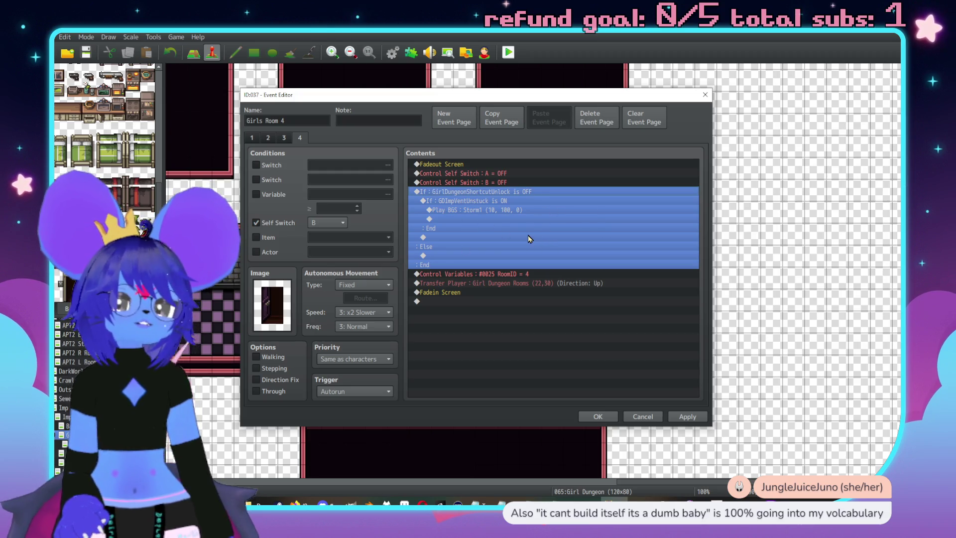
Add a Light on 4 plugin command under Else, then delete it again
{"action": "left_click", "coordinate": [461, 256]}
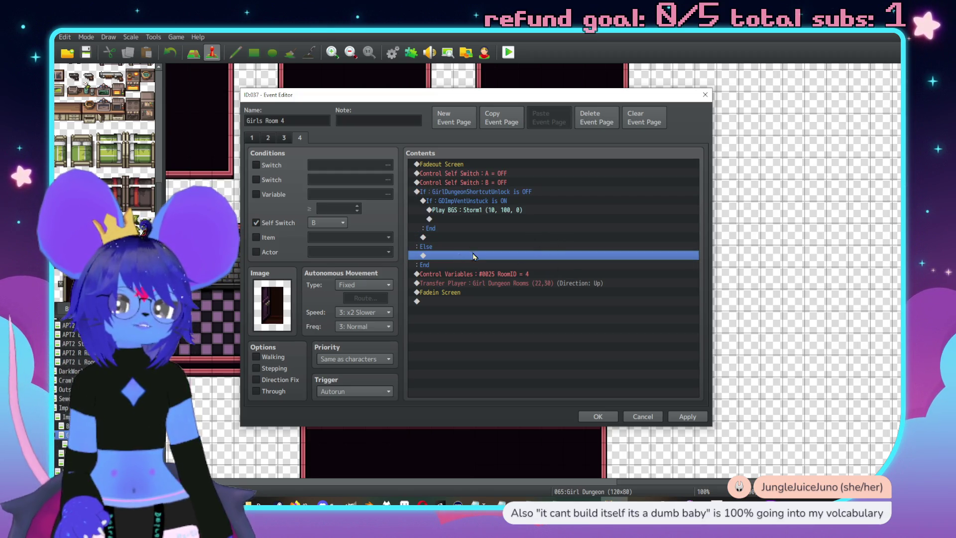
{"action": "double_click", "coordinate": [467, 255]}
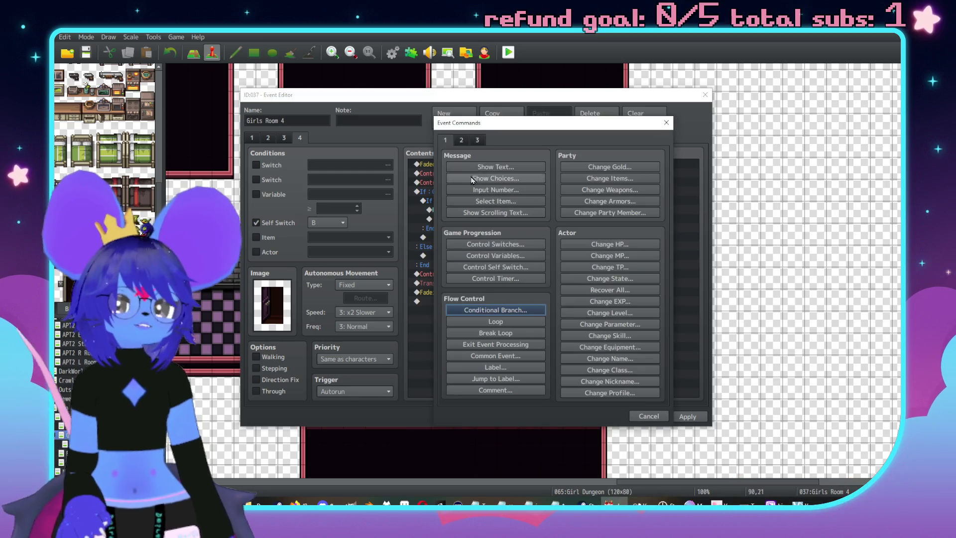
{"action": "left_click", "coordinate": [478, 141]}
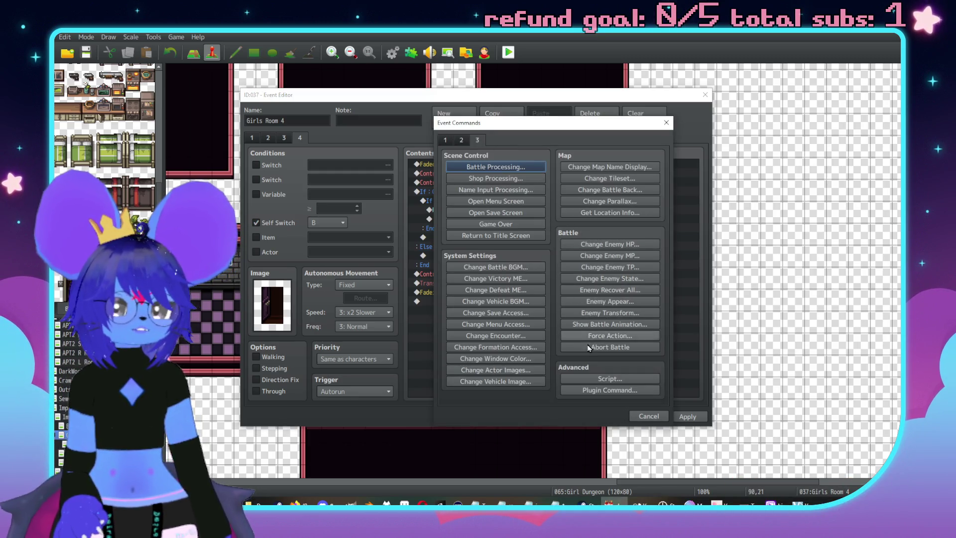
{"action": "left_click", "coordinate": [617, 391]}
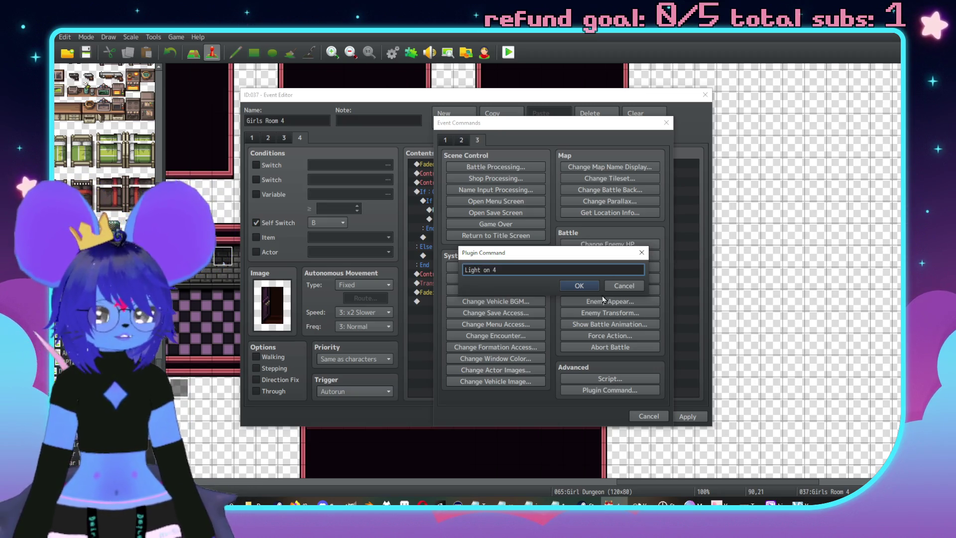
{"action": "left_click", "coordinate": [572, 285]}
{"action": "left_click", "coordinate": [482, 256]}
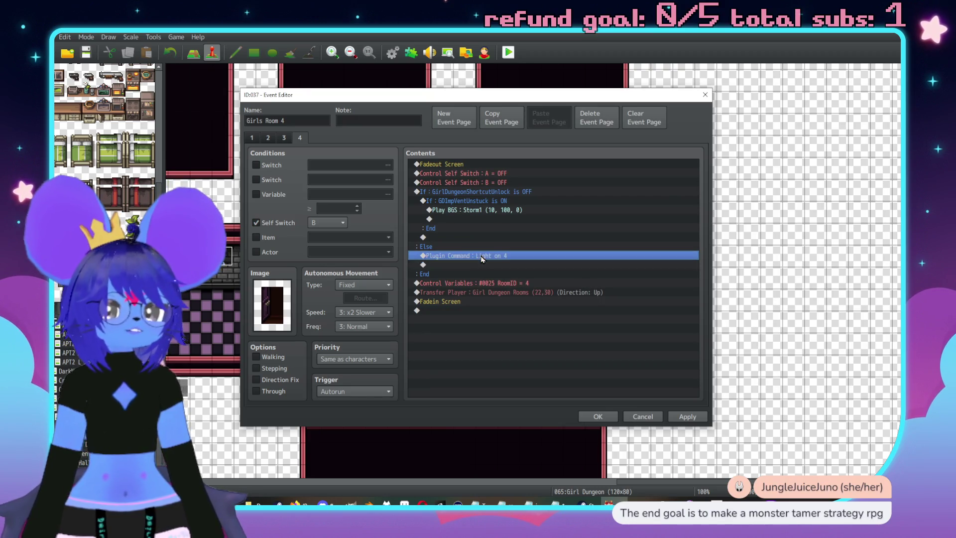
{"action": "key", "text": "Delete"}
Reconfirm the shortcut-unlock condition settings and save the door event
{"action": "double_click", "coordinate": [486, 192]}
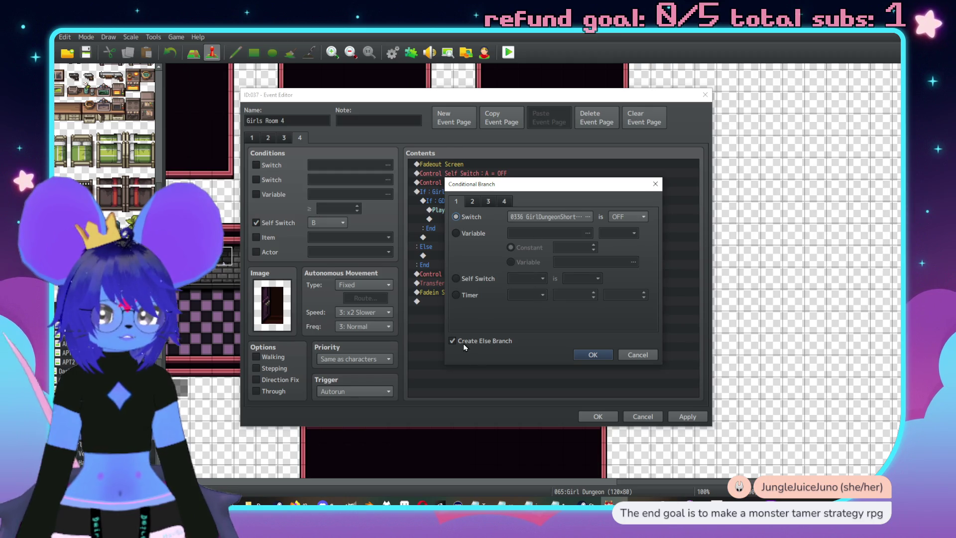
{"action": "left_click", "coordinate": [593, 355]}
{"action": "left_click", "coordinate": [639, 416]}
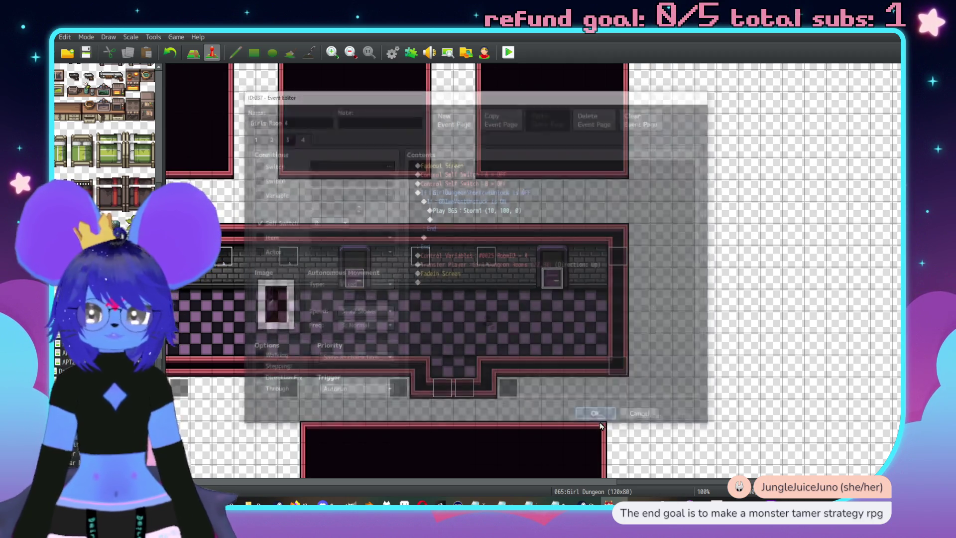
Create a new event in the large room and paste in the copied Light on plugin command
{"action": "scroll", "coordinate": [445, 163], "scroll_direction": "up", "scroll_amount": 3}
{"action": "scroll", "coordinate": [641, 246], "scroll_direction": "left", "scroll_amount": 1}
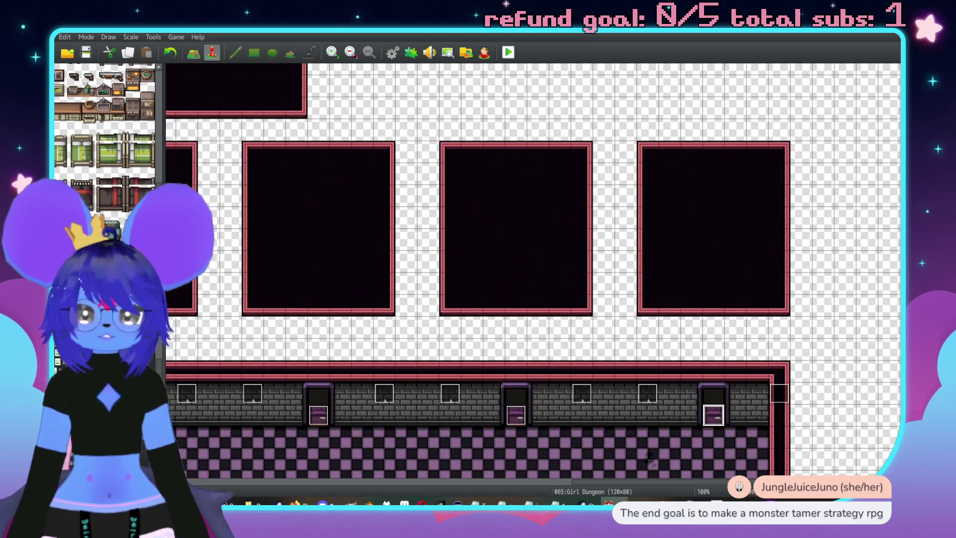
{"action": "scroll", "coordinate": [548, 299], "scroll_direction": "left", "scroll_amount": 2}
{"action": "scroll", "coordinate": [515, 237], "scroll_direction": "up", "scroll_amount": 3}
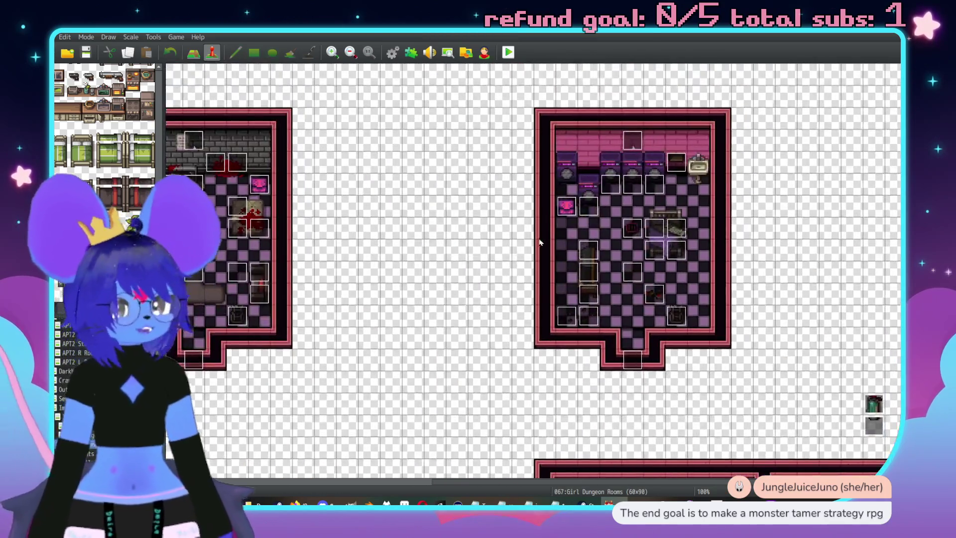
{"action": "scroll", "coordinate": [530, 222], "scroll_direction": "down", "scroll_amount": 10}
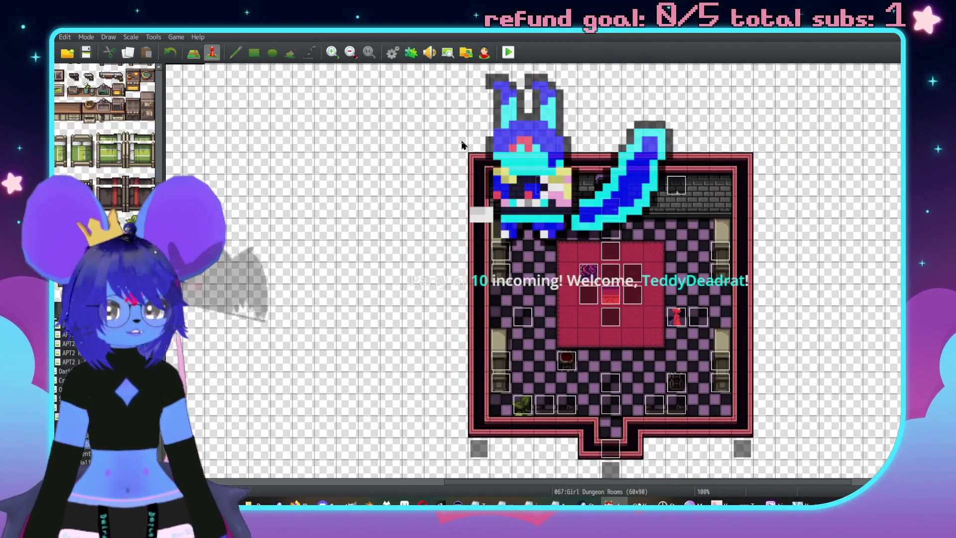
{"action": "double_click", "coordinate": [462, 142]}
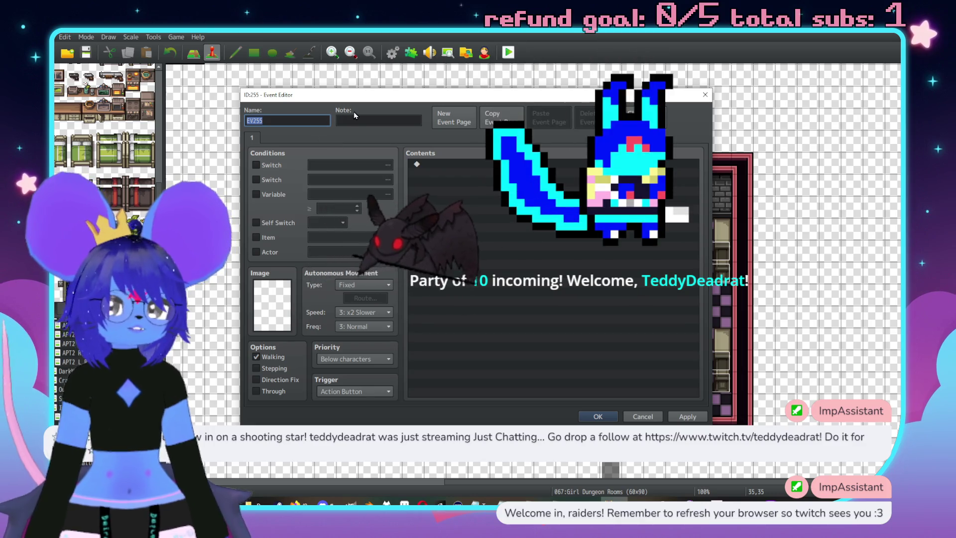
{"action": "left_click", "coordinate": [477, 201]}
{"action": "key", "text": "ctrl+v"}
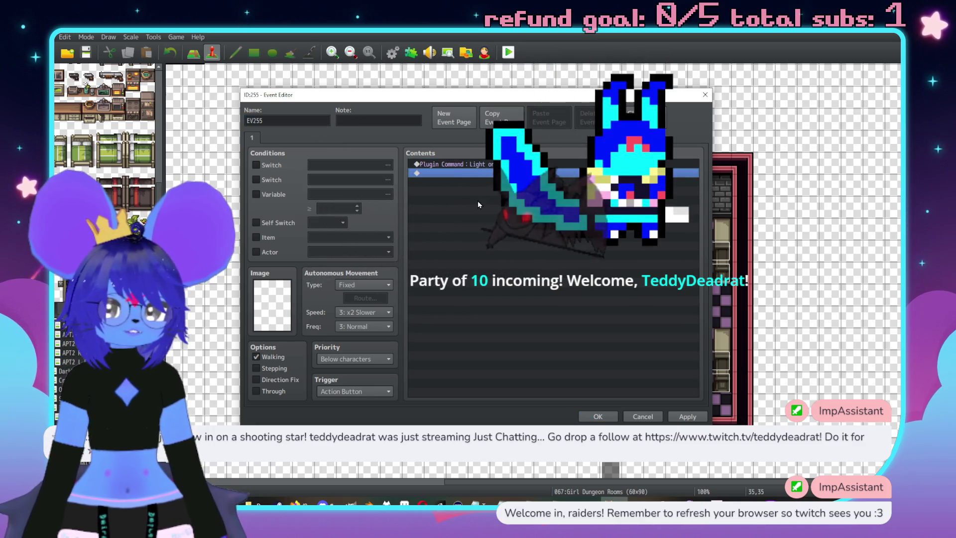
Make the event's first page conditional on switch 0336 GirlDungeonShortcutUnlock
{"action": "left_click", "coordinate": [256, 165]}
{"action": "left_click", "coordinate": [331, 165]}
{"action": "left_click", "coordinate": [418, 322]}
{"action": "left_click", "coordinate": [512, 298]}
{"action": "double_click", "coordinate": [510, 297]}
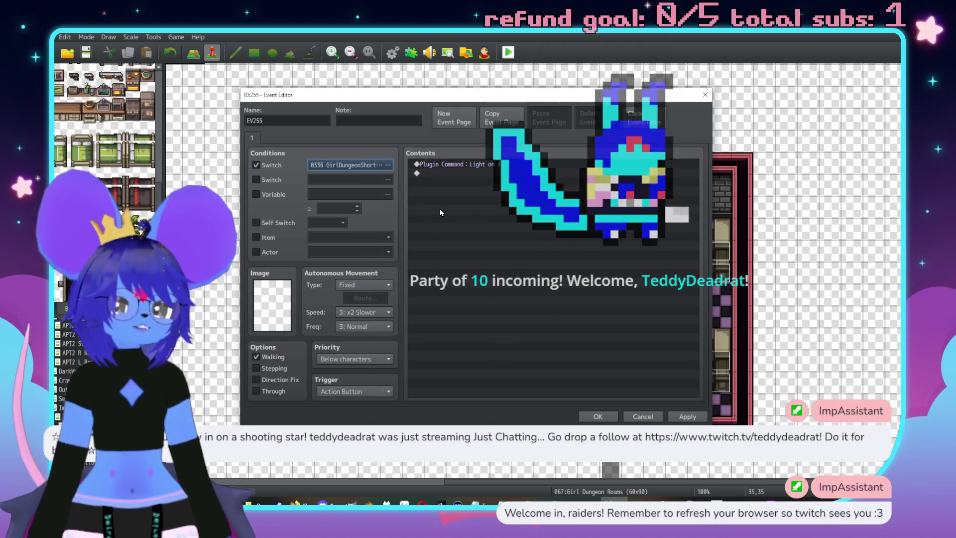
Set page 1's trigger to Autorun
{"action": "left_click", "coordinate": [440, 174]}
{"action": "double_click", "coordinate": [440, 176]}
{"action": "left_click", "coordinate": [650, 401]}
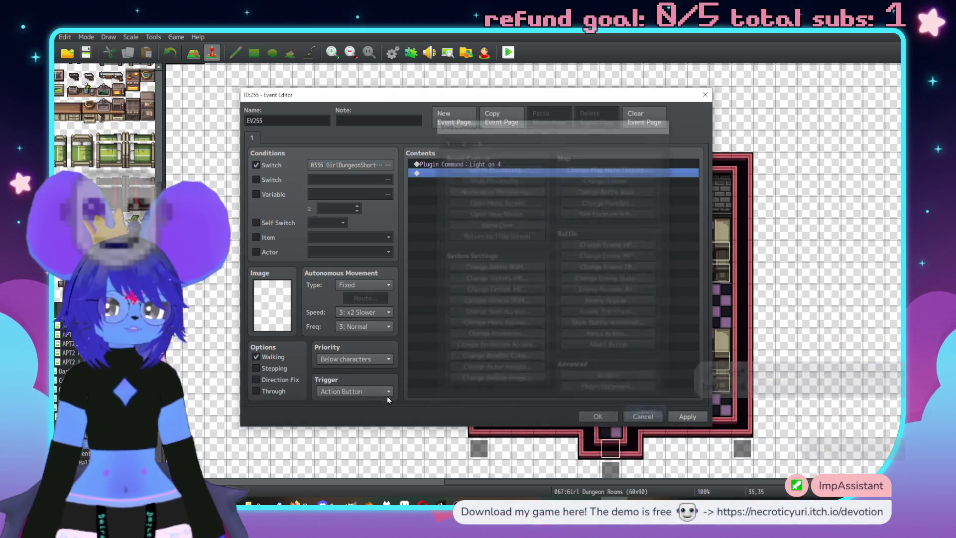
{"action": "left_click", "coordinate": [382, 392]}
{"action": "left_click", "coordinate": [343, 434]}
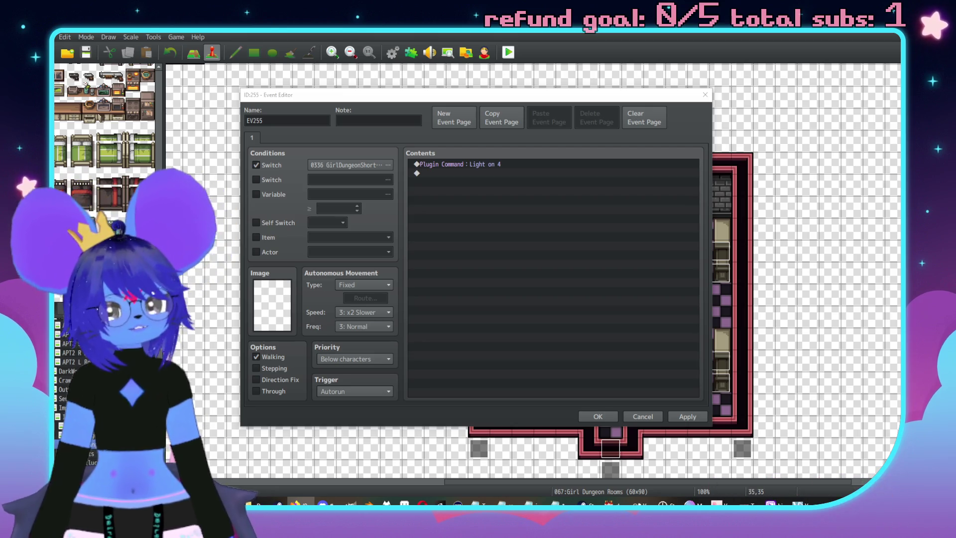
Add a Control Self Switch command turning self switch A on
{"action": "double_click", "coordinate": [439, 173]}
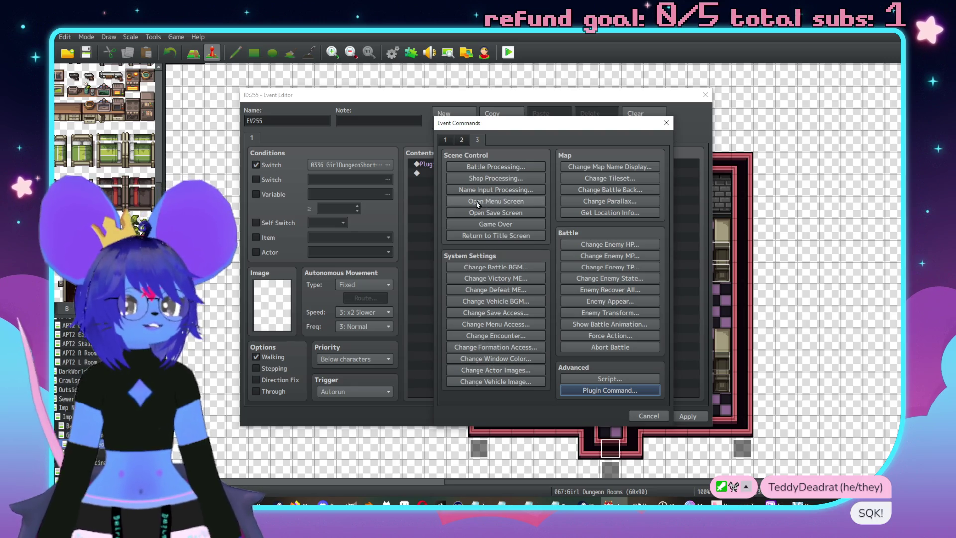
{"action": "left_click", "coordinate": [447, 140]}
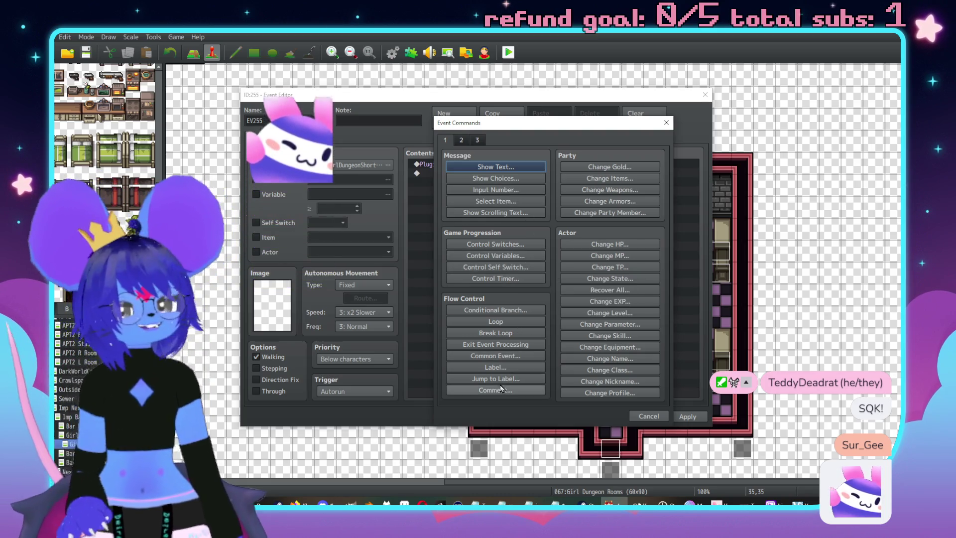
{"action": "left_click", "coordinate": [492, 267]}
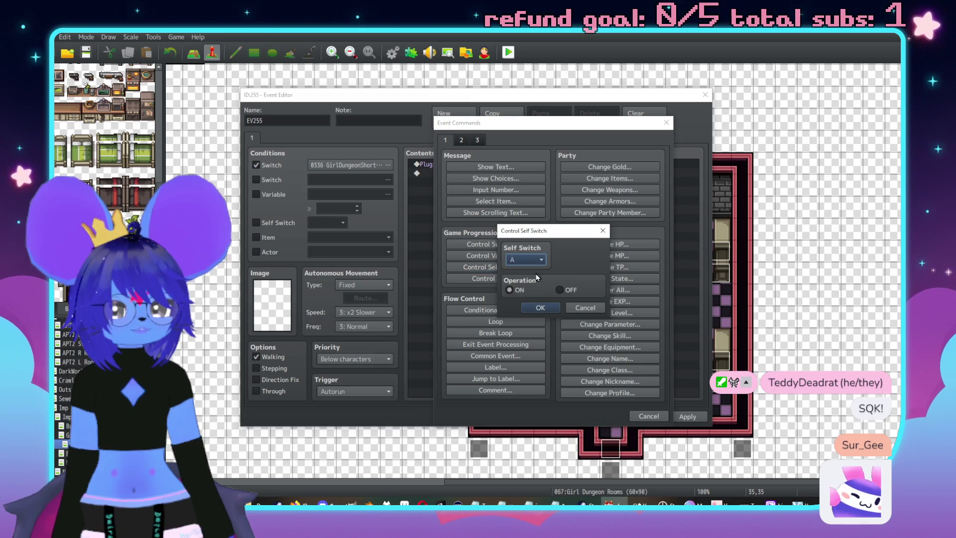
{"action": "left_click", "coordinate": [542, 305]}
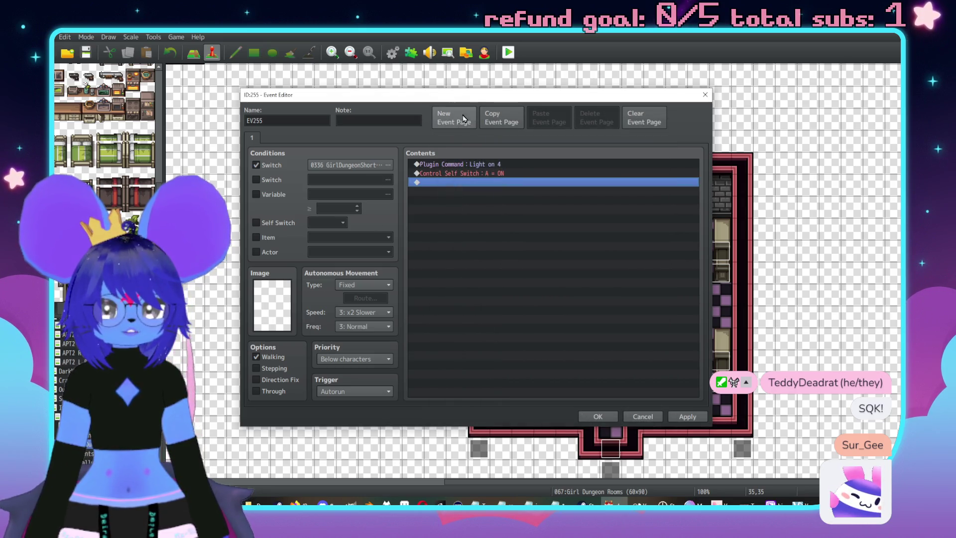
Copy page 1 into a second page and set its trigger to Action Button
{"action": "left_click", "coordinate": [502, 118]}
{"action": "left_click", "coordinate": [549, 117]}
{"action": "left_click", "coordinate": [355, 392]}
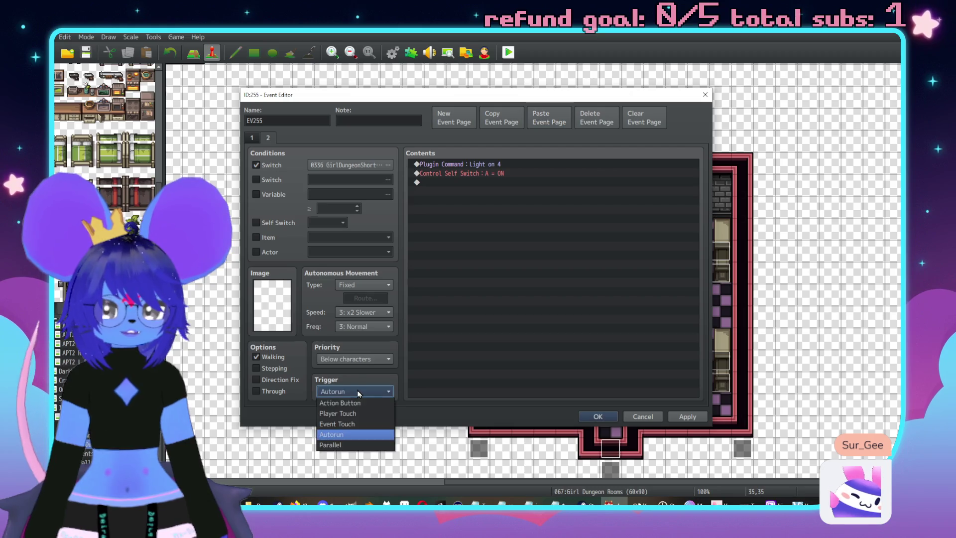
{"action": "left_click", "coordinate": [348, 400]}
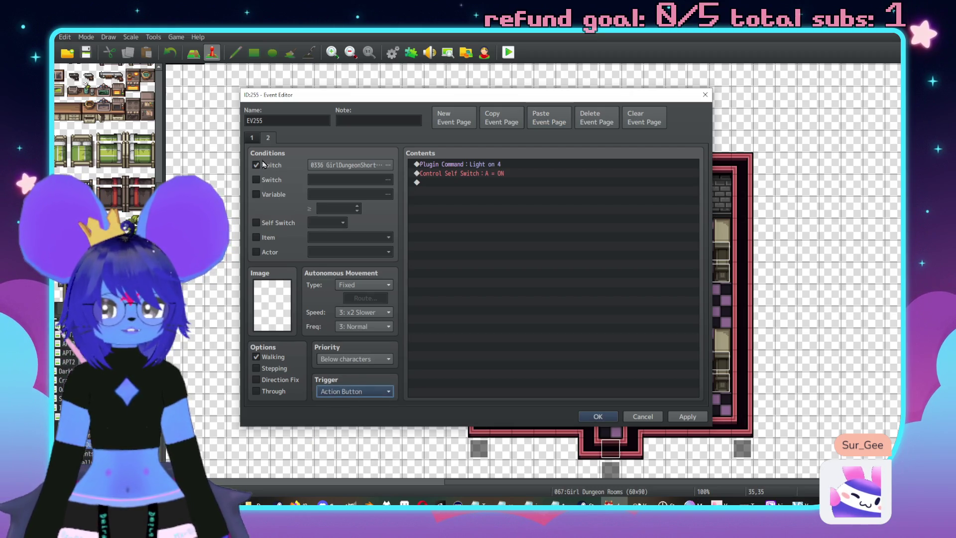
Require self switch A on page 2, delete its copied commands, and apply
{"action": "left_click", "coordinate": [257, 223]}
{"action": "left_click", "coordinate": [252, 138]}
{"action": "left_click", "coordinate": [268, 138]}
{"action": "left_click", "coordinate": [252, 138]}
{"action": "left_click", "coordinate": [268, 138]}
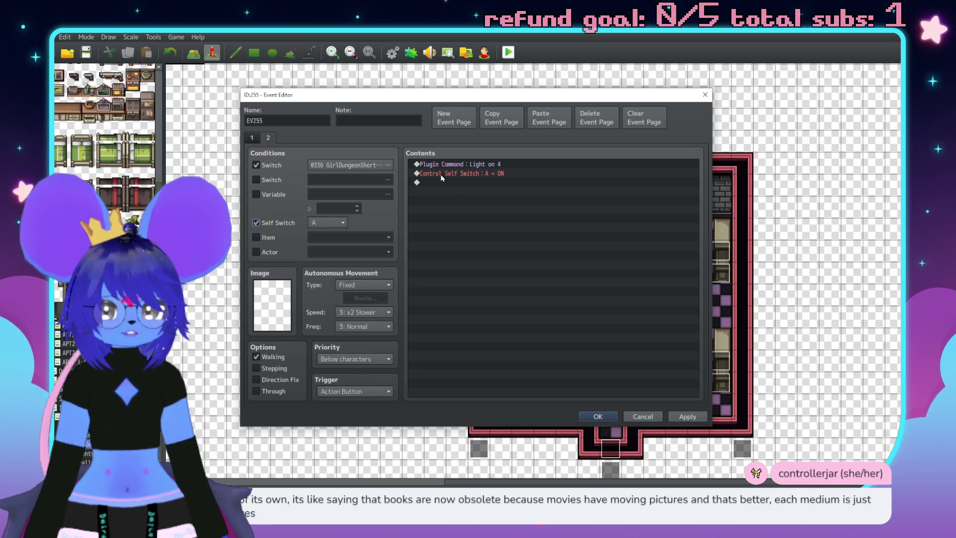
{"action": "left_click", "coordinate": [451, 164]}
{"action": "key", "text": "Delete"}
{"action": "key", "text": "Delete"}
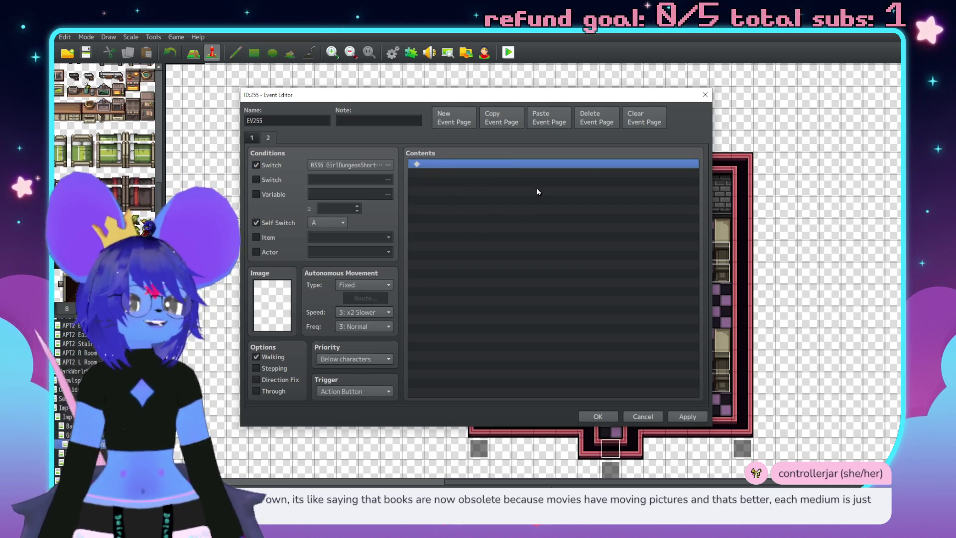
{"action": "left_click", "coordinate": [681, 420]}
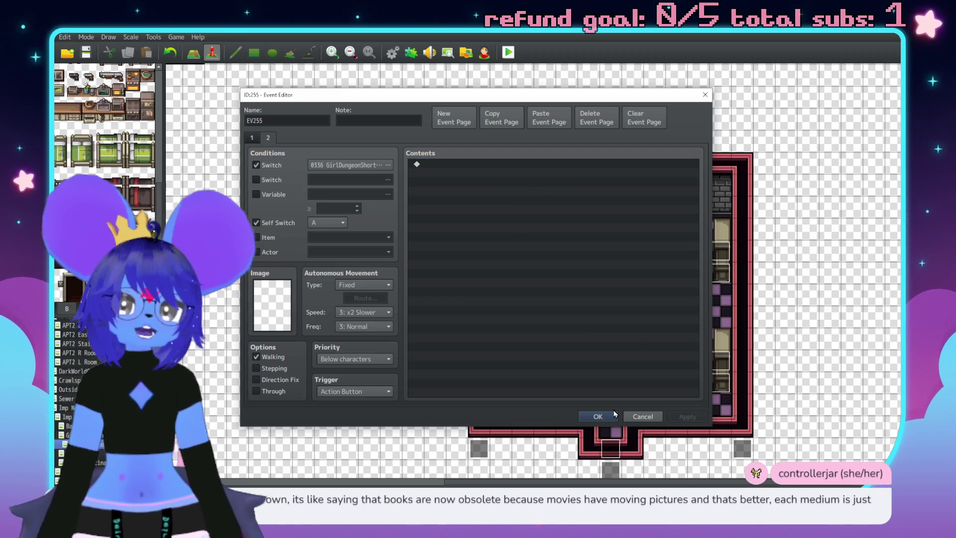
{"action": "left_click", "coordinate": [604, 414]}
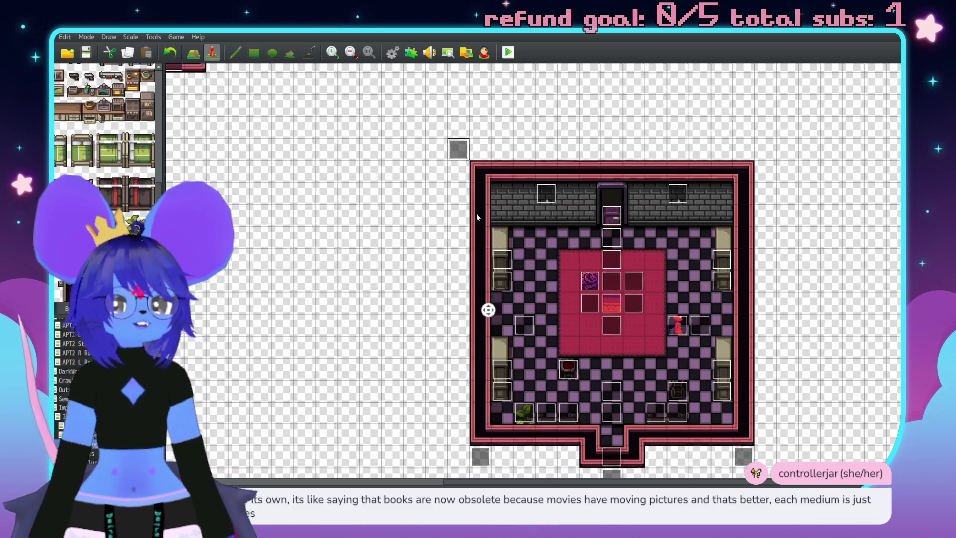
Pan the map to the adjacent dungeon room and open the Imp Unstuck event's editor
{"action": "scroll", "coordinate": [476, 214], "scroll_direction": "up", "scroll_amount": 3}
{"action": "mouse_move", "coordinate": [467, 297]}
{"action": "left_mouse_down"}
{"action": "mouse_move", "coordinate": [359, 100]}
{"action": "mouse_move", "coordinate": [296, 118]}
{"action": "left_mouse_up"}
{"action": "scroll", "coordinate": [337, 126], "scroll_direction": "up", "scroll_amount": 3}
{"action": "scroll", "coordinate": [336, 125], "scroll_direction": "left", "scroll_amount": 4}
{"action": "scroll", "coordinate": [555, 137], "scroll_direction": "up", "scroll_amount": 1}
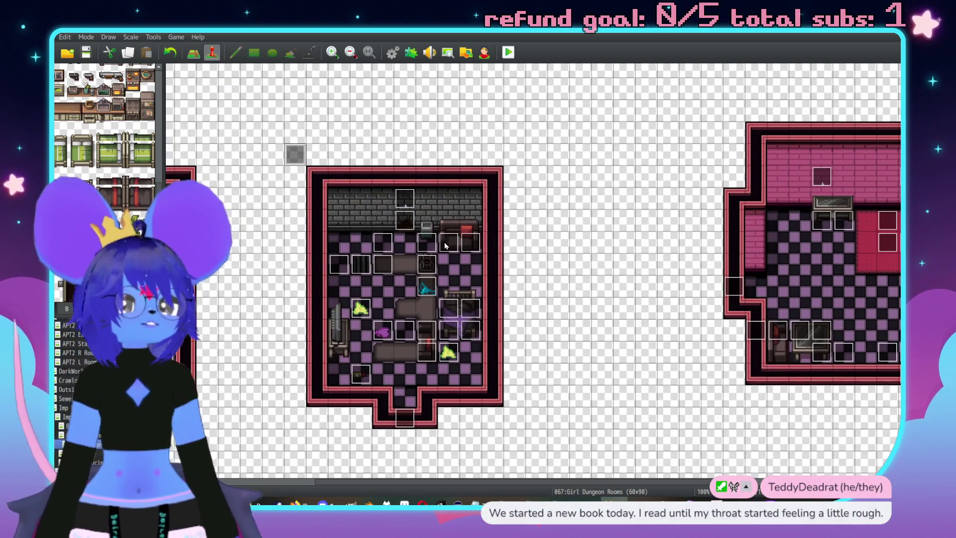
{"action": "double_click", "coordinate": [445, 246]}
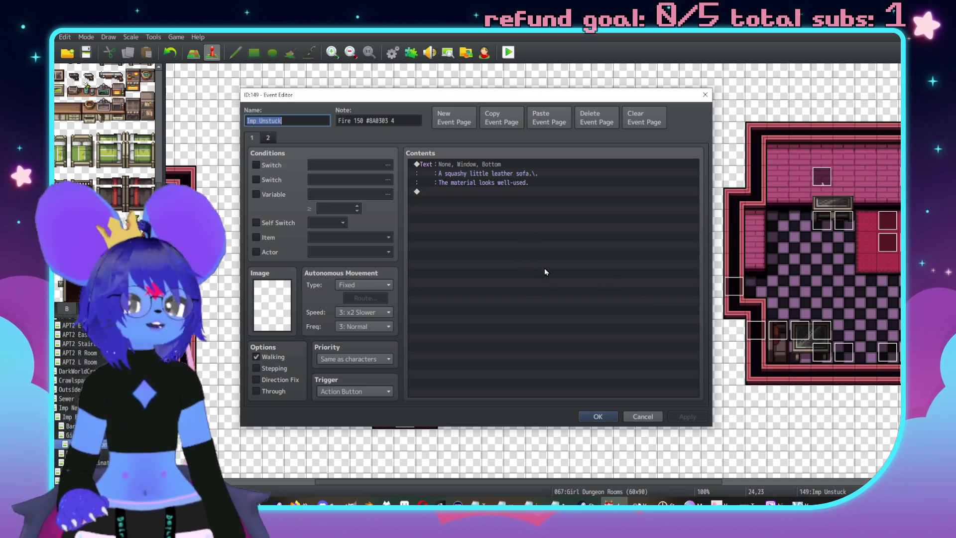
On the empty switch-conditioned page, add a call to Common Event 0009 Imp Talk
{"action": "left_click", "coordinate": [253, 139]}
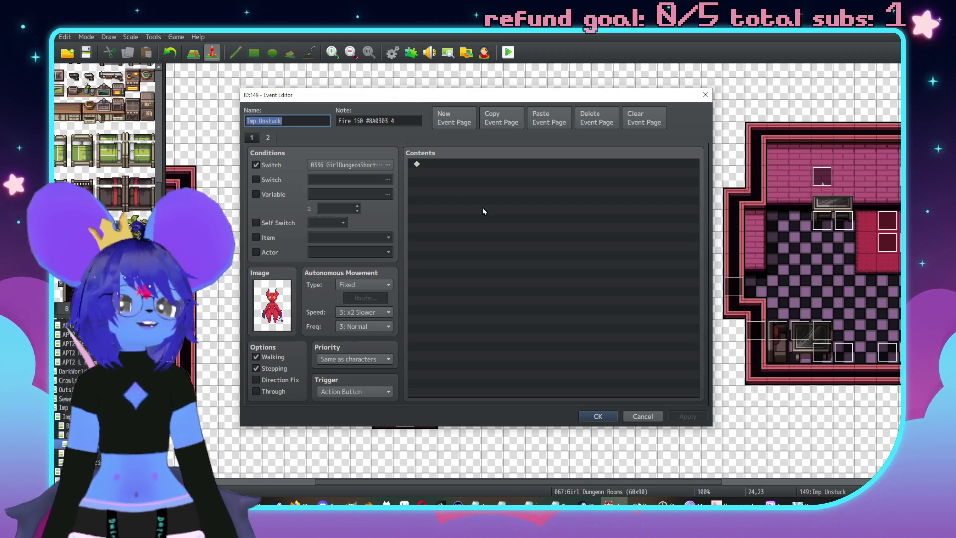
{"action": "left_click", "coordinate": [260, 138]}
{"action": "left_click", "coordinate": [253, 139]}
{"action": "left_click", "coordinate": [261, 142]}
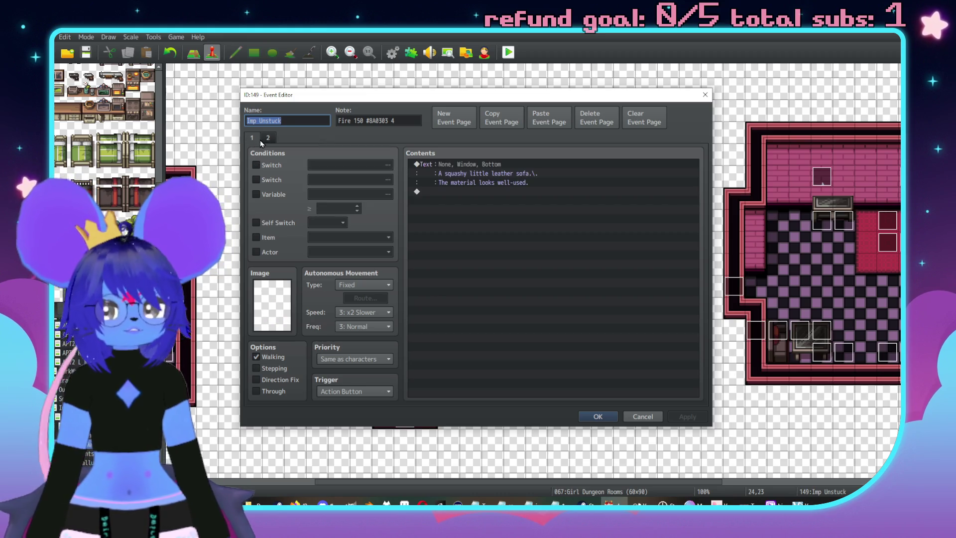
{"action": "left_click", "coordinate": [252, 139]}
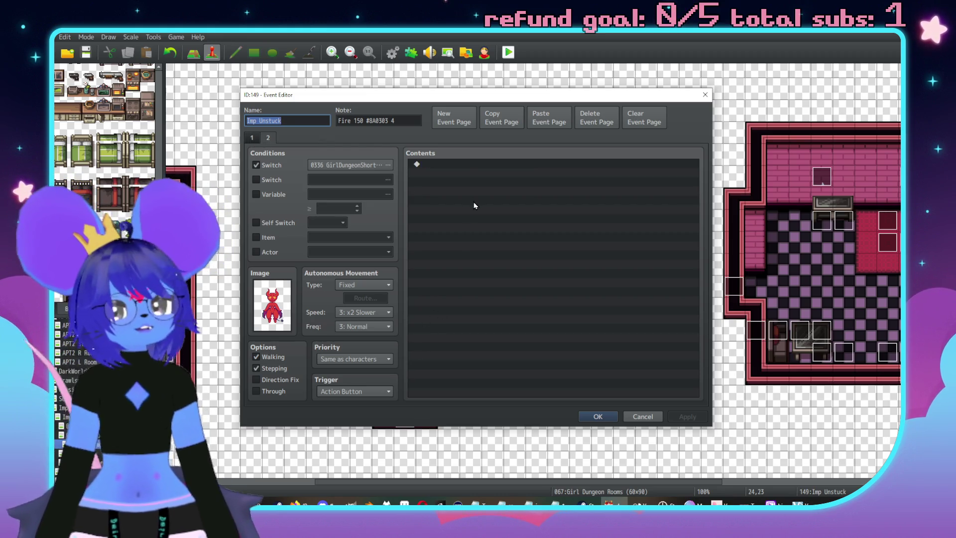
{"action": "double_click", "coordinate": [464, 169]}
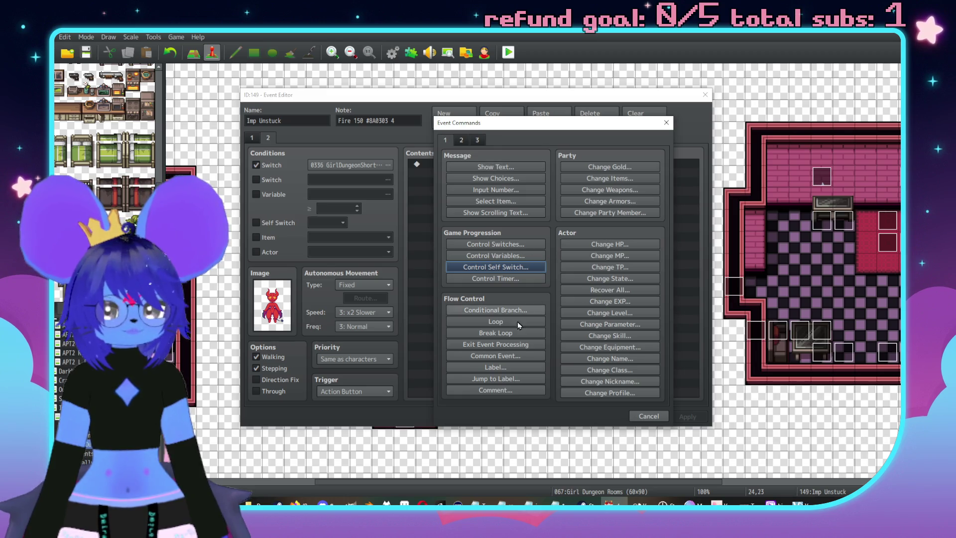
{"action": "left_click", "coordinate": [491, 355]}
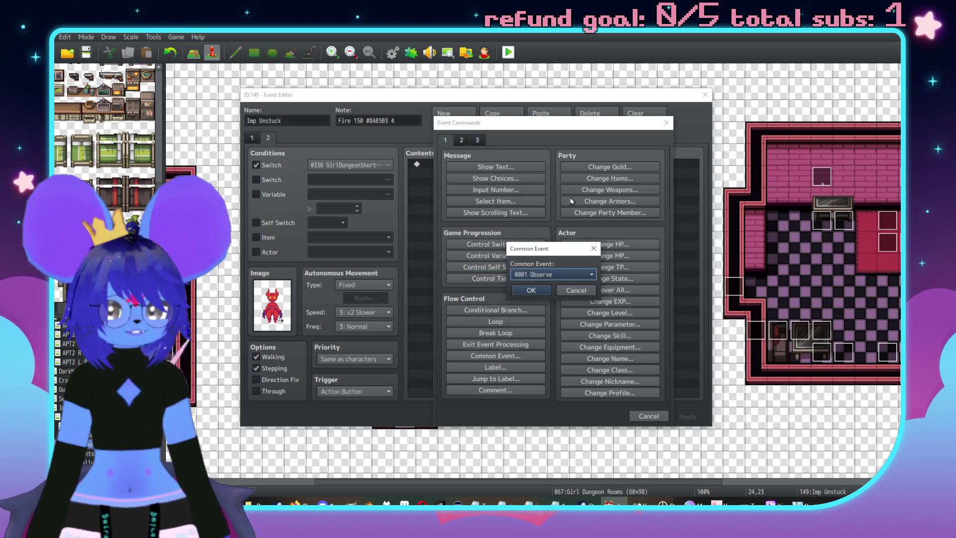
{"action": "left_click", "coordinate": [551, 277]}
{"action": "left_click", "coordinate": [543, 335]}
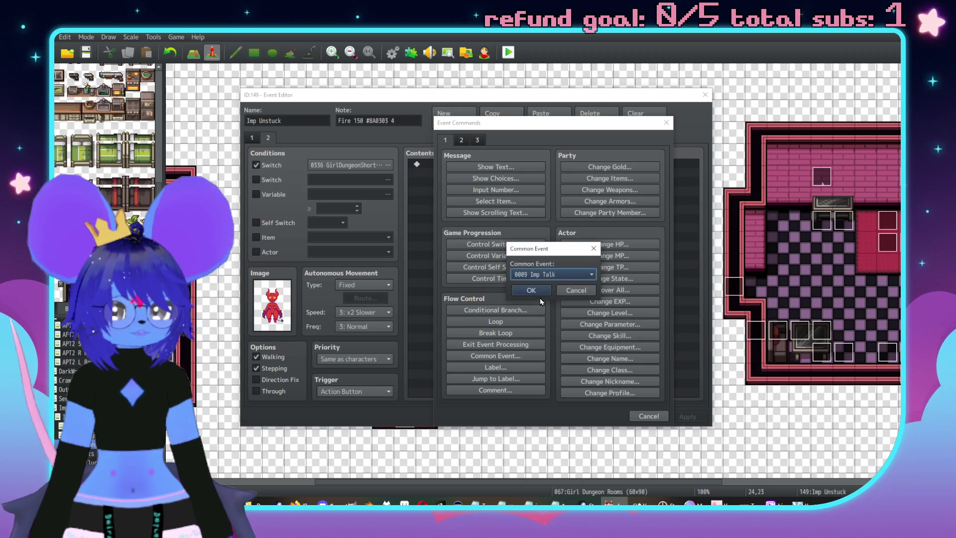
{"action": "left_click", "coordinate": [539, 294]}
Add a Show Text line 'Nice 'n clean!' with the red imp face and apply
{"action": "double_click", "coordinate": [470, 176]}
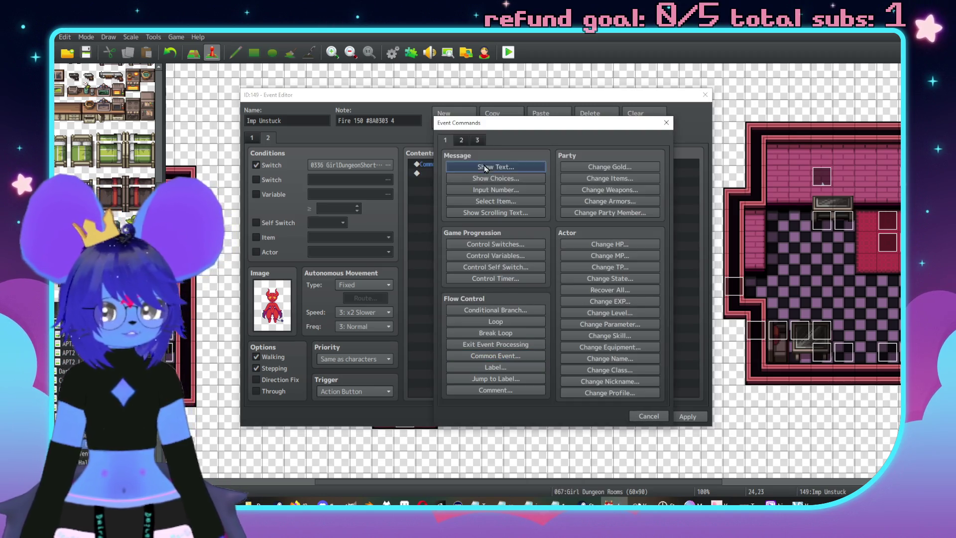
{"action": "left_click", "coordinate": [485, 169]}
{"action": "double_click", "coordinate": [461, 264]}
{"action": "double_click", "coordinate": [510, 227]}
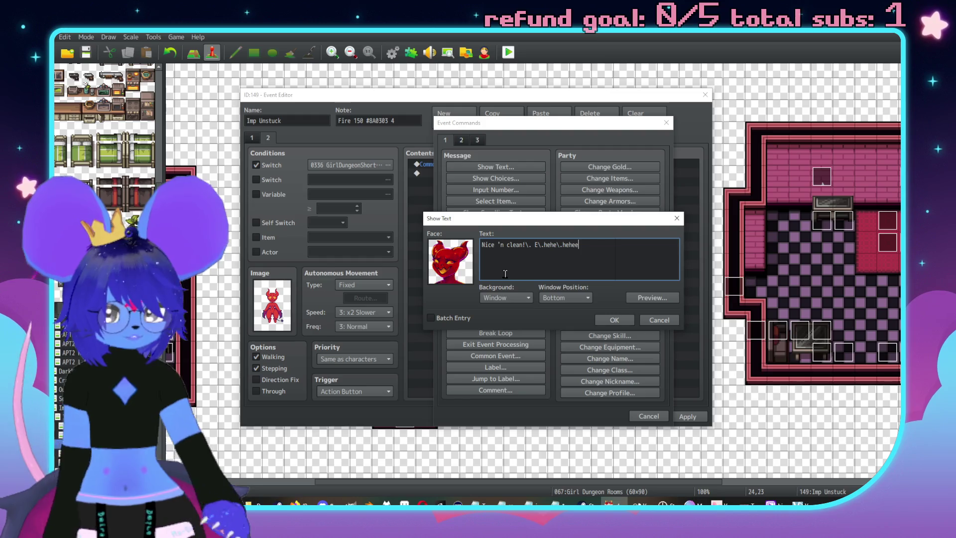
{"action": "key", "text": "BackSpace"}
{"action": "type", "text": "!"}
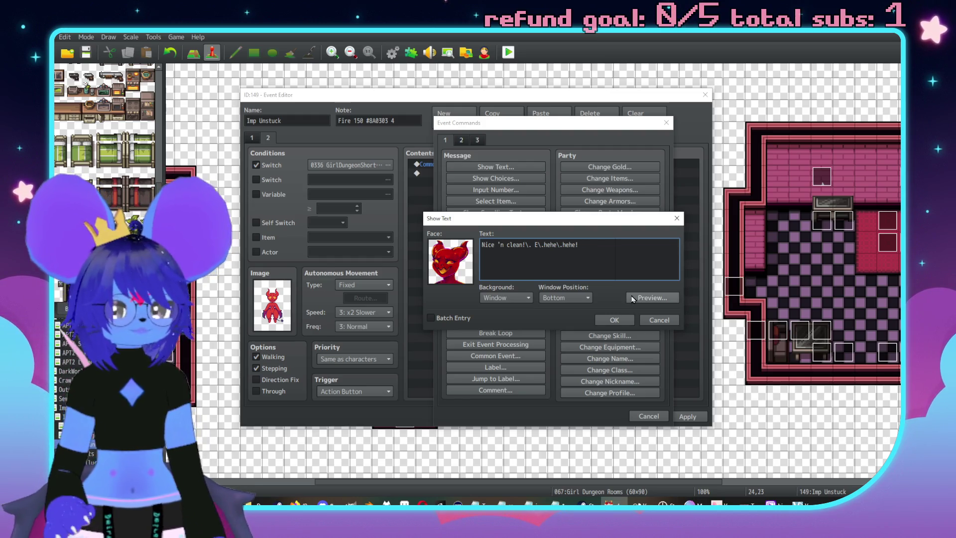
{"action": "left_click", "coordinate": [616, 320]}
{"action": "left_click", "coordinate": [688, 416]}
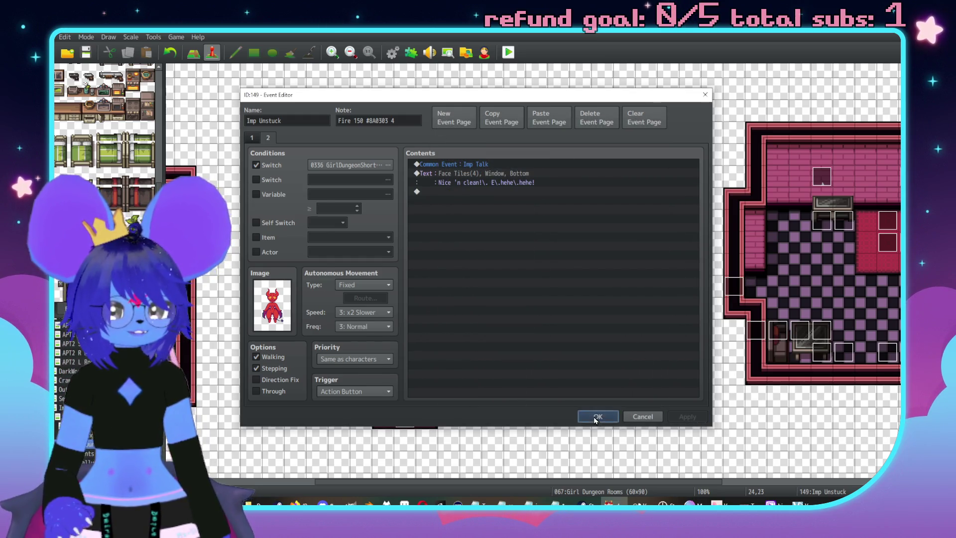
{"action": "left_click", "coordinate": [602, 416]}
{"action": "scroll", "coordinate": [528, 278], "scroll_direction": "left", "scroll_amount": 5}
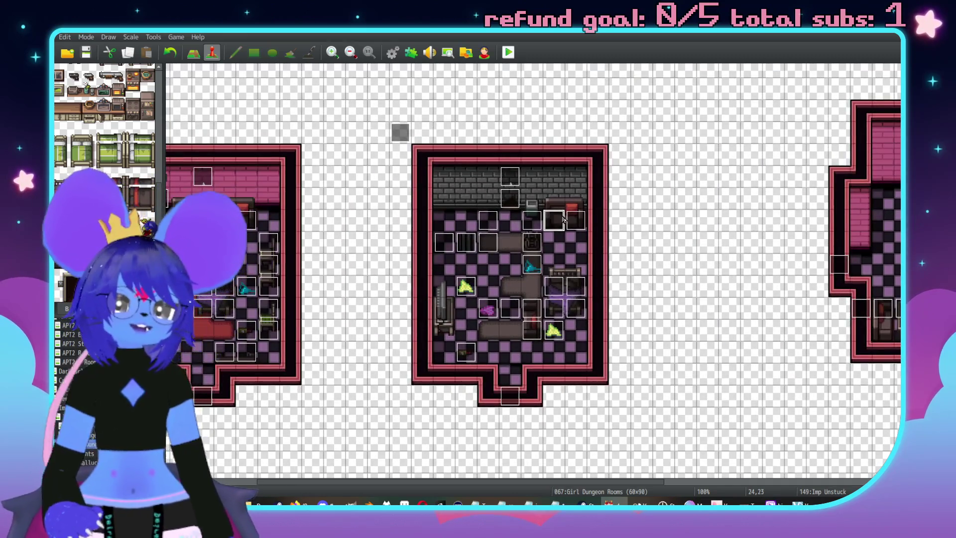
Append a call to Common Event 0006 Reset Talk at the end of Imp Unstuck's page 2
{"action": "double_click", "coordinate": [573, 213]}
{"action": "left_click", "coordinate": [268, 138]}
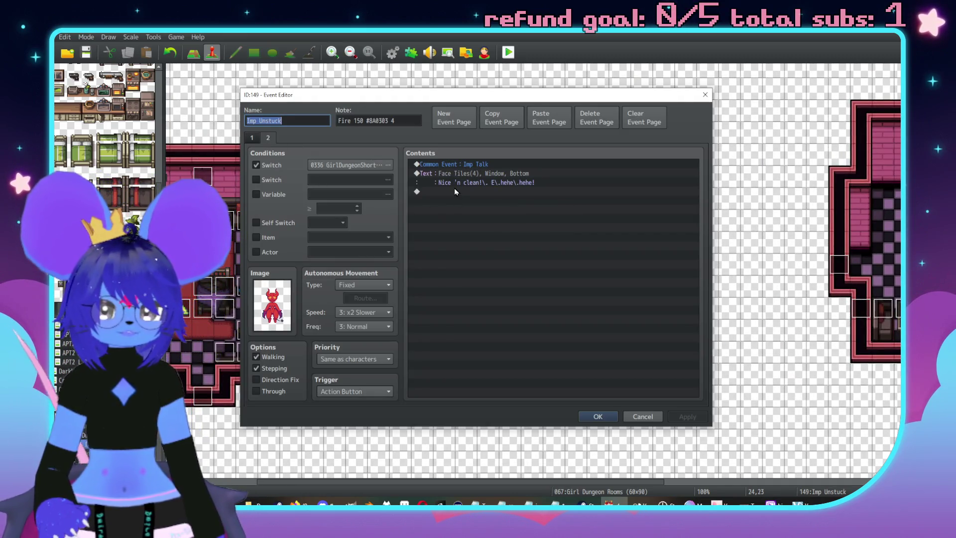
{"action": "double_click", "coordinate": [455, 190]}
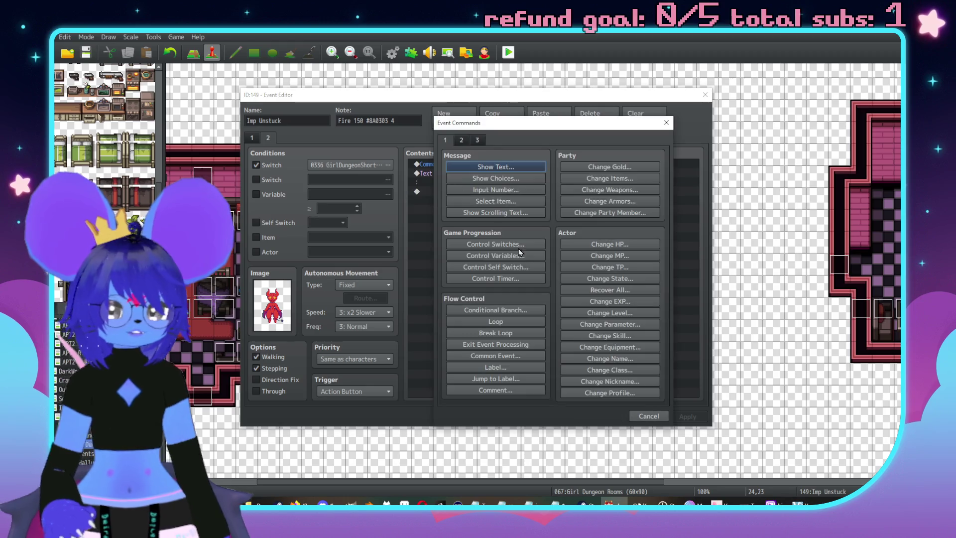
{"action": "left_click", "coordinate": [506, 357]}
{"action": "left_click", "coordinate": [528, 275]}
{"action": "left_click", "coordinate": [534, 313]}
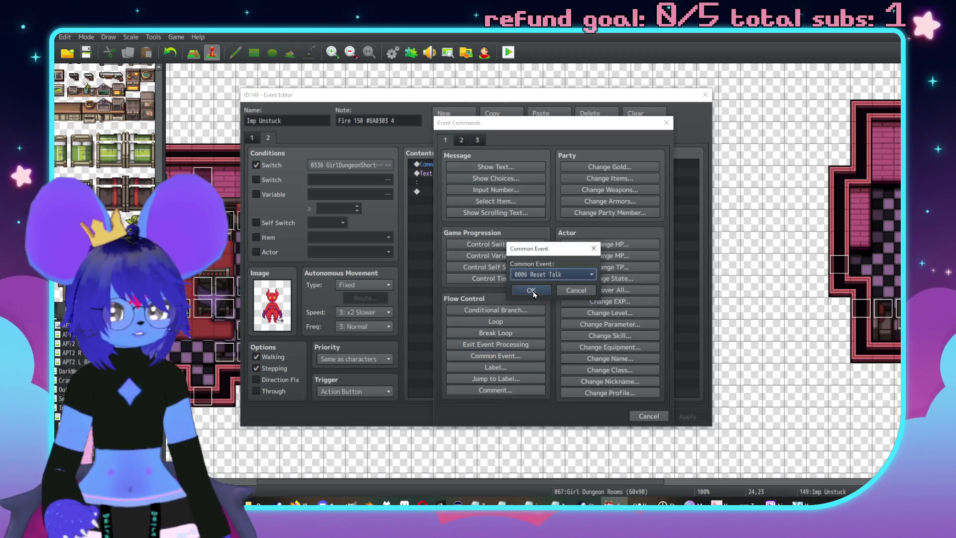
{"action": "left_click", "coordinate": [532, 290]}
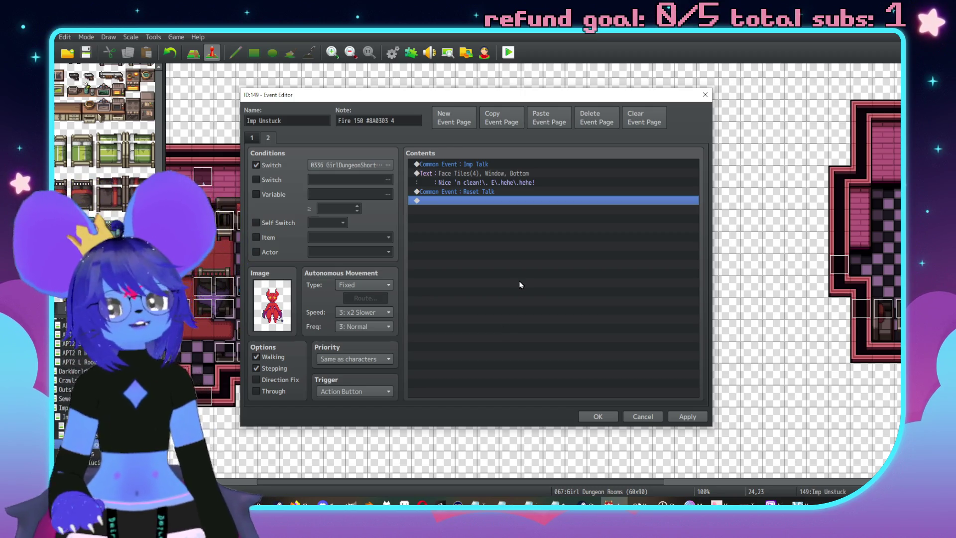
{"action": "left_click", "coordinate": [687, 416]}
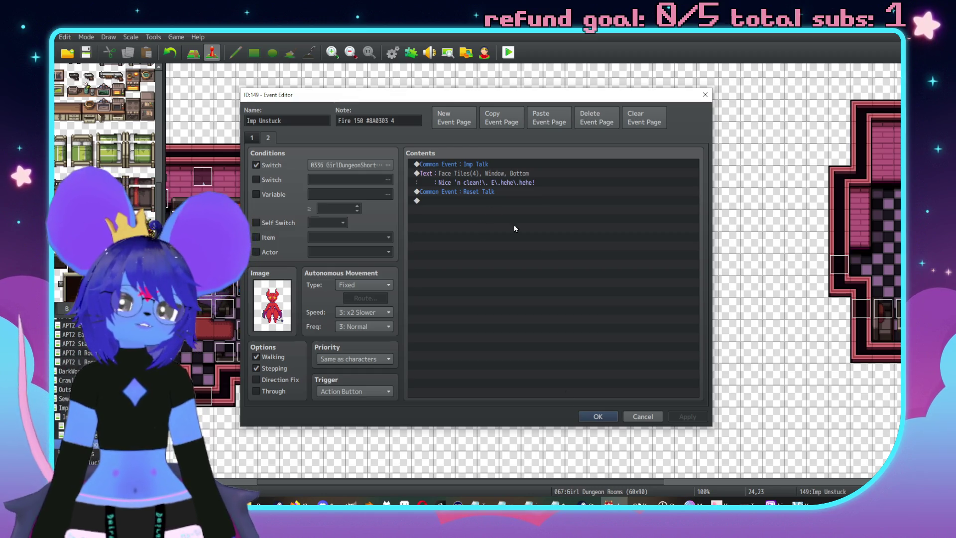
{"action": "left_click", "coordinate": [603, 416]}
{"action": "scroll", "coordinate": [642, 279], "scroll_direction": "left", "scroll_amount": 3}
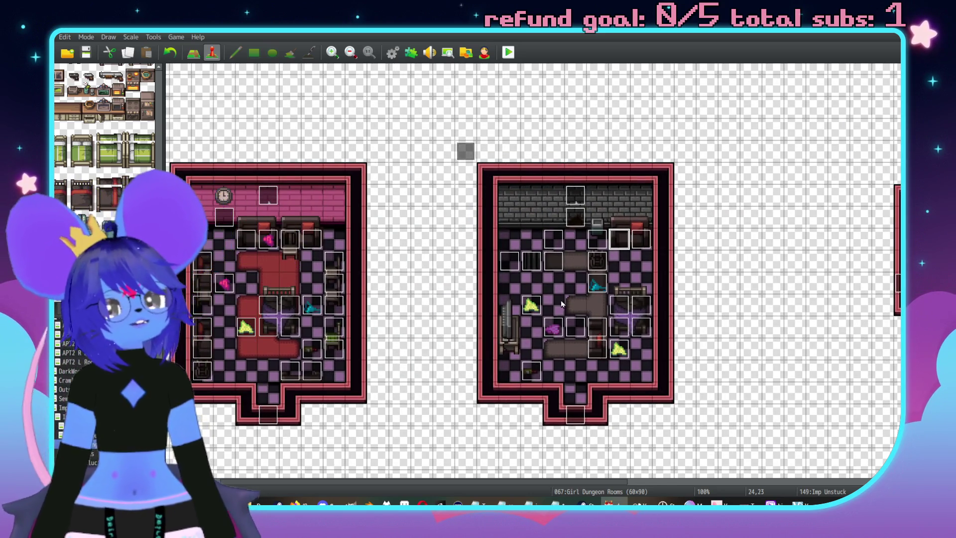
{"action": "double_click", "coordinate": [535, 259]}
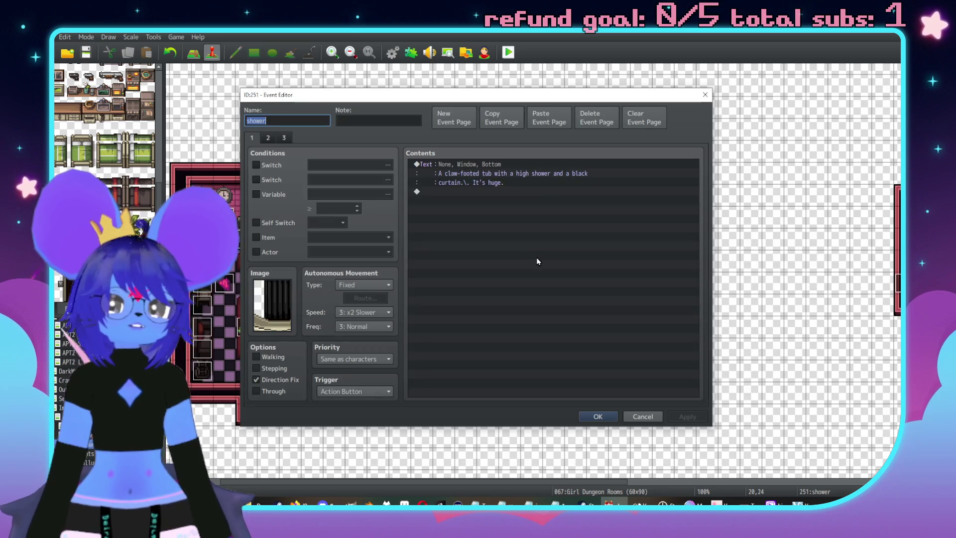
{"action": "left_click", "coordinate": [268, 138]}
{"action": "left_click", "coordinate": [283, 137]}
{"action": "left_click", "coordinate": [270, 138]}
{"action": "left_click", "coordinate": [261, 138]}
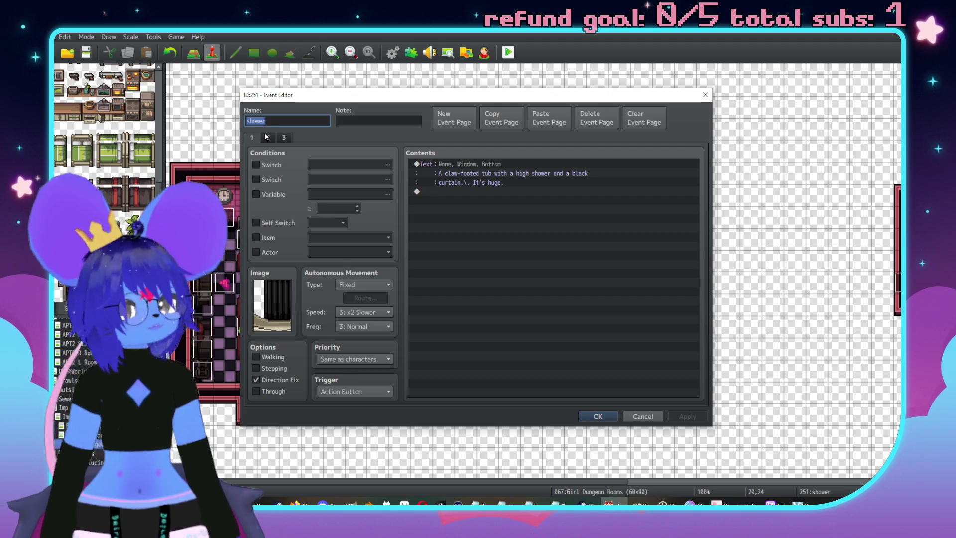
{"action": "left_click", "coordinate": [597, 417]}
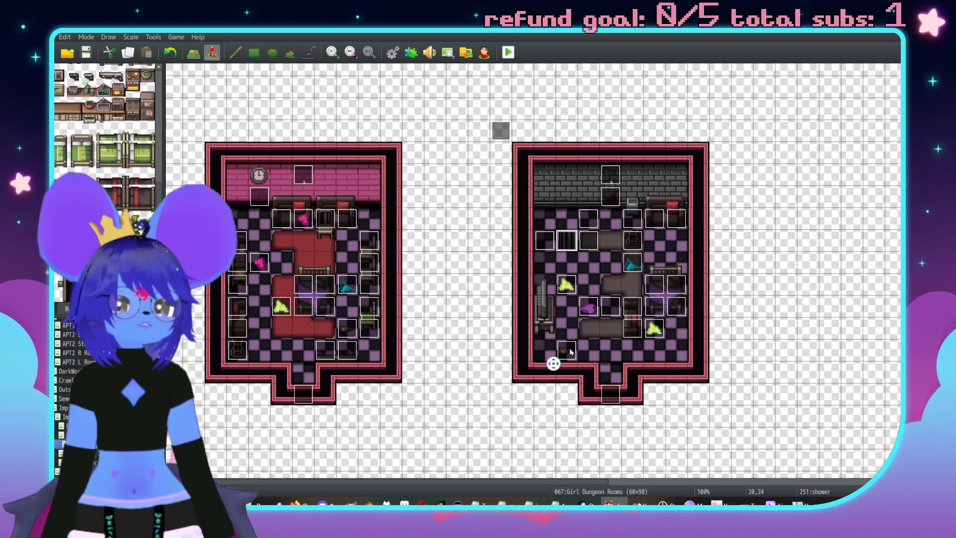
{"action": "scroll", "coordinate": [570, 351], "scroll_direction": "right", "scroll_amount": 2}
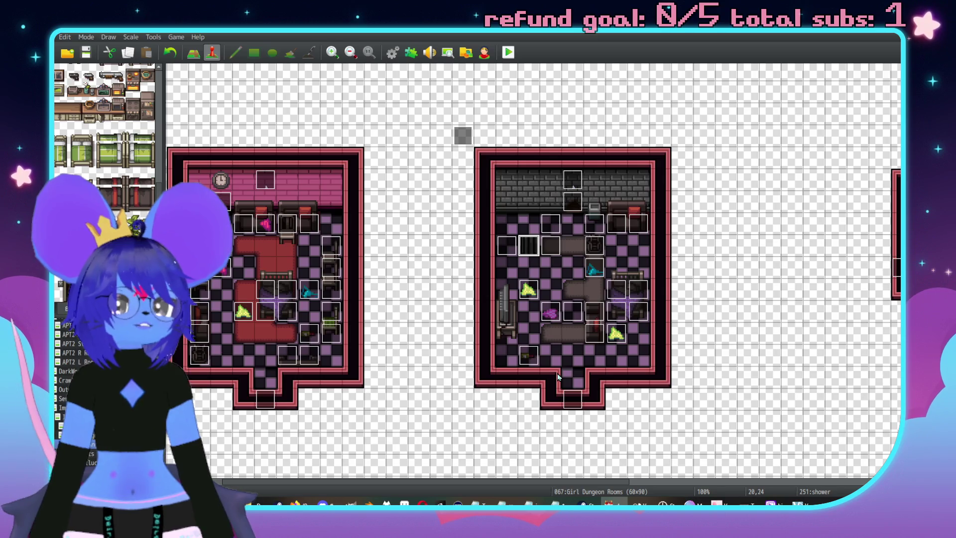
{"action": "scroll", "coordinate": [543, 370], "scroll_direction": "up", "scroll_amount": 5}
{"action": "scroll", "coordinate": [630, 265], "scroll_direction": "right", "scroll_amount": 5}
{"action": "scroll", "coordinate": [690, 310], "scroll_direction": "down", "scroll_amount": 10}
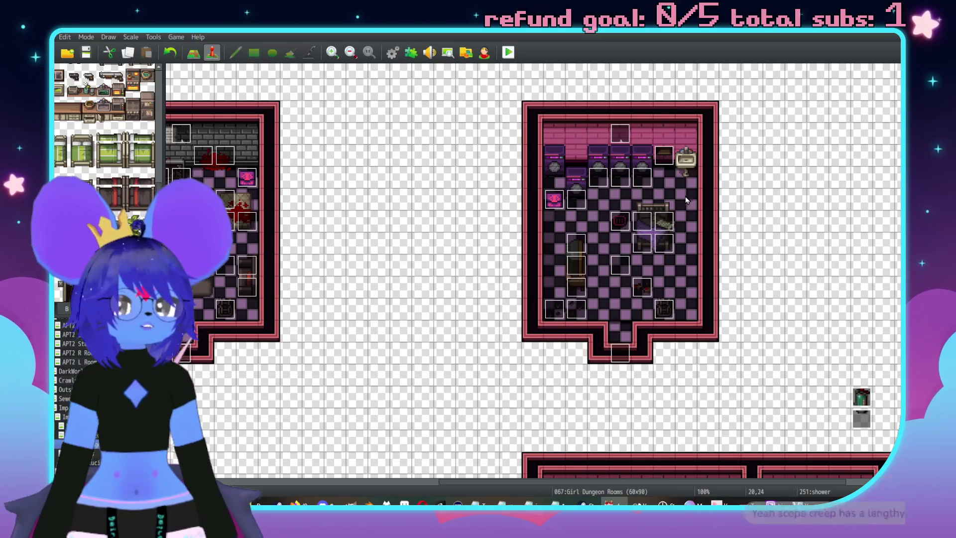
{"action": "scroll", "coordinate": [685, 203], "scroll_direction": "right", "scroll_amount": 10}
{"action": "scroll", "coordinate": [630, 207], "scroll_direction": "down", "scroll_amount": 5}
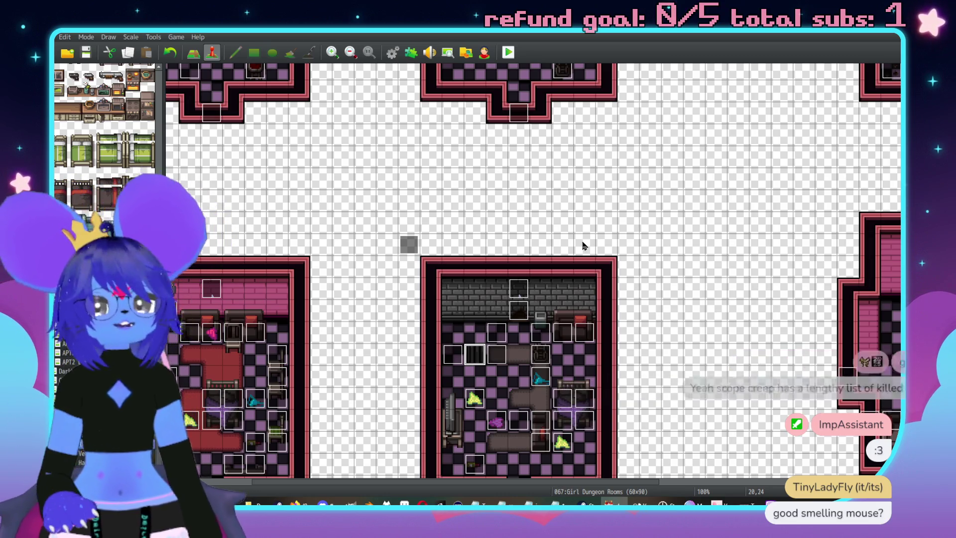
{"action": "scroll", "coordinate": [670, 228], "scroll_direction": "down", "scroll_amount": 5}
{"action": "scroll", "coordinate": [670, 228], "scroll_direction": "left", "scroll_amount": 5}
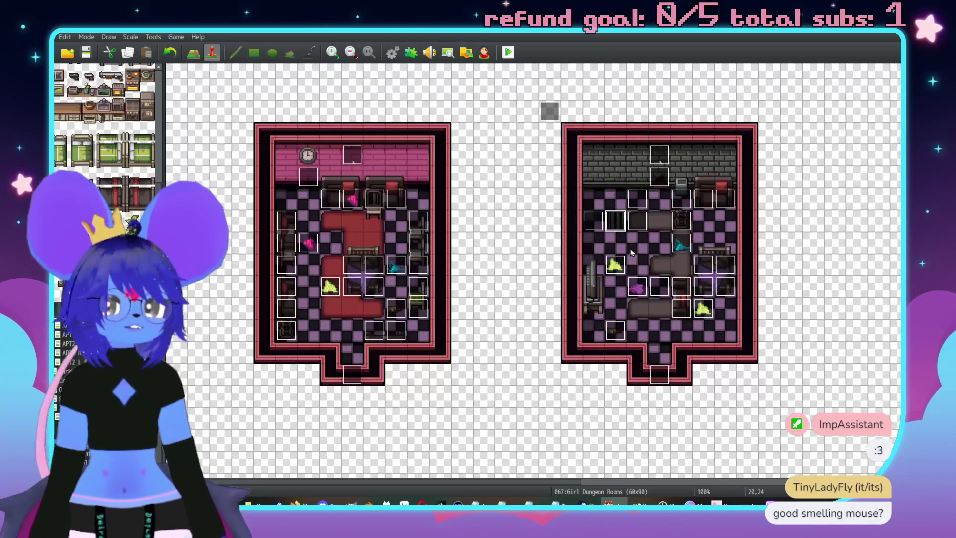
{"action": "scroll", "coordinate": [688, 257], "scroll_direction": "up", "scroll_amount": 3}
{"action": "scroll", "coordinate": [688, 258], "scroll_direction": "right", "scroll_amount": 5}
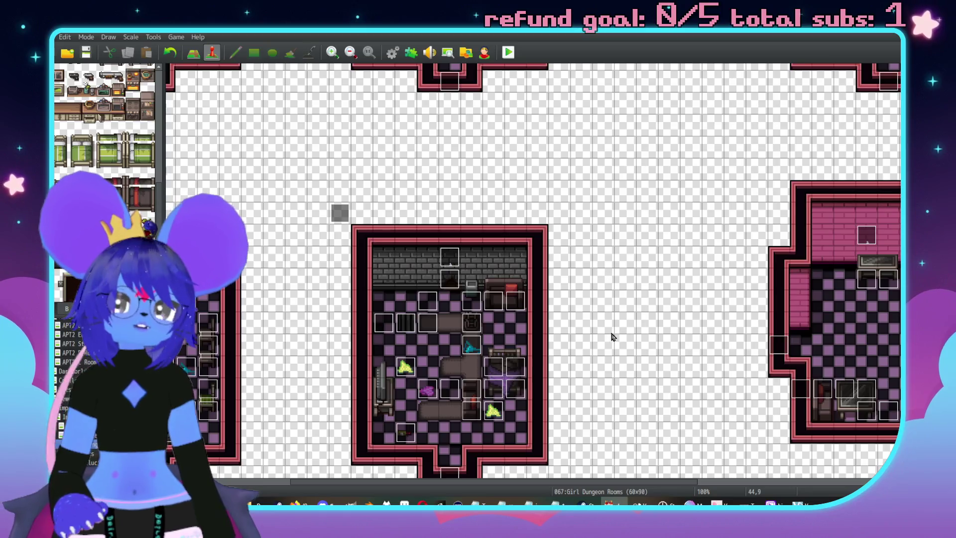
{"action": "scroll", "coordinate": [643, 336], "scroll_direction": "down", "scroll_amount": 3}
{"action": "scroll", "coordinate": [642, 336], "scroll_direction": "left", "scroll_amount": 5}
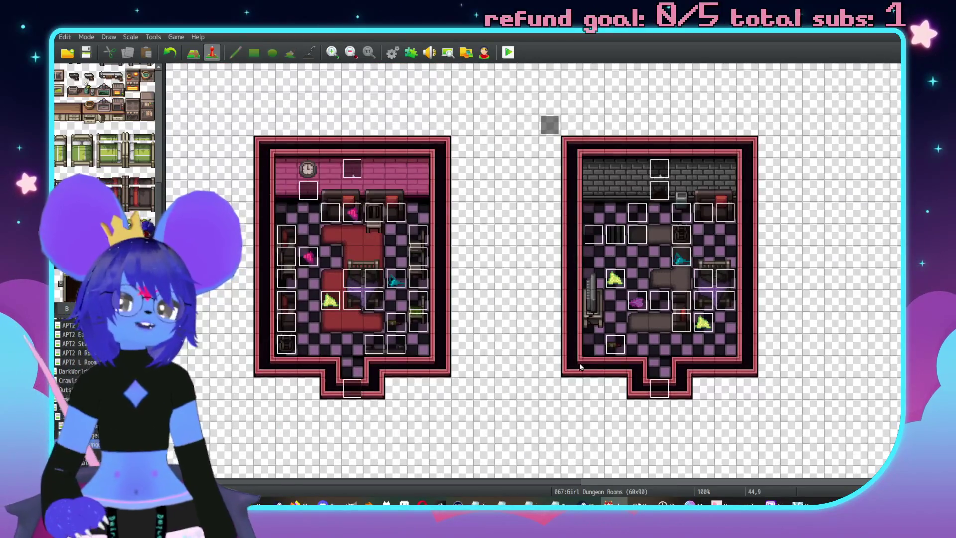
{"action": "scroll", "coordinate": [572, 349], "scroll_direction": "up", "scroll_amount": 1}
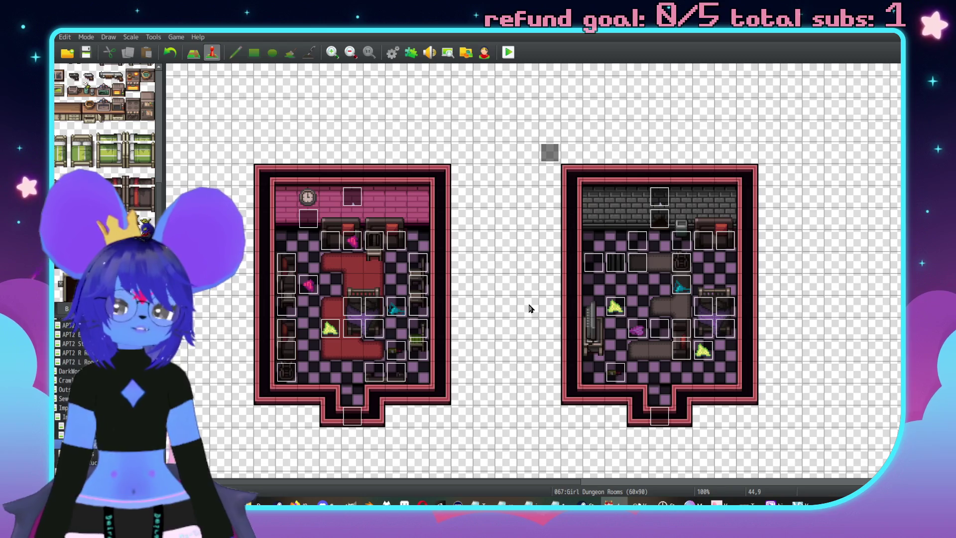
{"action": "scroll", "coordinate": [531, 309], "scroll_direction": "up", "scroll_amount": 6}
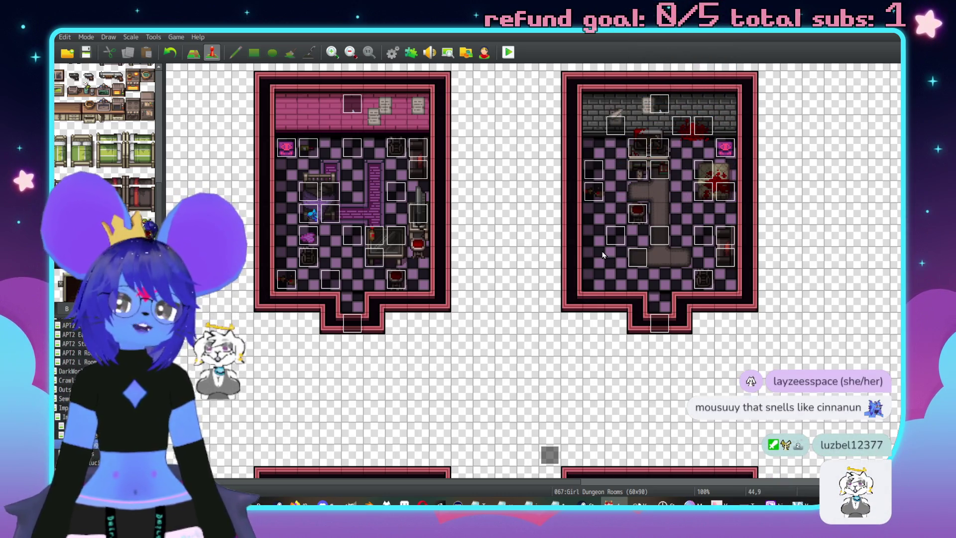
{"action": "middle_click", "coordinate": [524, 256]}
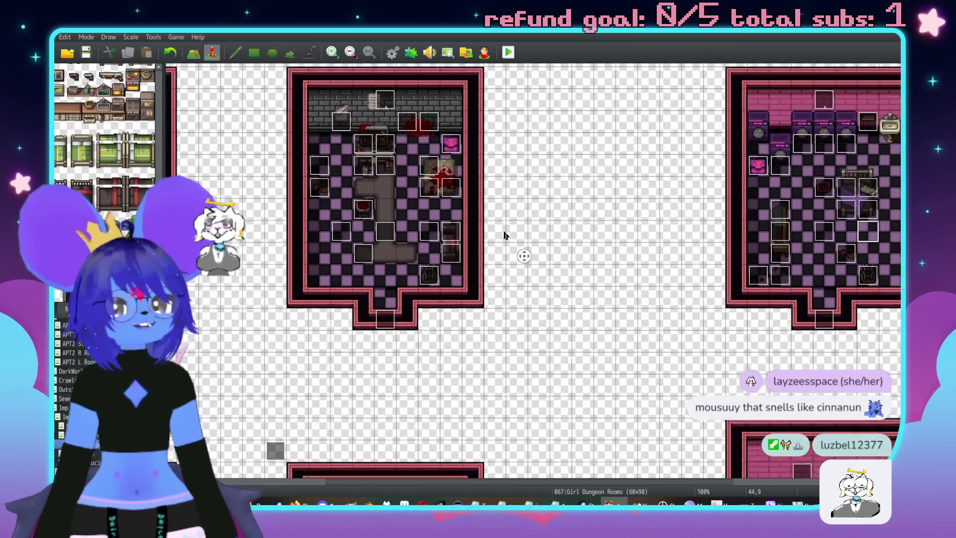
{"action": "middle_click", "coordinate": [484, 299]}
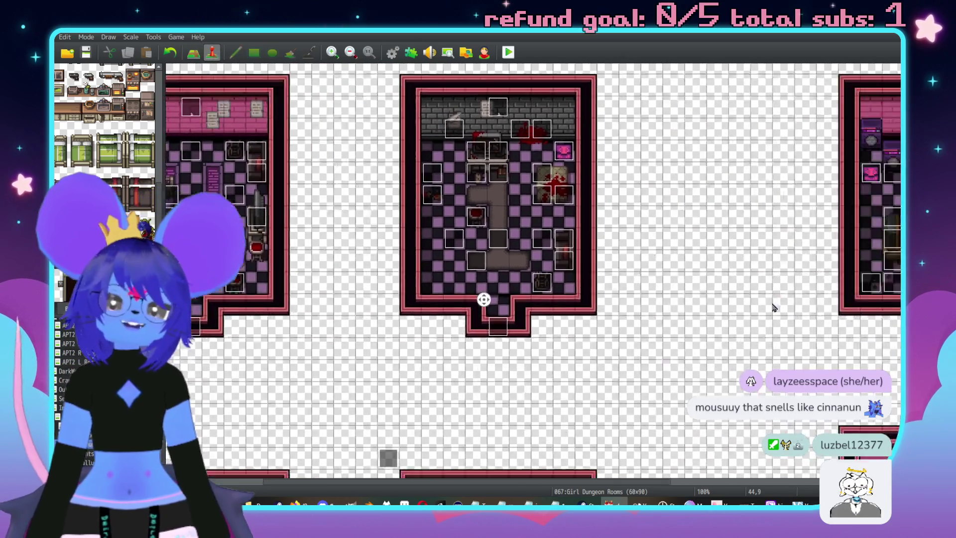
{"action": "middle_click", "coordinate": [742, 308]}
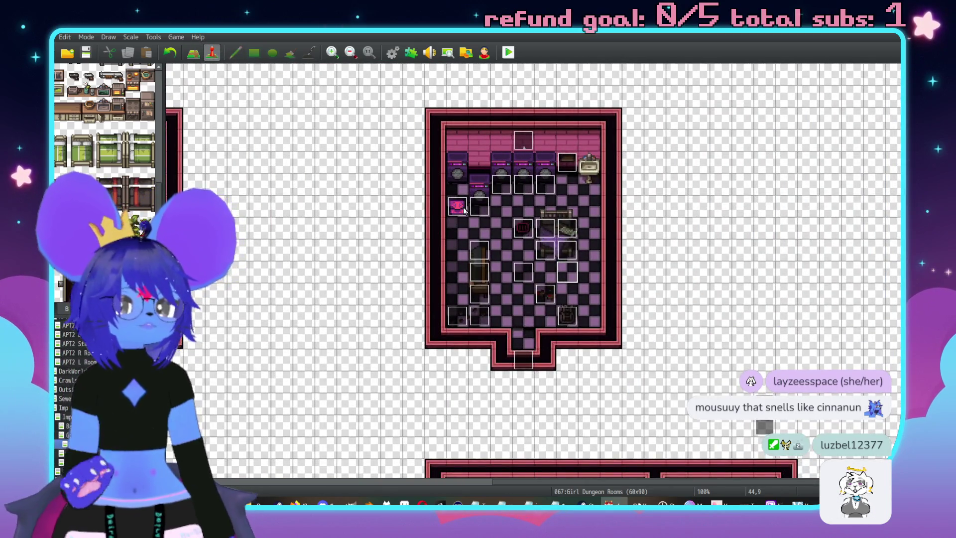
{"action": "double_click", "coordinate": [464, 210]}
{"action": "left_click", "coordinate": [267, 139]}
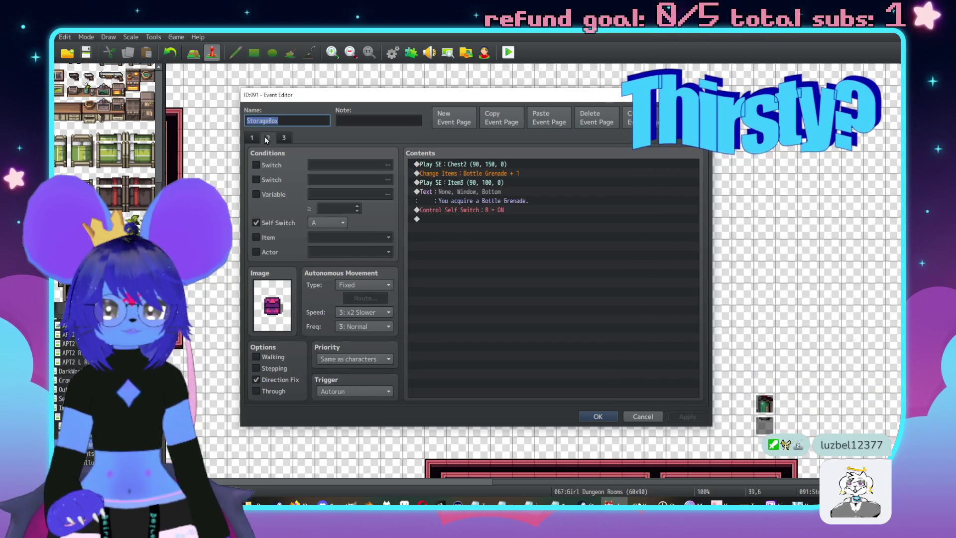
{"action": "left_click", "coordinate": [282, 142]}
{"action": "left_click", "coordinate": [268, 138]}
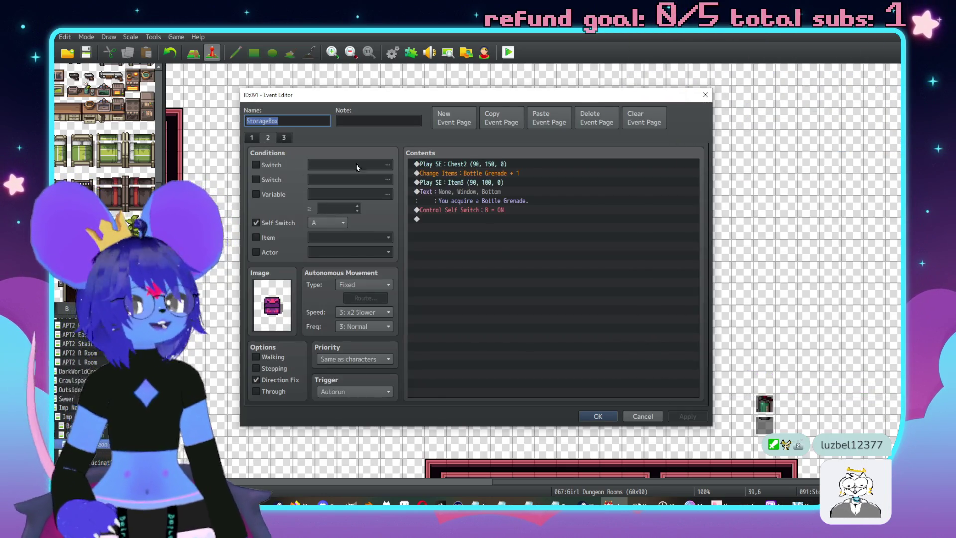
{"action": "key", "text": "Escape"}
{"action": "scroll", "coordinate": [617, 204], "scroll_direction": "left", "scroll_amount": 1}
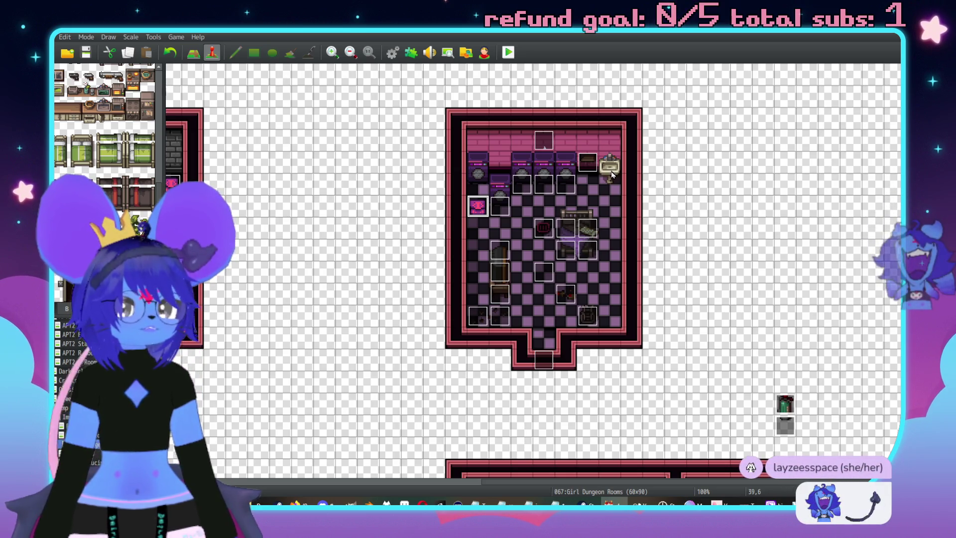
Create an event named SinkCheck on the sink tile with Same as characters priority
{"action": "double_click", "coordinate": [612, 172]}
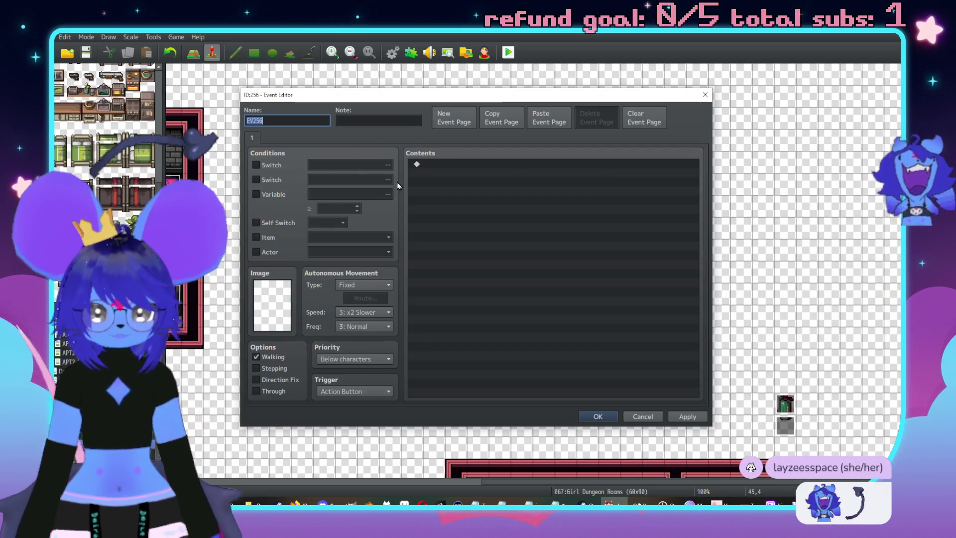
{"action": "type", "text": "SinkCheck"}
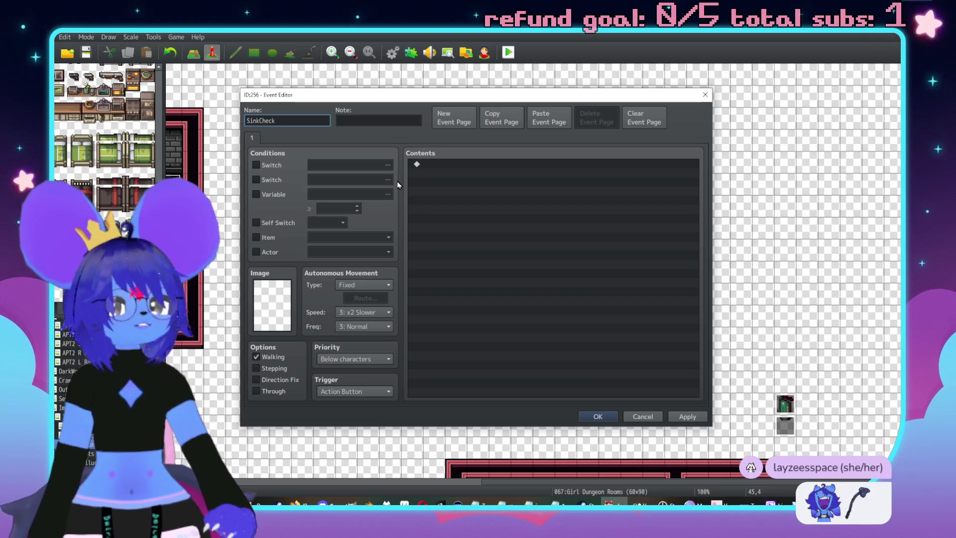
{"action": "left_click", "coordinate": [342, 357]}
{"action": "left_click", "coordinate": [348, 379]}
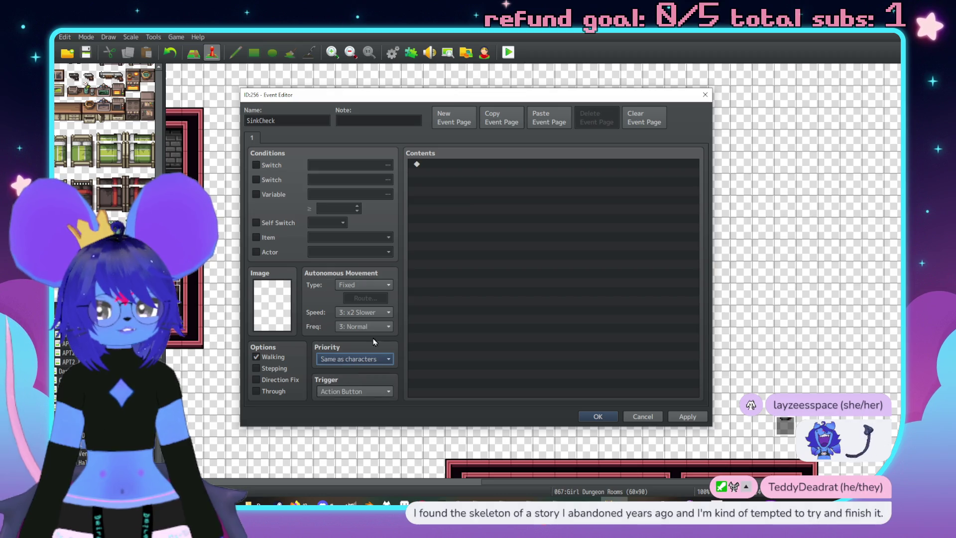
Add the message 'A stained sink in the corner. I don't want to use it.' and save
{"action": "double_click", "coordinate": [448, 168]}
{"action": "left_click", "coordinate": [478, 168]}
{"action": "type", "text": "A"}
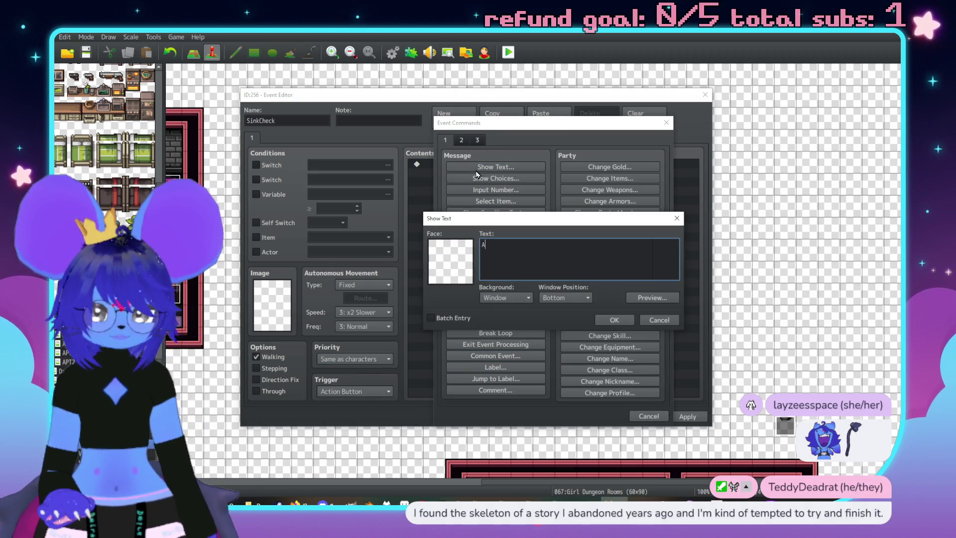
{"action": "type", "text": " stain"}
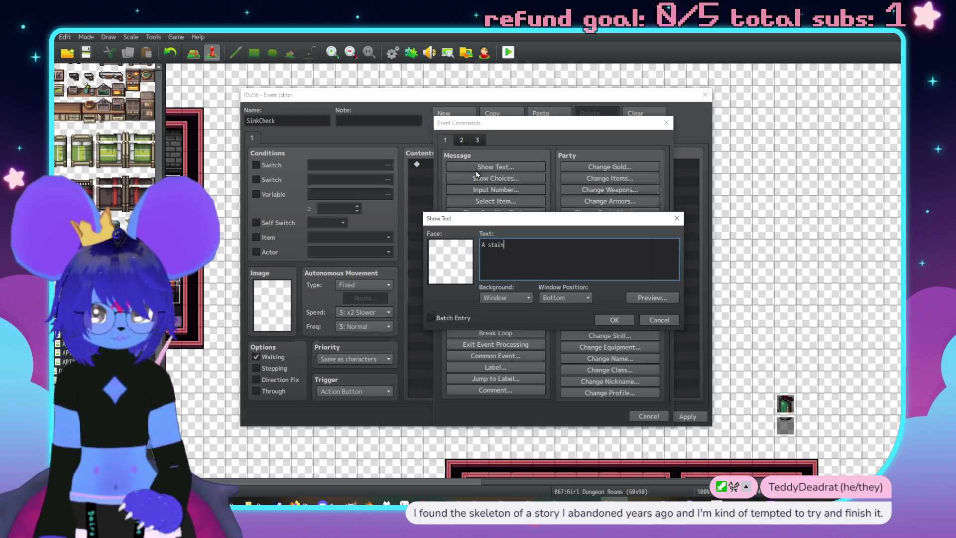
{"action": "type", "text": "ed sink"}
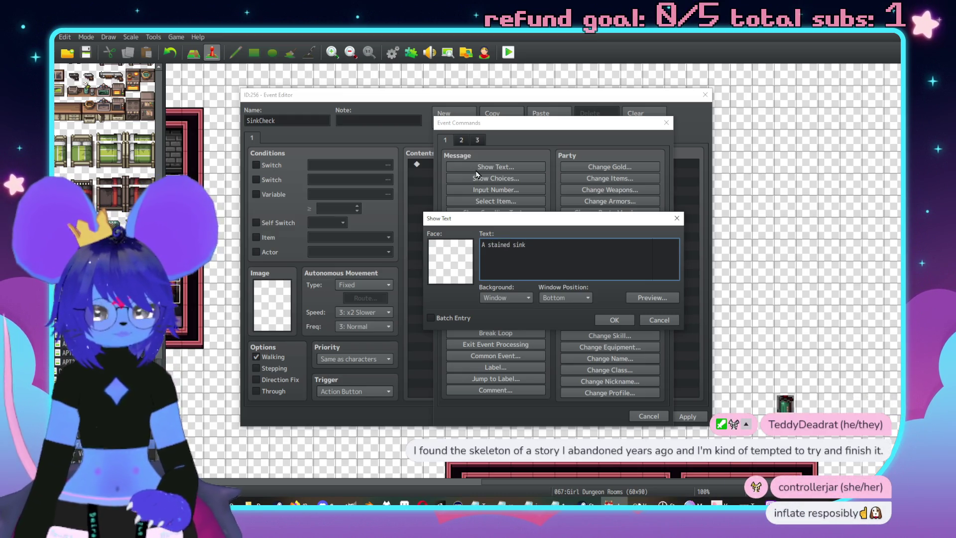
{"action": "type", "text": " imn "}
{"action": "type", "text": "e co"}
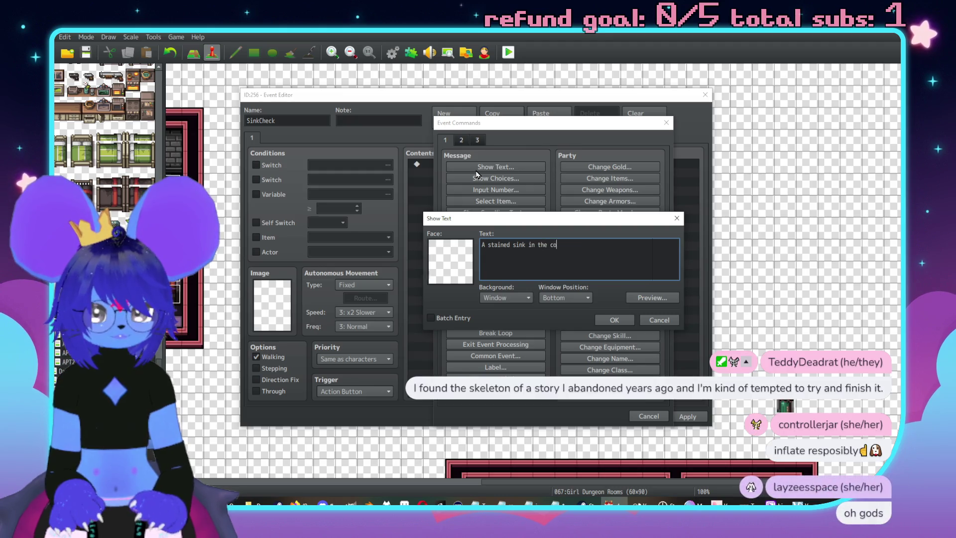
{"action": "type", "text": "."}
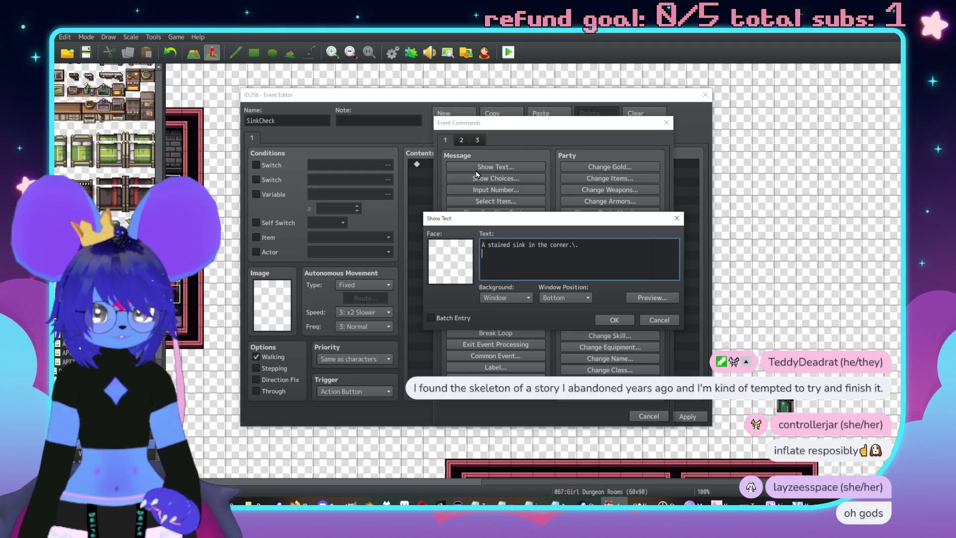
{"action": "type", "text": "\\|I don't want t"}
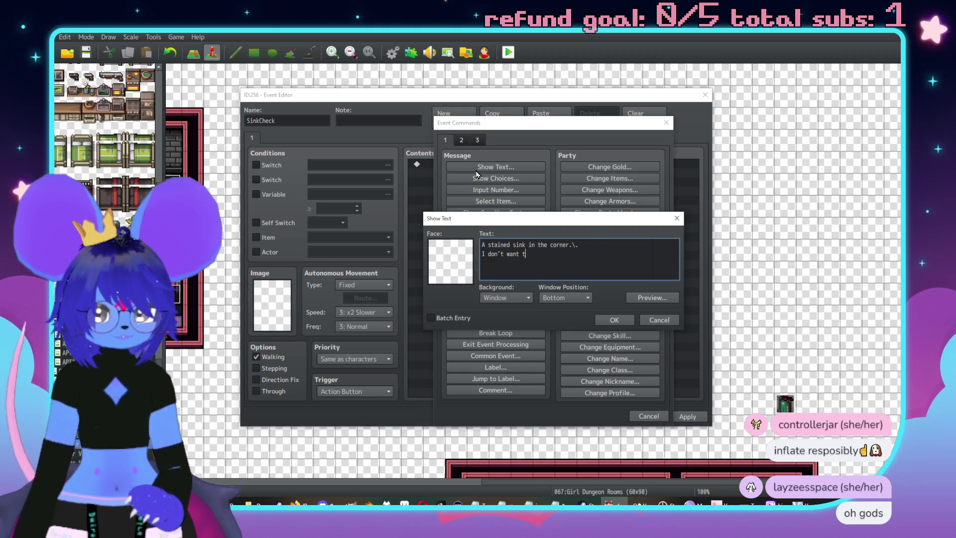
{"action": "type", "text": "e it."}
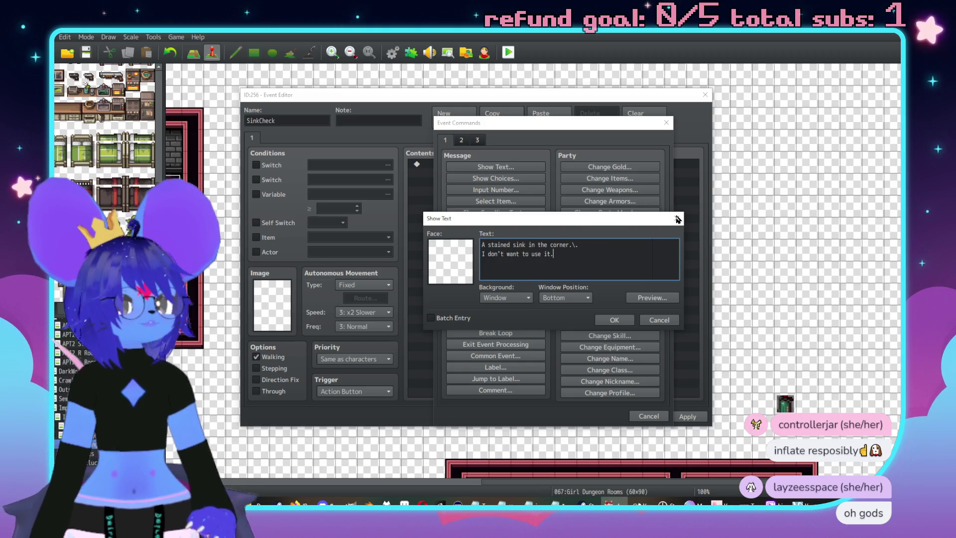
{"action": "left_click", "coordinate": [614, 320]}
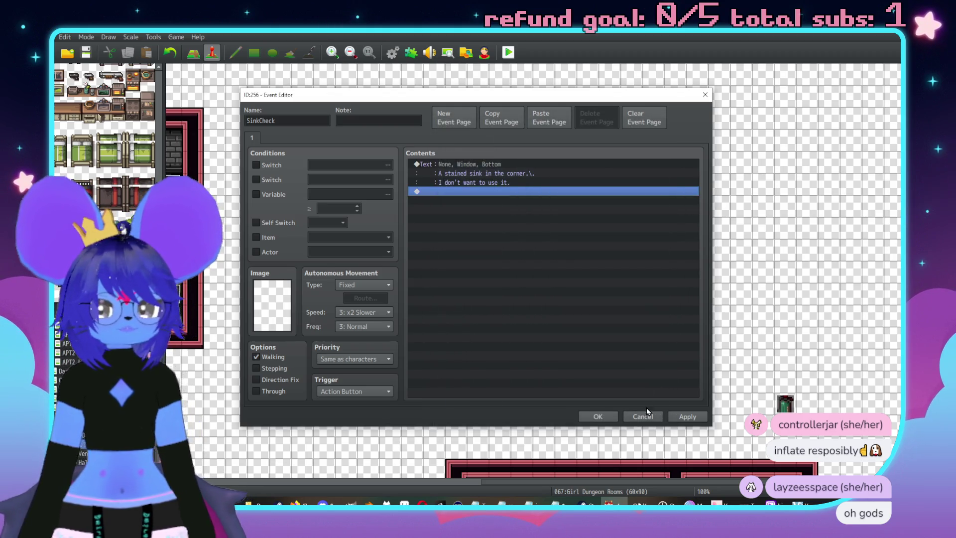
{"action": "left_click", "coordinate": [690, 415]}
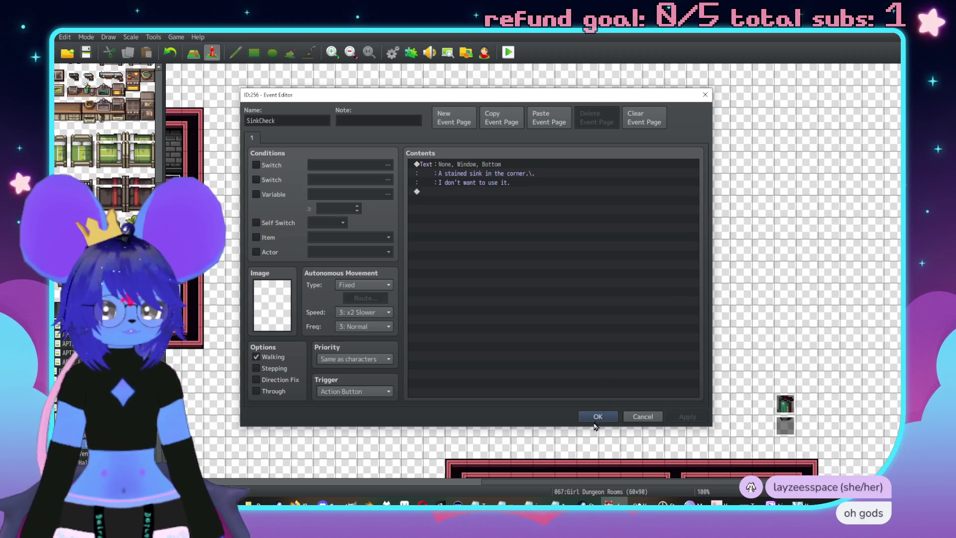
{"action": "left_click", "coordinate": [596, 419]}
{"action": "key", "text": "F5"}
{"action": "scroll", "coordinate": [662, 134], "scroll_direction": "up", "scroll_amount": 3}
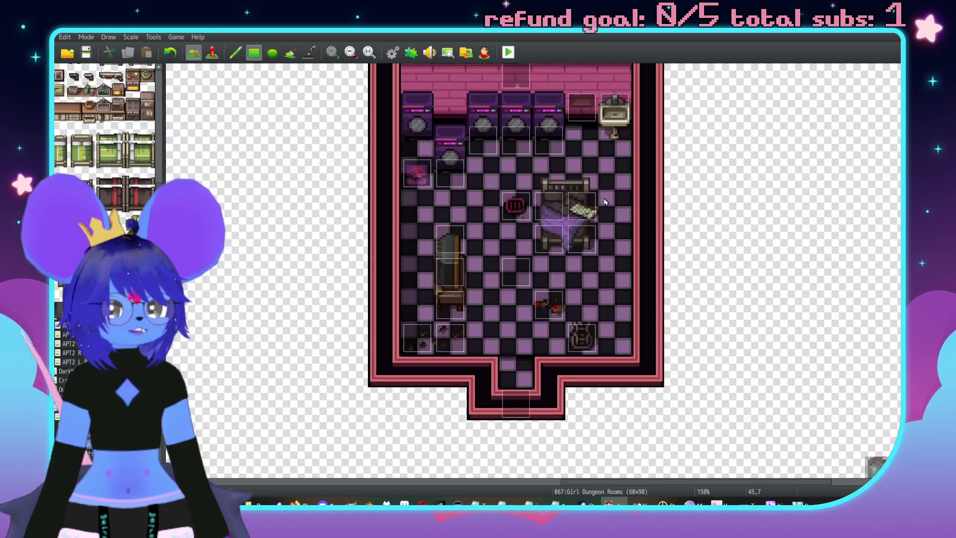
{"action": "scroll", "coordinate": [623, 164], "scroll_direction": "up", "scroll_amount": 3}
{"action": "left_click", "coordinate": [571, 209]}
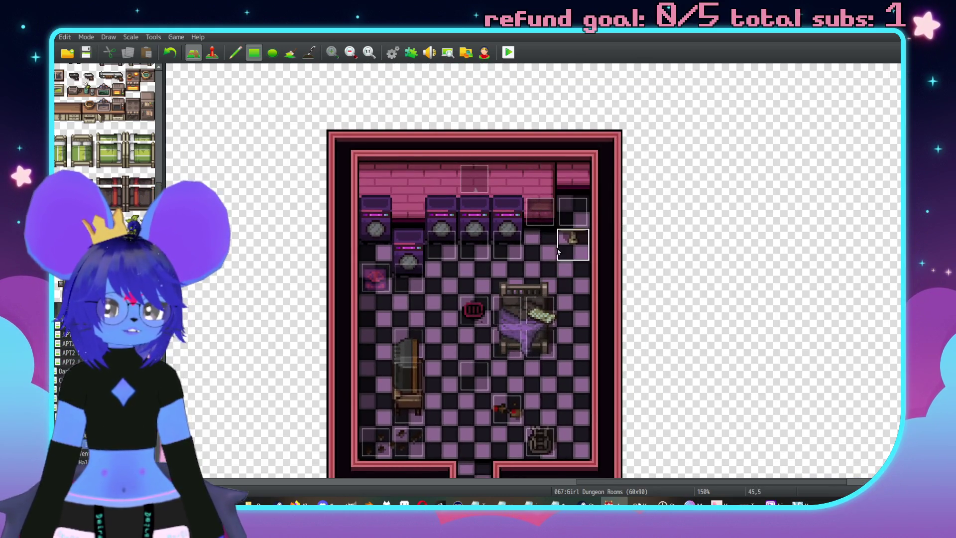
{"action": "left_click", "coordinate": [573, 238]}
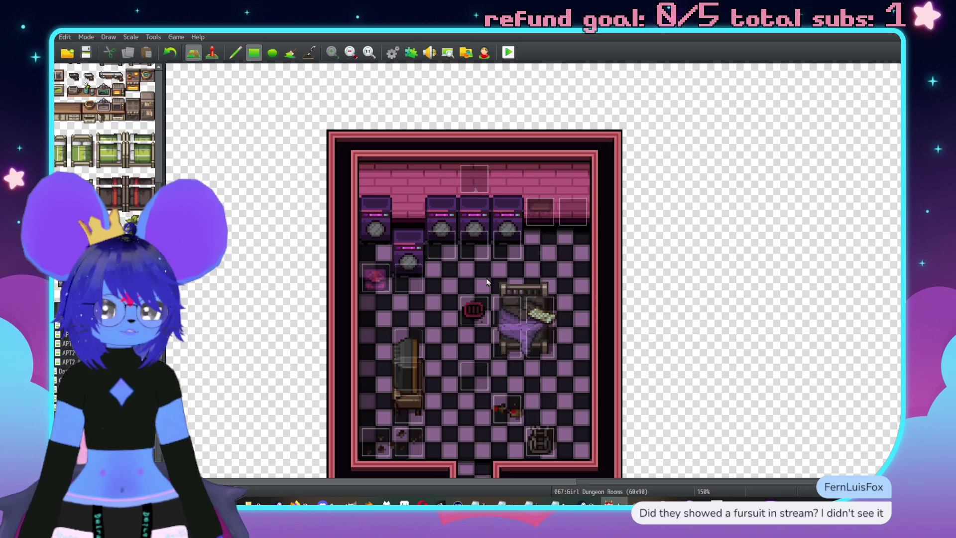
{"action": "scroll", "coordinate": [105, 124], "scroll_direction": "down", "scroll_amount": 5}
{"action": "scroll", "coordinate": [105, 124], "scroll_direction": "down", "scroll_amount": 5}
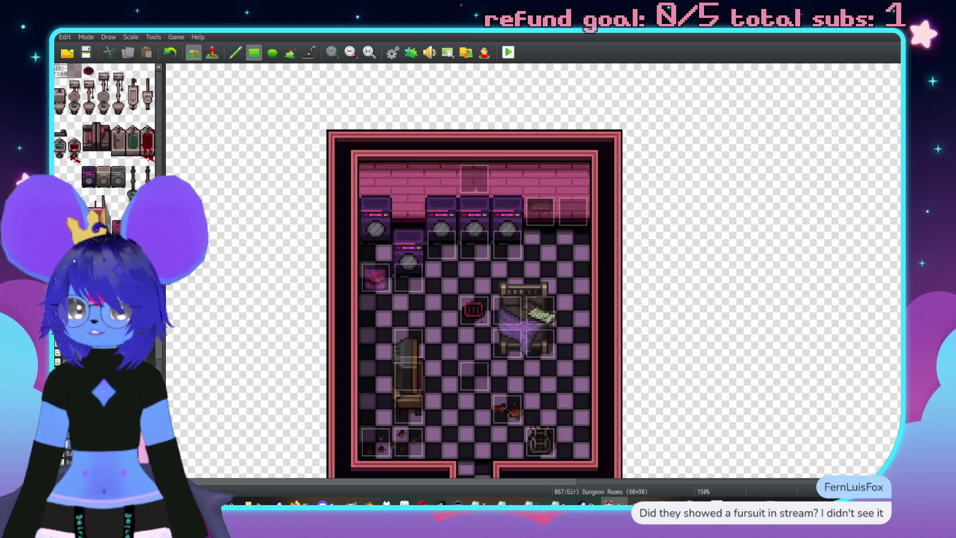
{"action": "scroll", "coordinate": [104, 125], "scroll_direction": "down", "scroll_amount": 5}
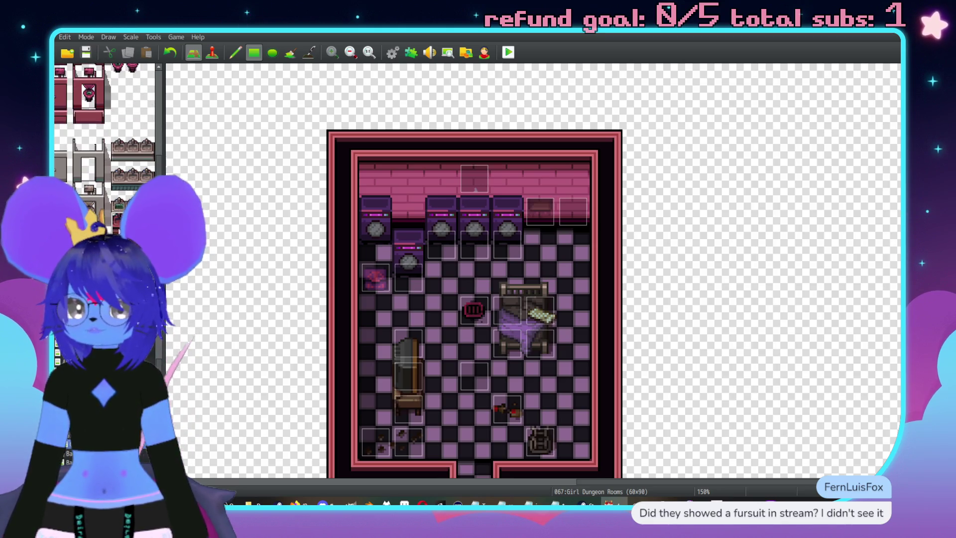
{"action": "left_click", "coordinate": [573, 212]}
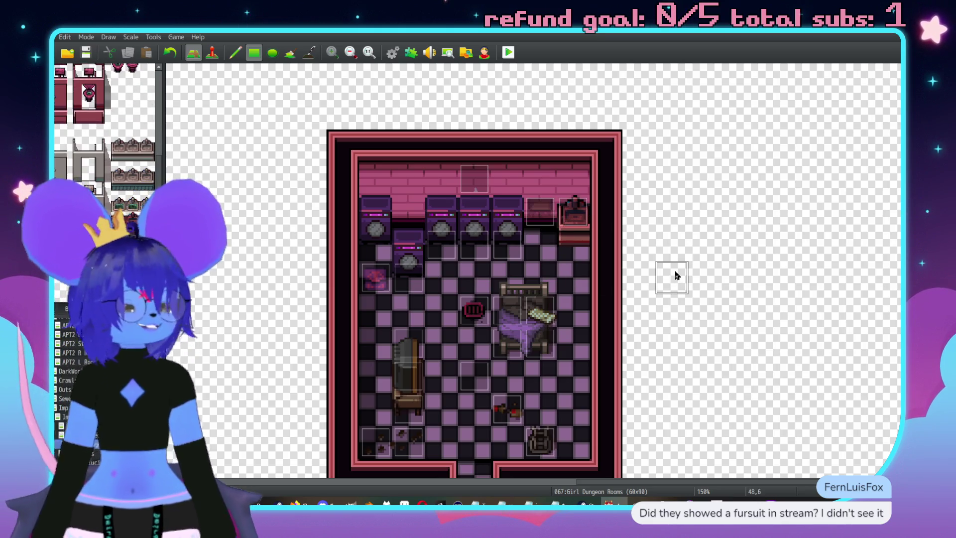
{"action": "scroll", "coordinate": [556, 269], "scroll_direction": "down", "scroll_amount": 5}
{"action": "scroll", "coordinate": [610, 350], "scroll_direction": "up", "scroll_amount": 5}
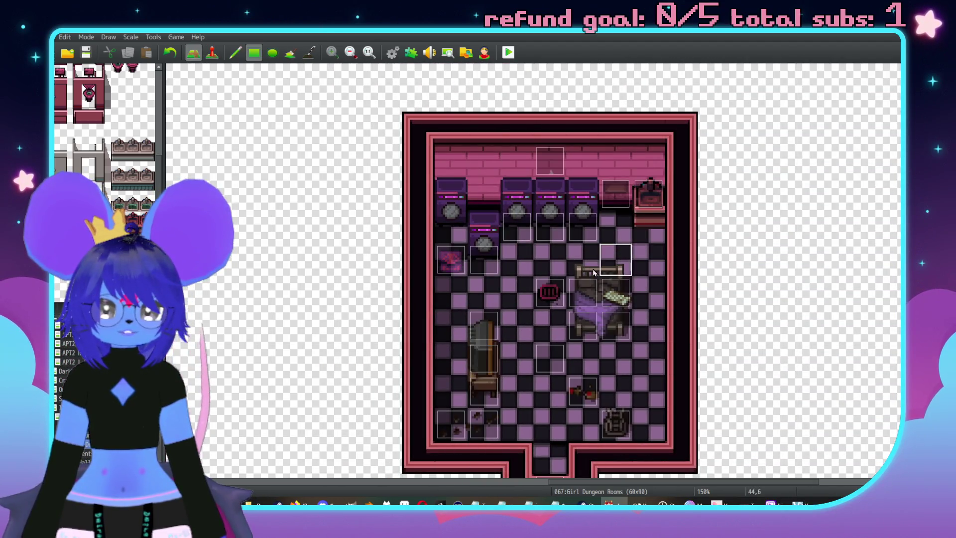
{"action": "scroll", "coordinate": [593, 272], "scroll_direction": "right", "scroll_amount": 2}
{"action": "scroll", "coordinate": [652, 227], "scroll_direction": "down", "scroll_amount": 1}
{"action": "scroll", "coordinate": [700, 198], "scroll_direction": "left", "scroll_amount": 3}
{"action": "scroll", "coordinate": [482, 231], "scroll_direction": "down", "scroll_amount": 3}
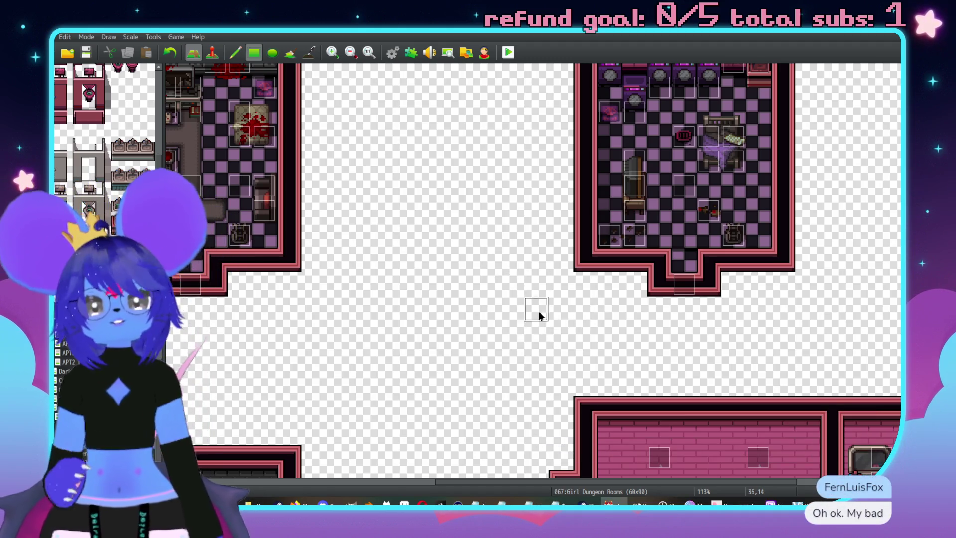
{"action": "scroll", "coordinate": [539, 314], "scroll_direction": "up", "scroll_amount": 3}
{"action": "scroll", "coordinate": [551, 305], "scroll_direction": "right", "scroll_amount": 3}
{"action": "scroll", "coordinate": [636, 252], "scroll_direction": "left", "scroll_amount": 3}
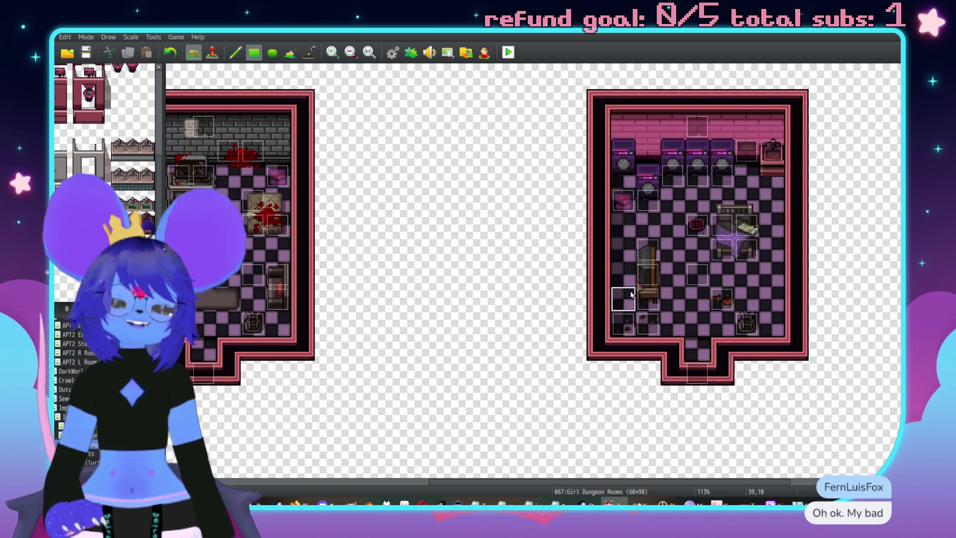
{"action": "scroll", "coordinate": [612, 271], "scroll_direction": "left", "scroll_amount": 5}
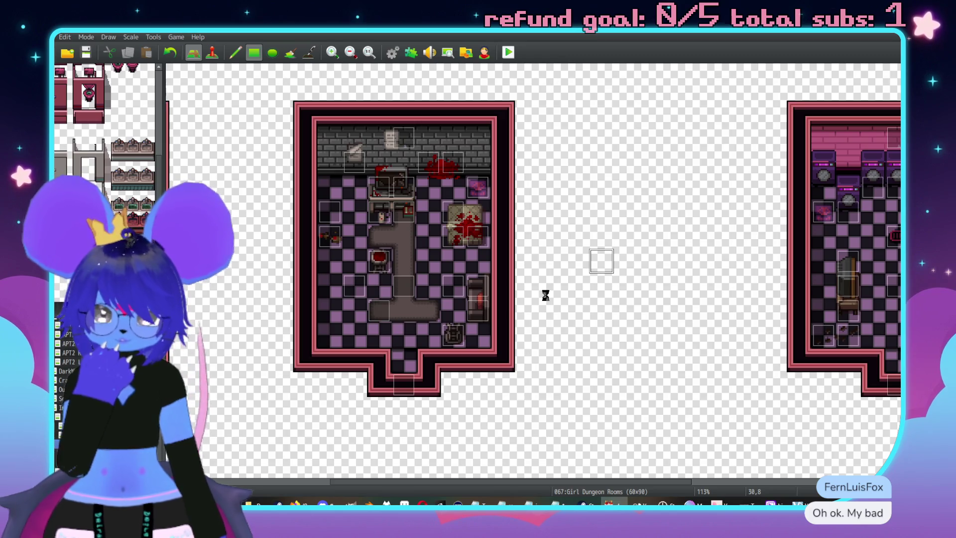
{"action": "scroll", "coordinate": [501, 280], "scroll_direction": "left", "scroll_amount": 1}
Set the lined-paper note event EV191's priority to Same as characters
{"action": "key", "text": "F6"}
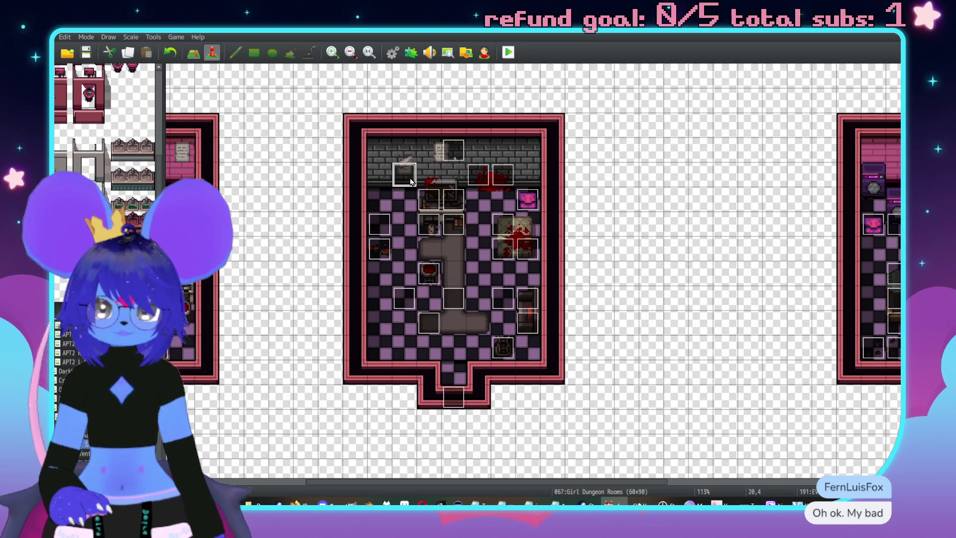
{"action": "double_click", "coordinate": [411, 181]}
{"action": "left_click", "coordinate": [360, 358]}
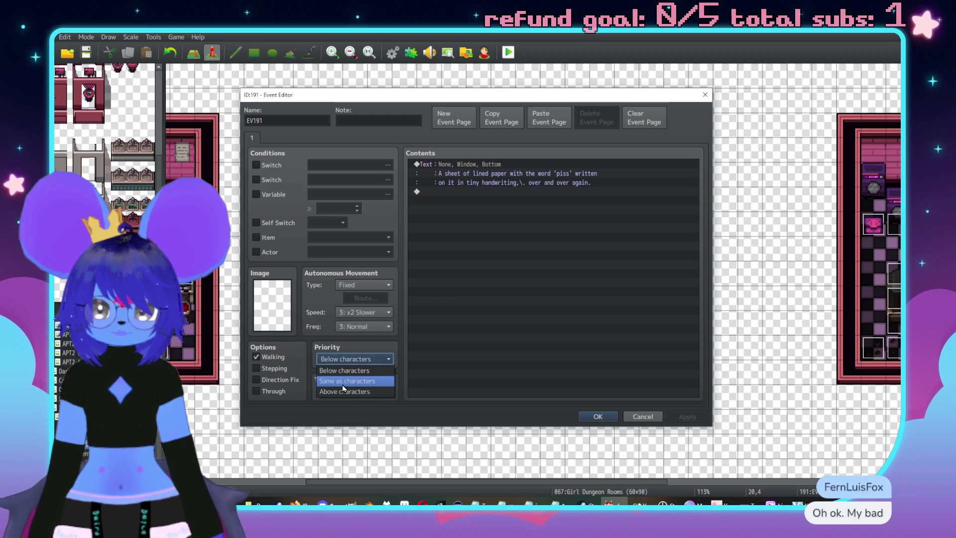
{"action": "left_click", "coordinate": [343, 383]}
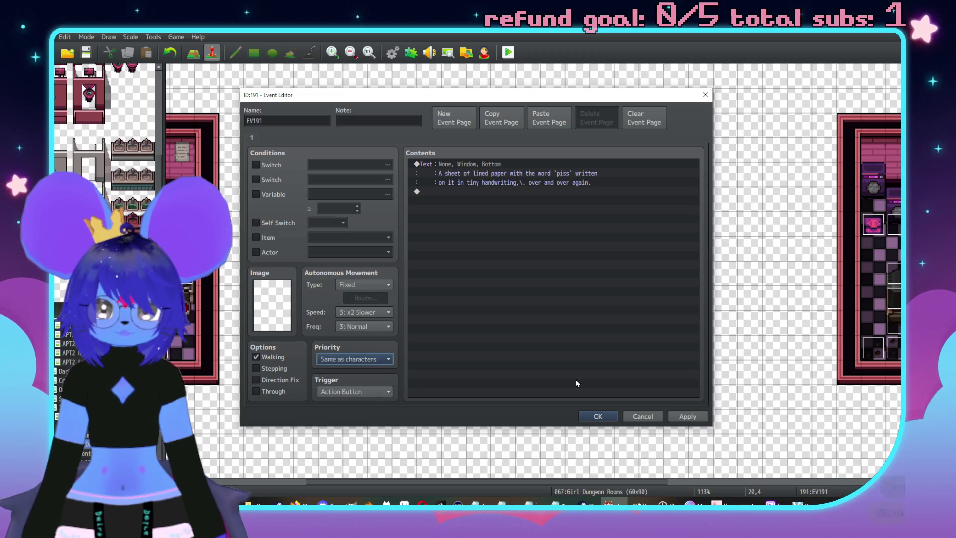
{"action": "left_click", "coordinate": [686, 416]}
{"action": "left_click", "coordinate": [601, 416]}
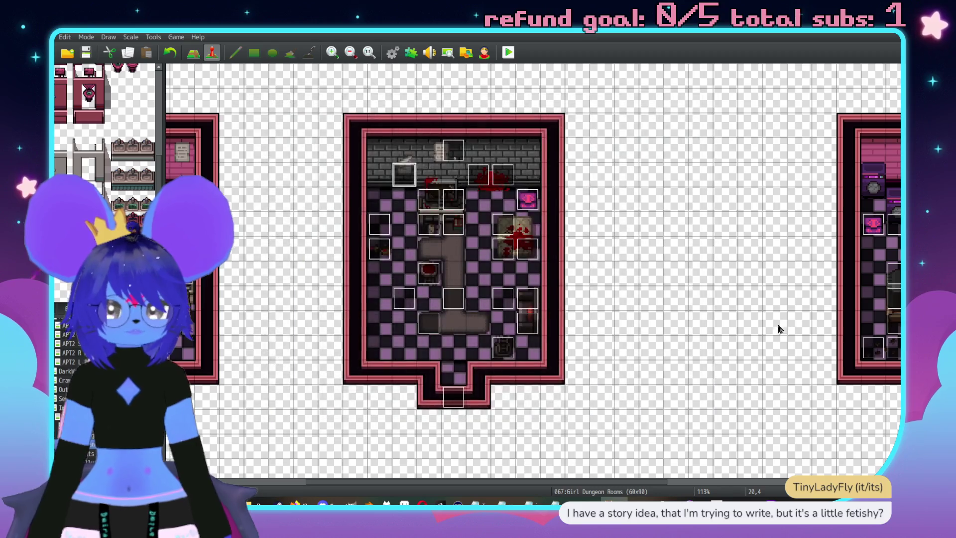
{"action": "scroll", "coordinate": [652, 238], "scroll_direction": "left", "scroll_amount": 2}
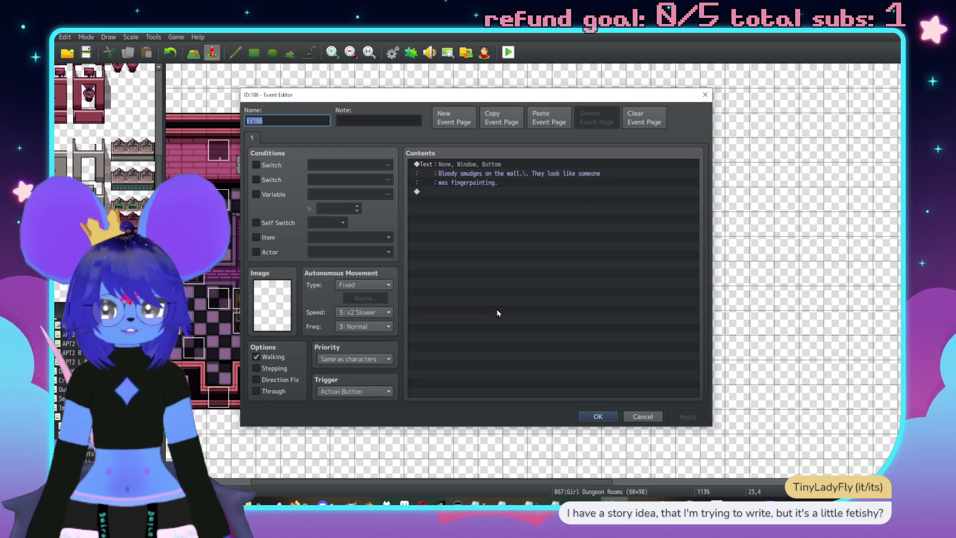
{"action": "key", "text": "Escape"}
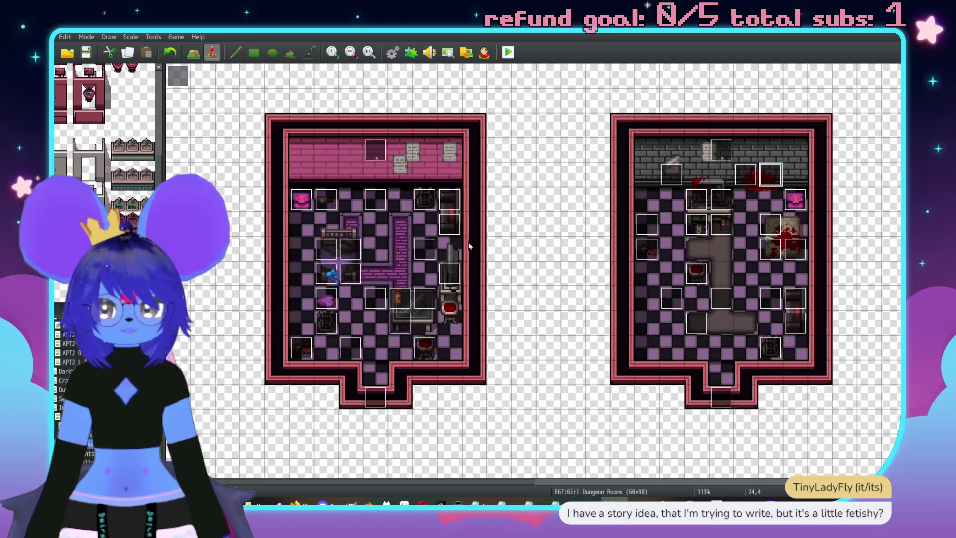
Scroll around the Girl Dungeon Rooms map to look over the furnished rooms
{"action": "scroll", "coordinate": [619, 346], "scroll_direction": "right", "scroll_amount": 1}
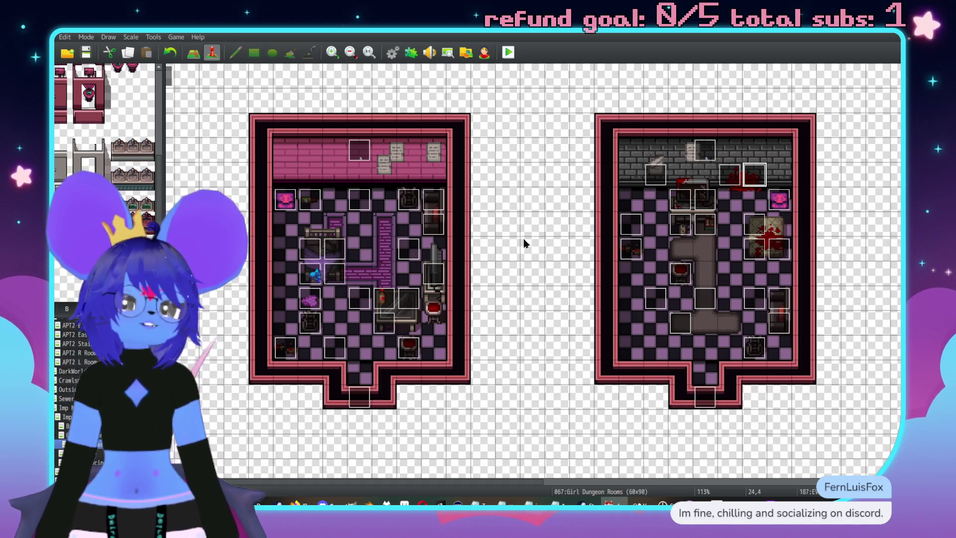
{"action": "scroll", "coordinate": [524, 244], "scroll_direction": "right", "scroll_amount": 1}
{"action": "scroll", "coordinate": [558, 252], "scroll_direction": "down", "scroll_amount": 1}
{"action": "scroll", "coordinate": [413, 256], "scroll_direction": "down", "scroll_amount": 10}
{"action": "scroll", "coordinate": [634, 324], "scroll_direction": "right", "scroll_amount": 5}
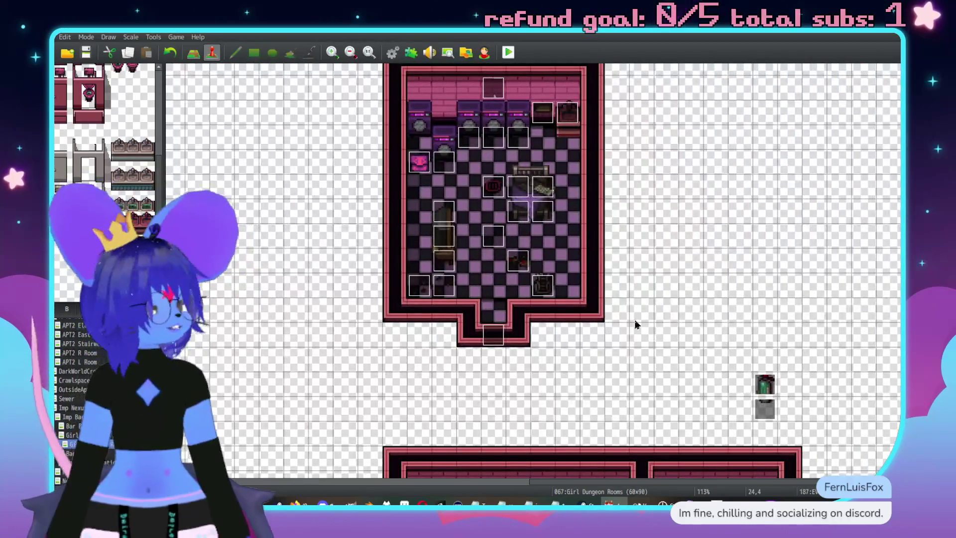
{"action": "scroll", "coordinate": [689, 269], "scroll_direction": "up", "scroll_amount": 3}
{"action": "scroll", "coordinate": [567, 252], "scroll_direction": "down", "scroll_amount": 3}
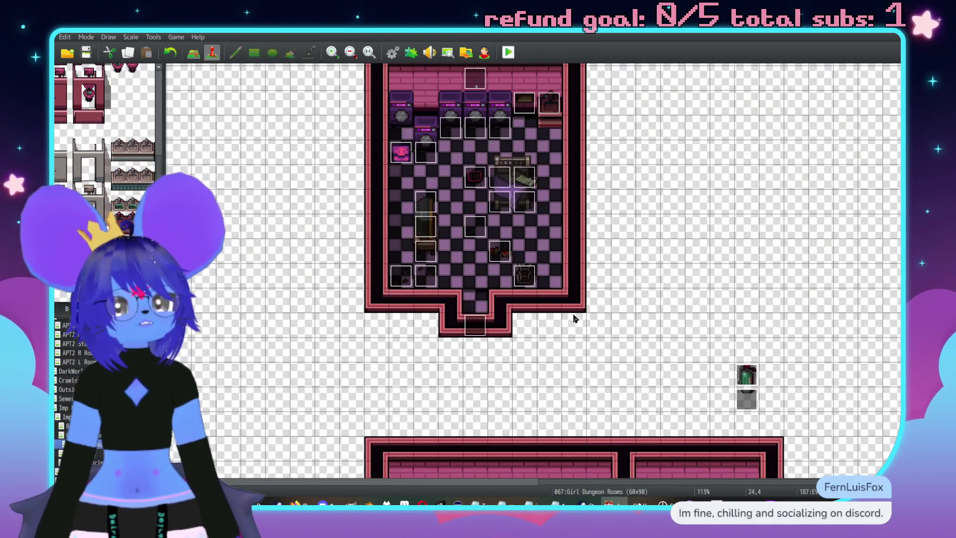
{"action": "scroll", "coordinate": [732, 270], "scroll_direction": "down", "scroll_amount": 14}
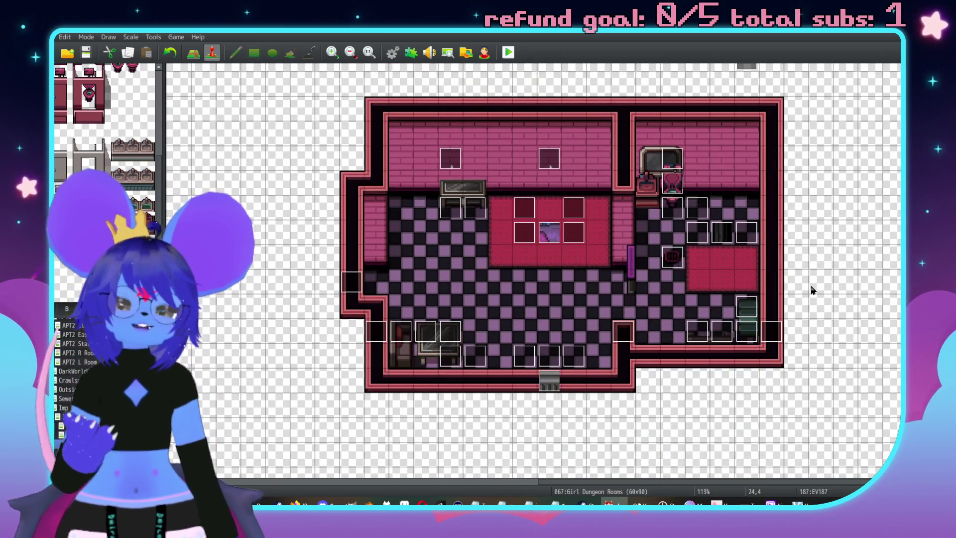
{"action": "scroll", "coordinate": [675, 235], "scroll_direction": "left", "scroll_amount": 7}
{"action": "scroll", "coordinate": [675, 235], "scroll_direction": "down", "scroll_amount": 2}
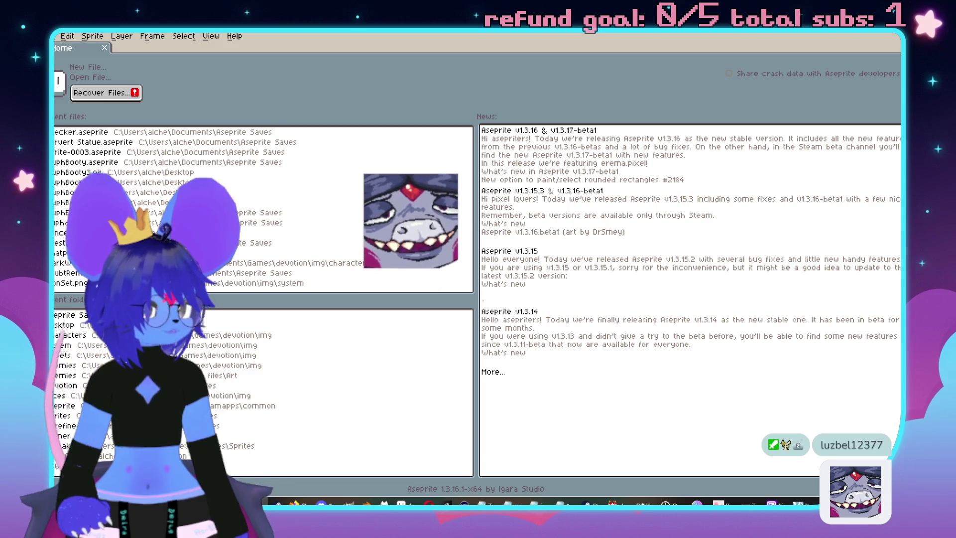
Open Sprite-0003.ase from Recent files and play, then stop, its curtain animation
{"action": "left_click", "coordinate": [87, 152]}
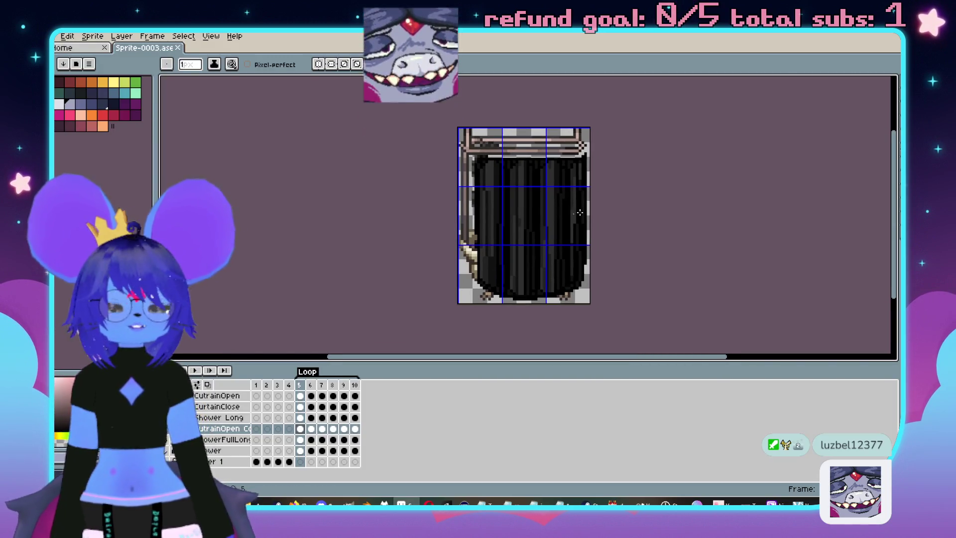
{"action": "key", "text": "Return"}
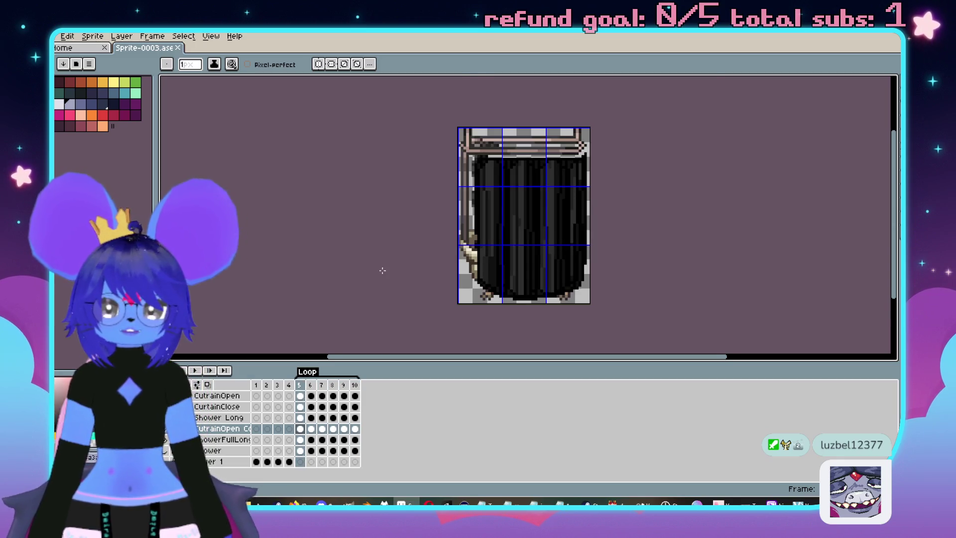
{"action": "scroll", "coordinate": [382, 270], "scroll_direction": "up", "scroll_amount": 1}
{"action": "scroll", "coordinate": [356, 282], "scroll_direction": "down", "scroll_amount": 1}
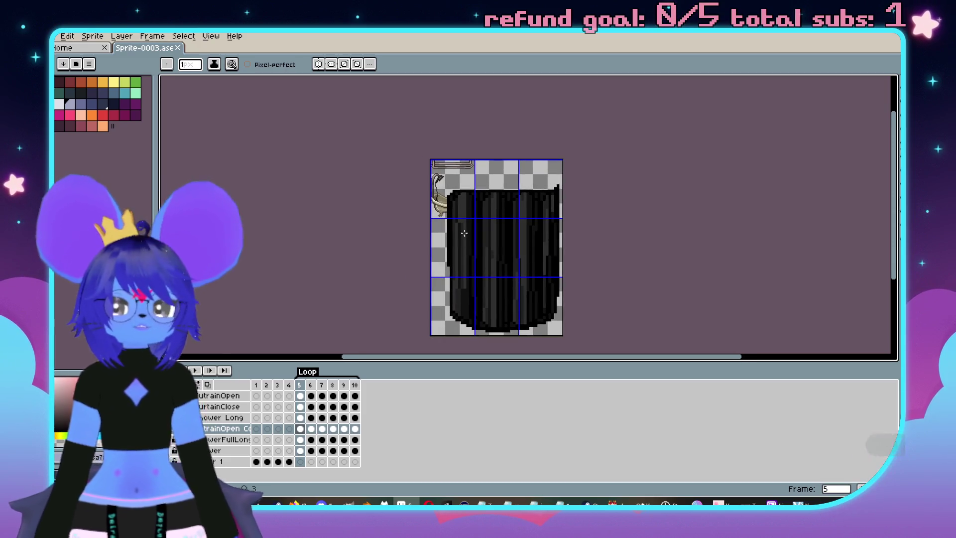
{"action": "key", "text": "Return"}
{"action": "key", "text": "Return"}
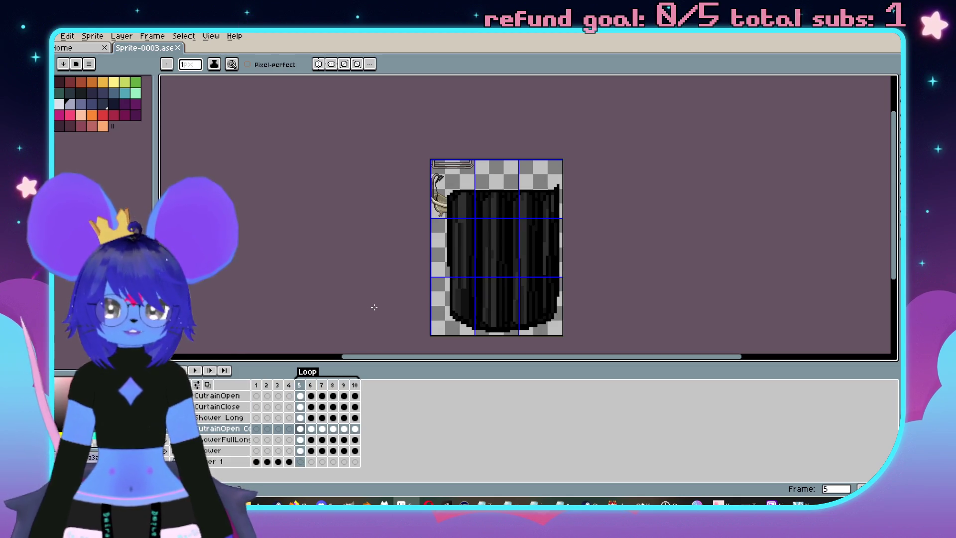
Marquee-select the sprite's top-left corner and move to the Shower layer
{"action": "scroll", "coordinate": [470, 222], "scroll_direction": "up", "scroll_amount": 2}
{"action": "key", "text": "m"}
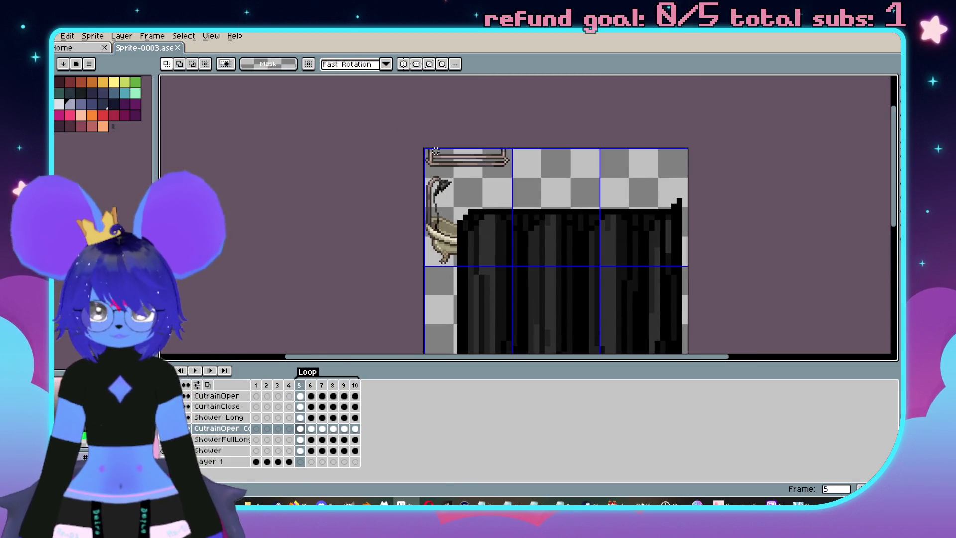
{"action": "mouse_move", "coordinate": [420, 139]}
{"action": "left_mouse_down"}
{"action": "mouse_move", "coordinate": [459, 252]}
{"action": "mouse_move", "coordinate": [506, 257]}
{"action": "left_mouse_up"}
{"action": "mouse_move", "coordinate": [653, 278]}
{"action": "left_mouse_down"}
{"action": "mouse_move", "coordinate": [619, 207]}
{"action": "mouse_move", "coordinate": [617, 171]}
{"action": "left_mouse_up"}
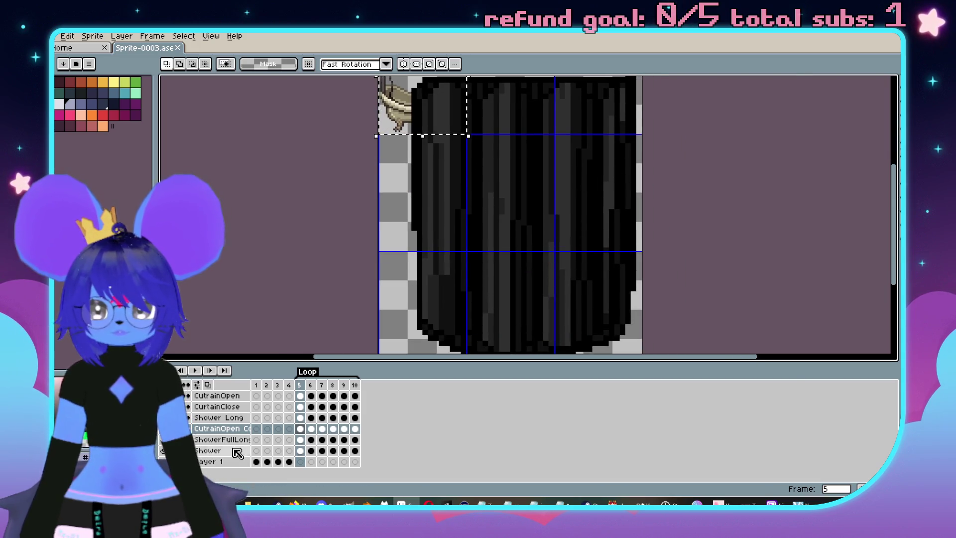
{"action": "key", "text": "Down"}
{"action": "key", "text": "Down"}
{"action": "scroll", "coordinate": [443, 231], "scroll_direction": "down", "scroll_amount": 2}
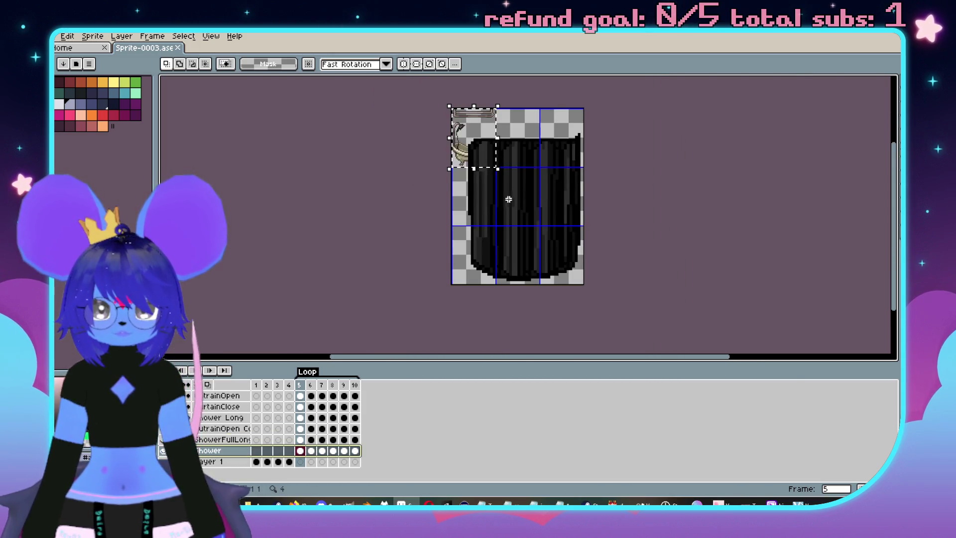
Scale the whole shower image down to 145x194
{"action": "key", "text": "ctrl+a"}
{"action": "key", "text": "ctrl+t"}
{"action": "left_click_drag", "start_coordinate": [568, 295], "coordinate": [567, 285]}
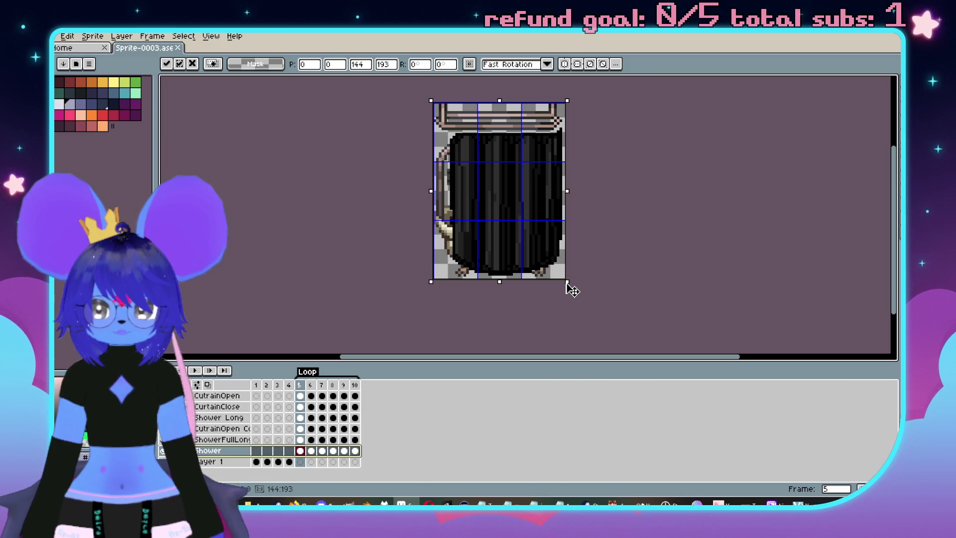
{"action": "key", "text": "Return"}
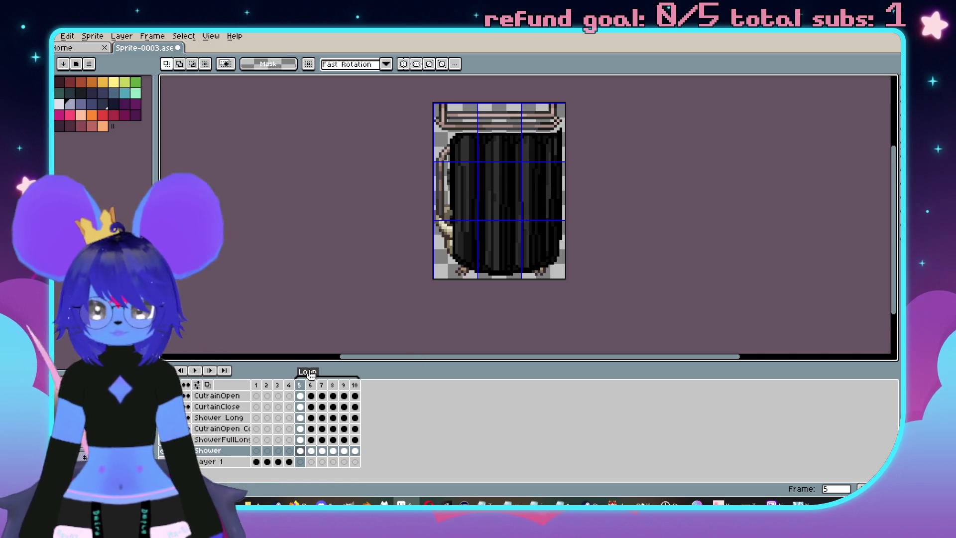
Preview the animation from frame 6, save the sprite, and add frames at the end
{"action": "left_click", "coordinate": [311, 451]}
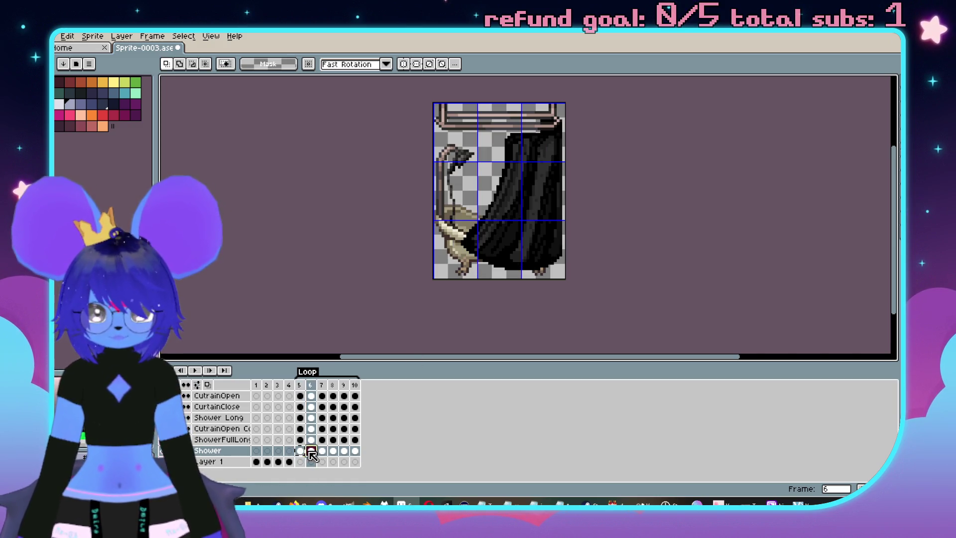
{"action": "key", "text": "Return"}
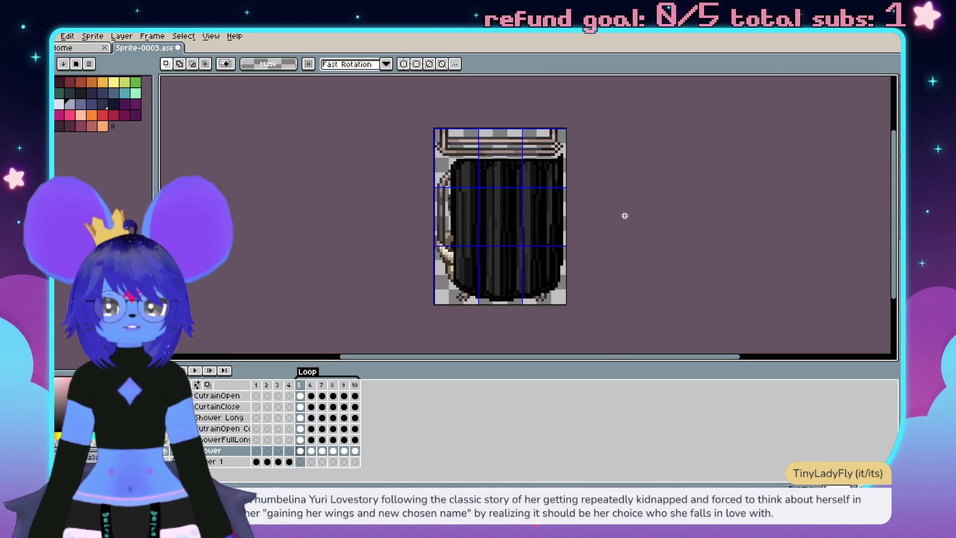
{"action": "left_click_drag", "start_coordinate": [600, 219], "coordinate": [629, 212]}
{"action": "key", "text": "ctrl+s"}
{"action": "left_click", "coordinate": [355, 385]}
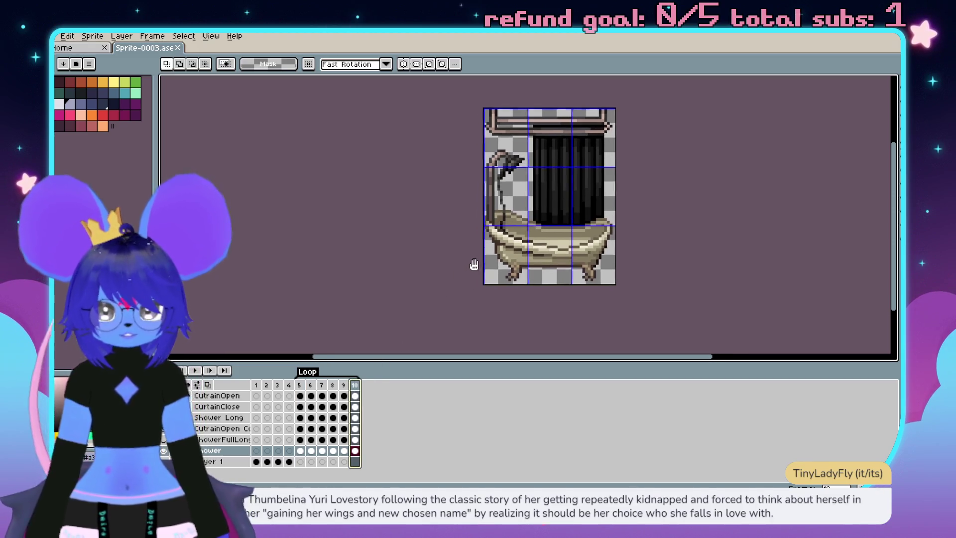
{"action": "key", "text": "i"}
{"action": "key", "text": "alt+n"}
{"action": "key", "text": "alt+n"}
{"action": "key", "text": "m"}
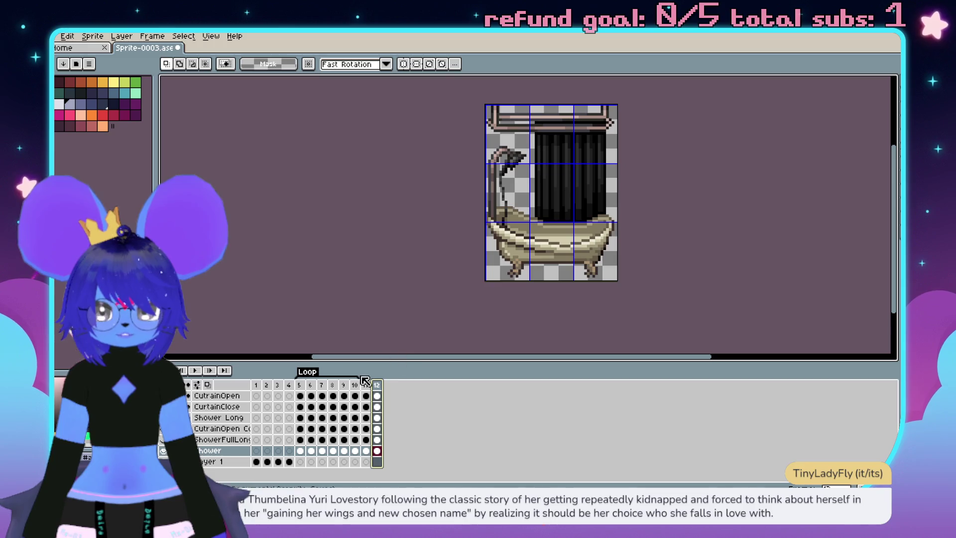
Insert new frames after frames 5 and 6, then play the animation
{"action": "right_click", "coordinate": [301, 387]}
{"action": "left_click", "coordinate": [343, 406]}
{"action": "right_click", "coordinate": [317, 388]}
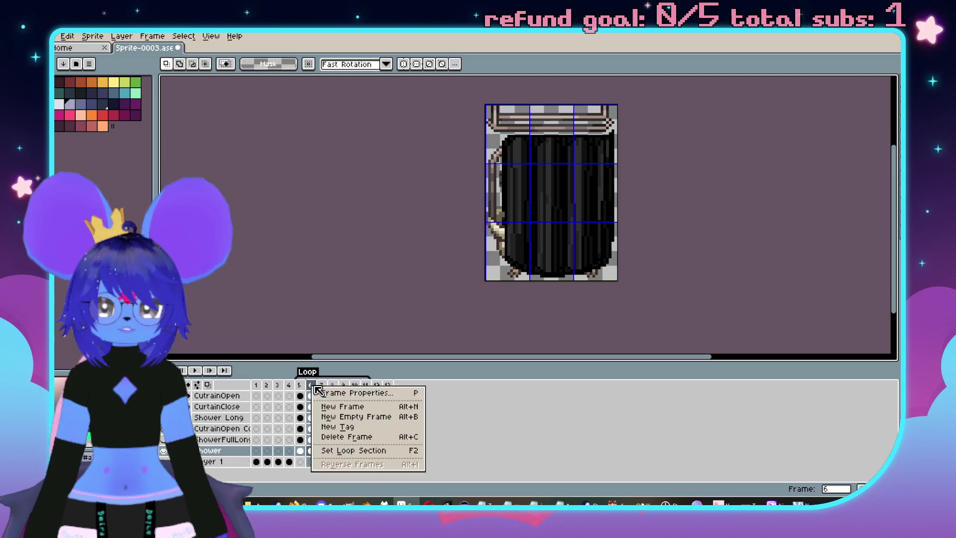
{"action": "left_click", "coordinate": [343, 407]}
{"action": "key", "text": "Return"}
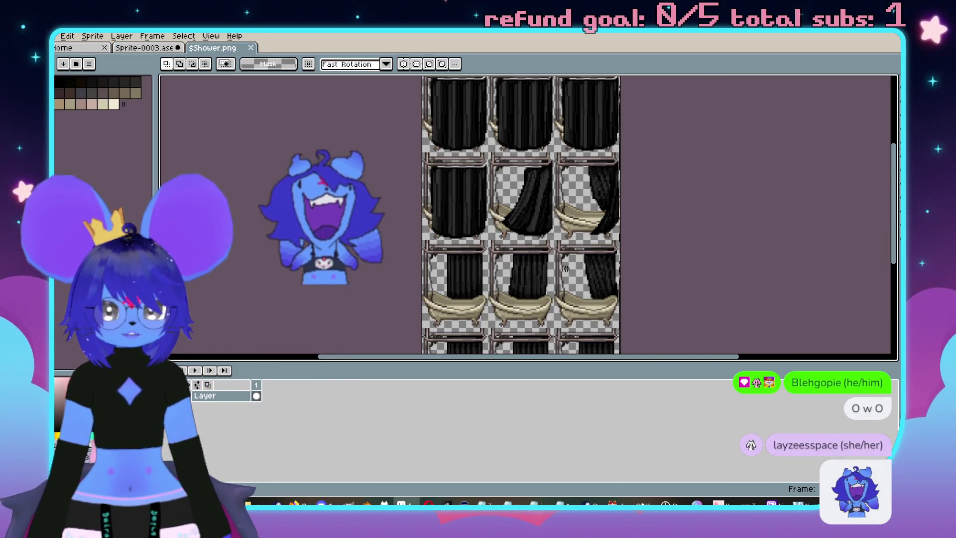
Shrink the timeline and pan and zoom to view the $Shower.png curtain sheet
{"action": "left_click_drag", "start_coordinate": [599, 364], "coordinate": [600, 424]}
{"action": "mouse_move", "coordinate": [661, 194]}
{"action": "left_mouse_down"}
{"action": "mouse_move", "coordinate": [648, 287]}
{"action": "mouse_move", "coordinate": [674, 238]}
{"action": "left_mouse_up"}
{"action": "scroll", "coordinate": [623, 189], "scroll_direction": "up", "scroll_amount": 2}
{"action": "left_click_drag", "start_coordinate": [618, 167], "coordinate": [619, 324]}
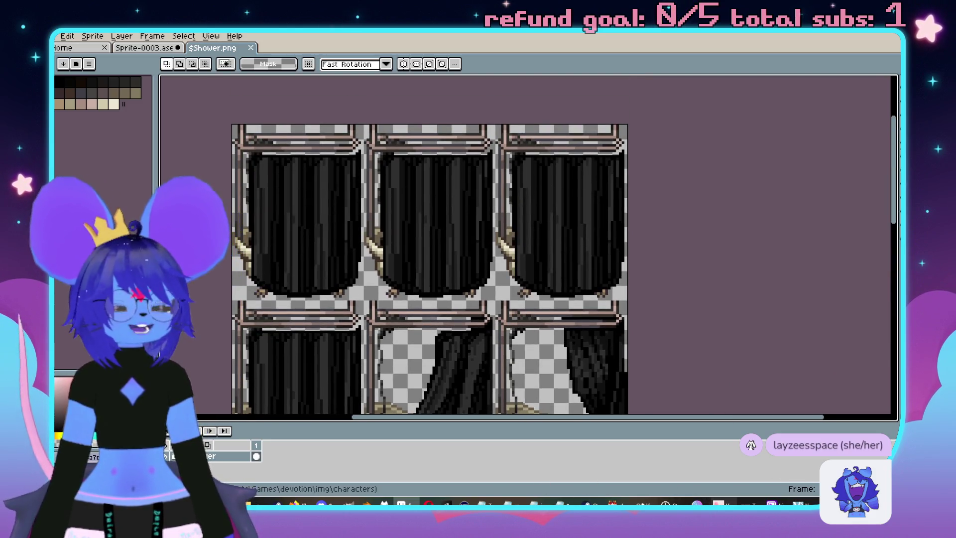
Return to the RPG Maker MZ map and scroll to the dungeon rooms
{"action": "left_click", "coordinate": [632, 492]}
{"action": "scroll", "coordinate": [513, 313], "scroll_direction": "down", "scroll_amount": 10}
{"action": "scroll", "coordinate": [649, 283], "scroll_direction": "down", "scroll_amount": 5}
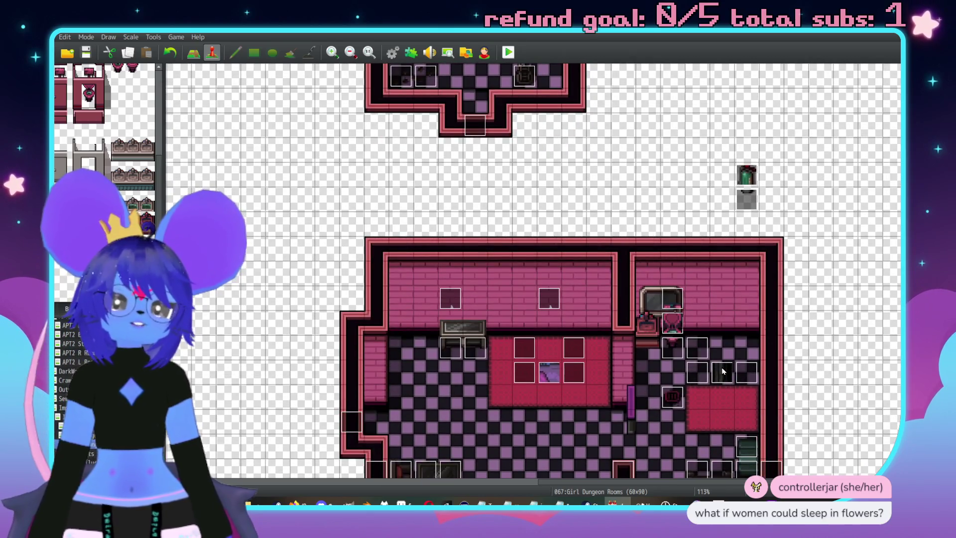
{"action": "double_click", "coordinate": [723, 371]}
{"action": "left_click", "coordinate": [269, 138]}
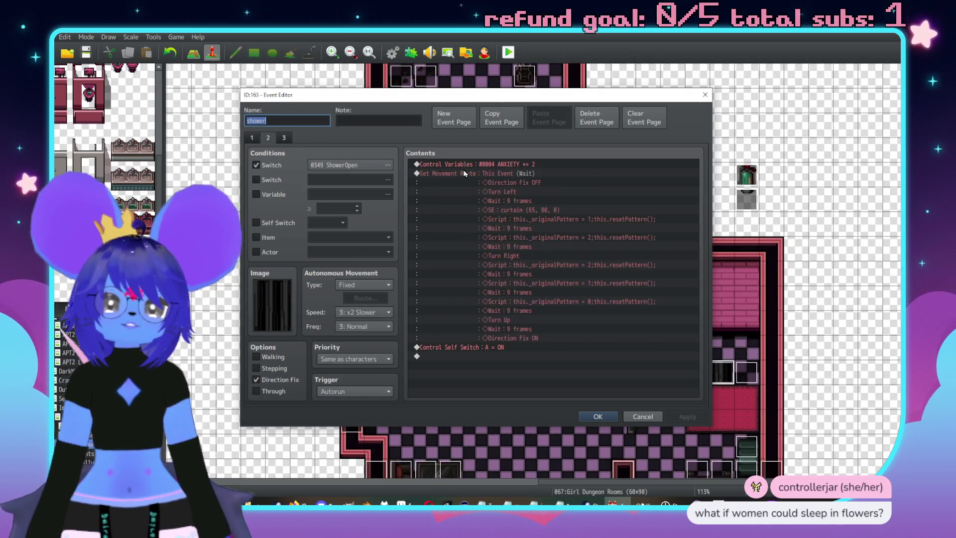
{"action": "double_click", "coordinate": [277, 309]}
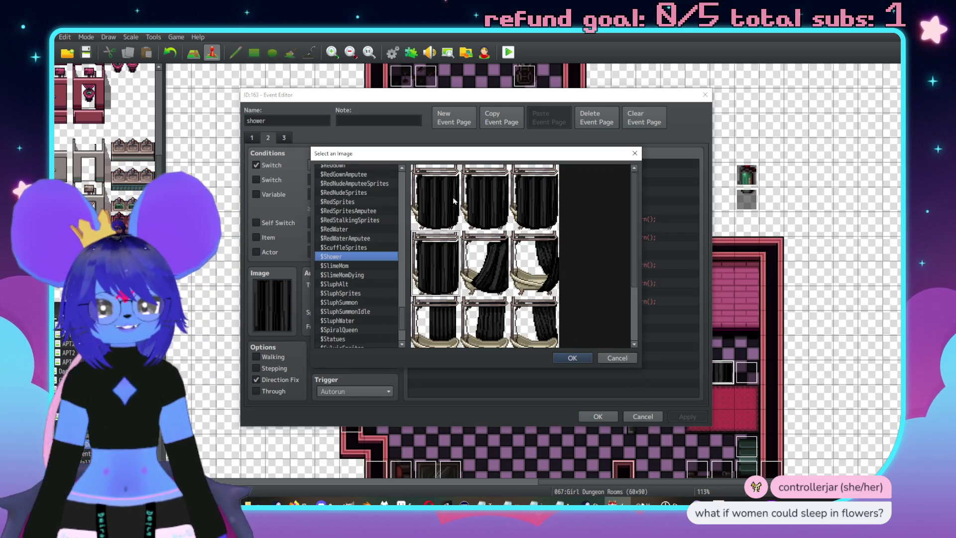
{"action": "left_click", "coordinate": [617, 358]}
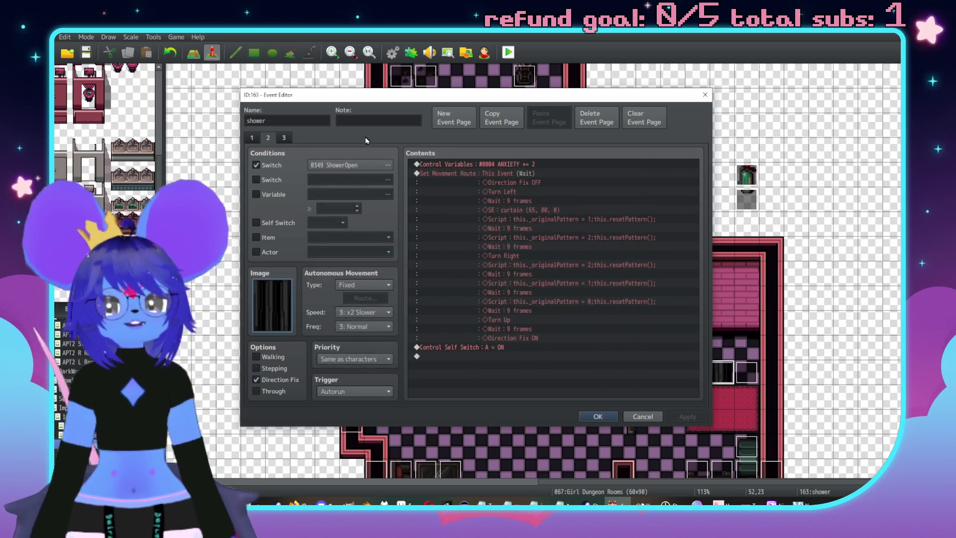
{"action": "left_click", "coordinate": [268, 137]}
{"action": "double_click", "coordinate": [283, 300]}
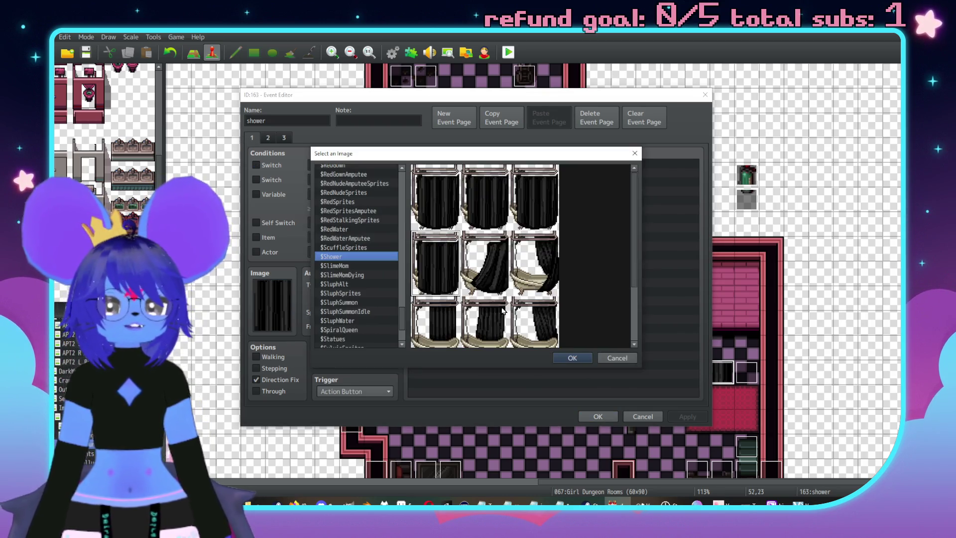
{"action": "left_click", "coordinate": [608, 358]}
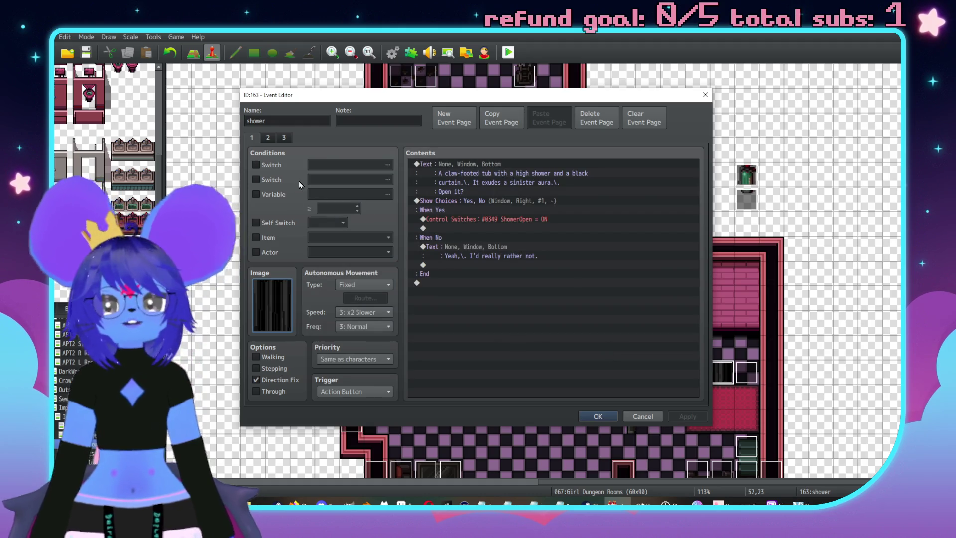
{"action": "left_click", "coordinate": [273, 141]}
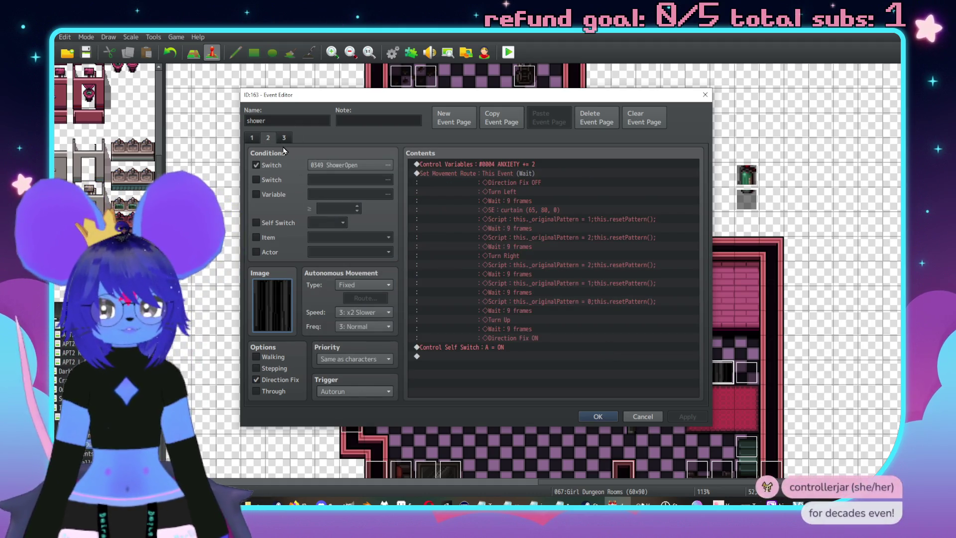
{"action": "left_click", "coordinate": [284, 137]}
{"action": "left_click", "coordinate": [268, 140]}
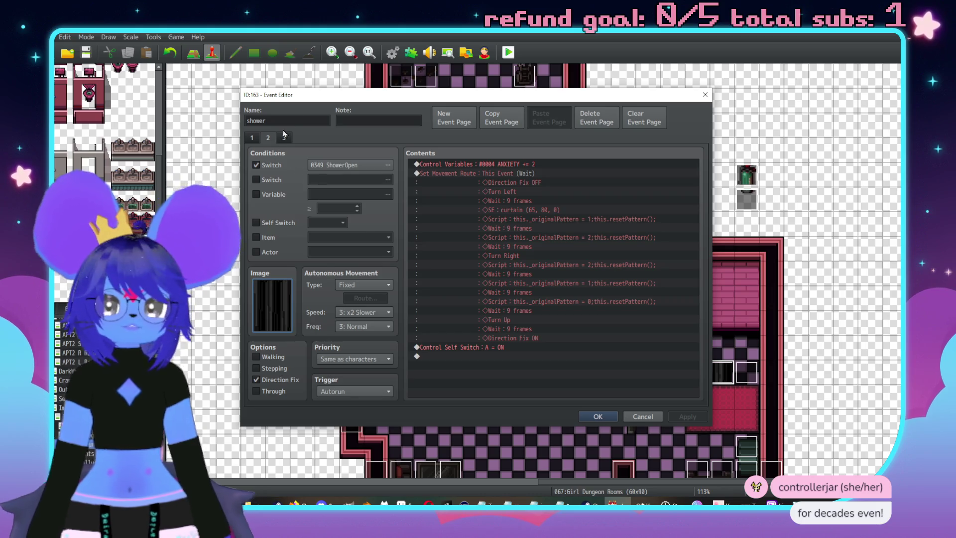
{"action": "left_click", "coordinate": [284, 138]}
{"action": "double_click", "coordinate": [288, 301]}
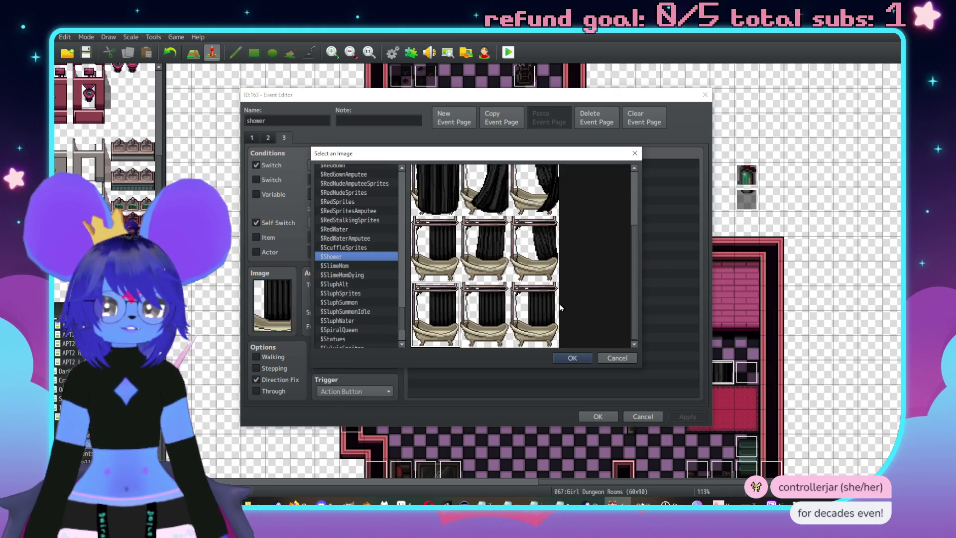
{"action": "scroll", "coordinate": [476, 294], "scroll_direction": "down", "scroll_amount": 2}
{"action": "scroll", "coordinate": [476, 289], "scroll_direction": "up", "scroll_amount": 1}
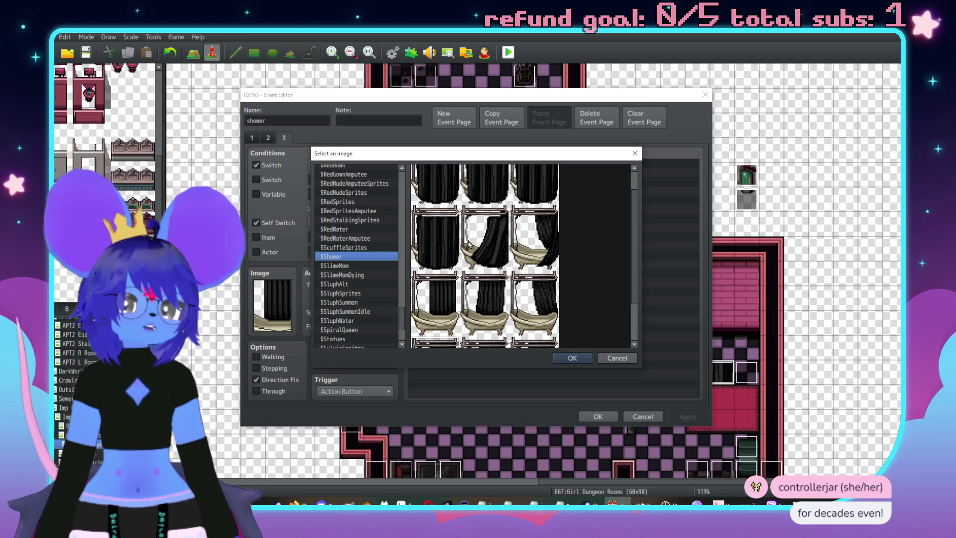
{"action": "scroll", "coordinate": [528, 297], "scroll_direction": "down", "scroll_amount": 1}
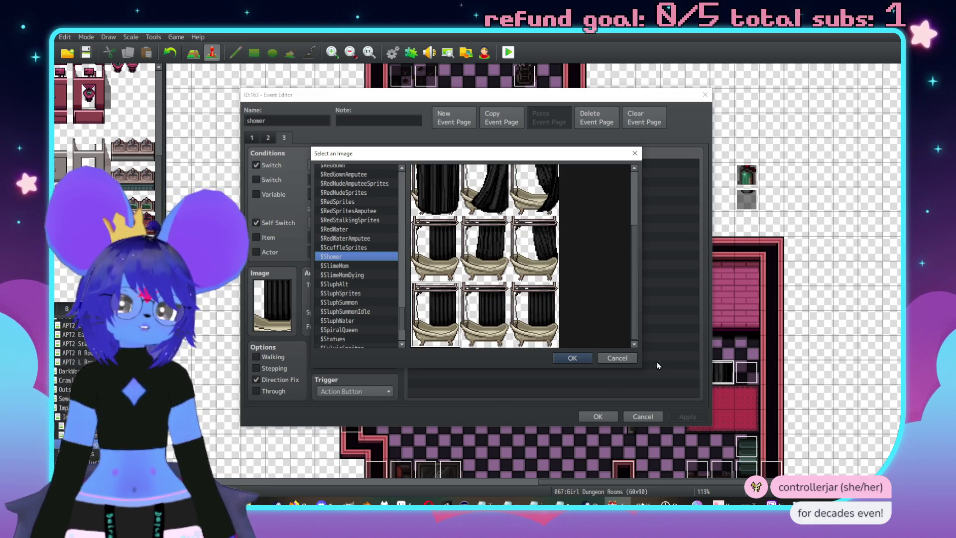
{"action": "left_click", "coordinate": [628, 359]}
{"action": "left_click", "coordinate": [643, 417]}
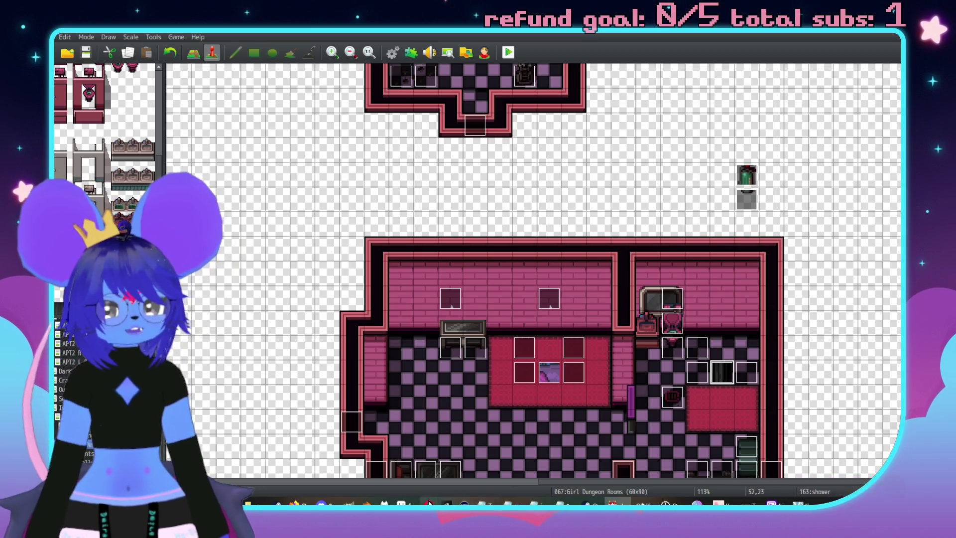
In Sprite-0003, merge the top layer down into the long shower layer beneath it
{"action": "key", "text": "alt+Tab"}
{"action": "left_click_drag", "start_coordinate": [492, 245], "coordinate": [479, 298]}
{"action": "scroll", "coordinate": [489, 238], "scroll_direction": "up", "scroll_amount": 1}
{"action": "scroll", "coordinate": [470, 241], "scroll_direction": "down", "scroll_amount": 1}
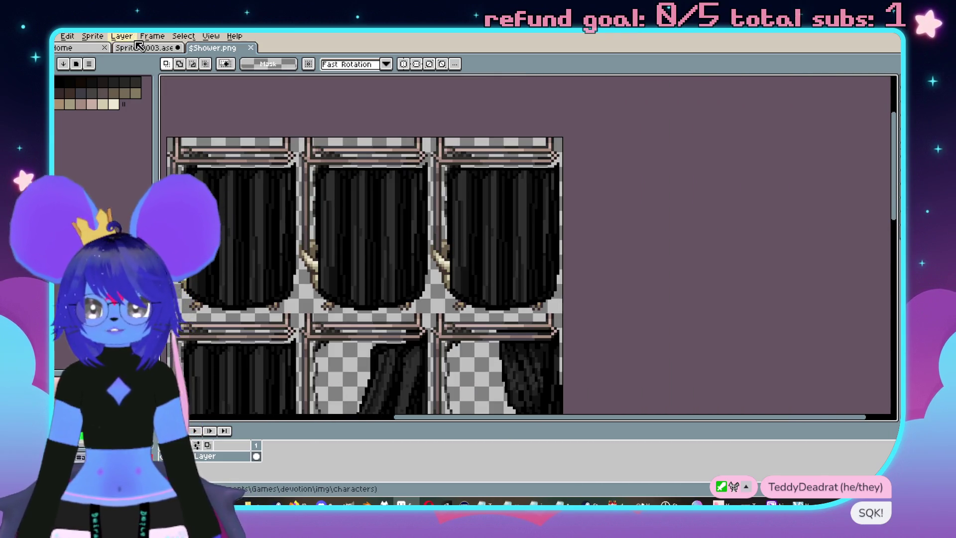
{"action": "left_click", "coordinate": [135, 47]}
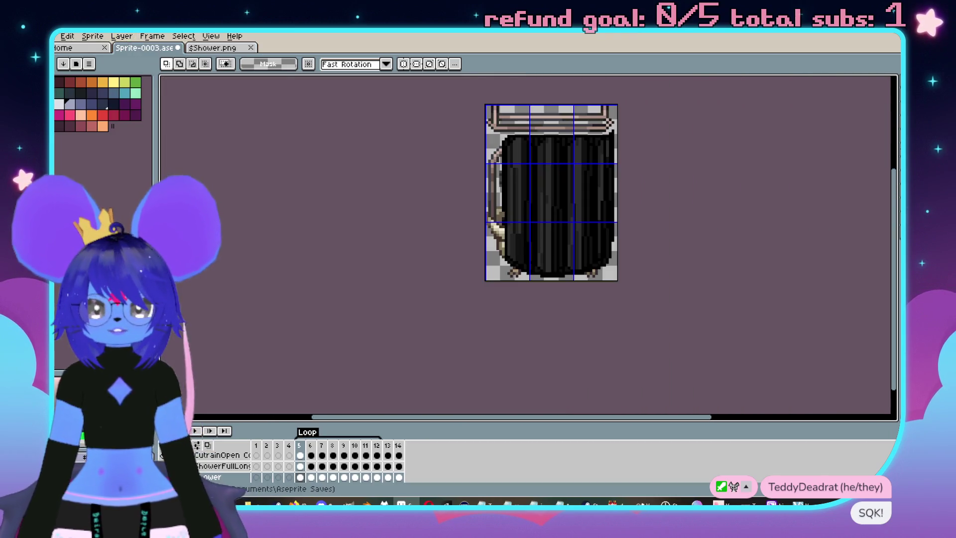
{"action": "left_click", "coordinate": [228, 467]}
{"action": "left_click", "coordinate": [229, 468]}
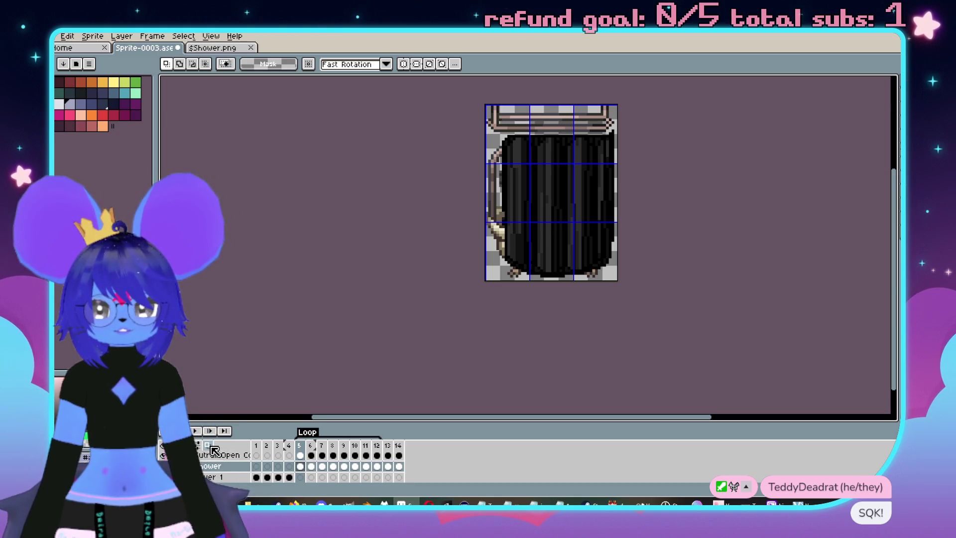
{"action": "left_click", "coordinate": [214, 454]}
{"action": "right_click", "coordinate": [214, 455]}
{"action": "left_click", "coordinate": [256, 469]}
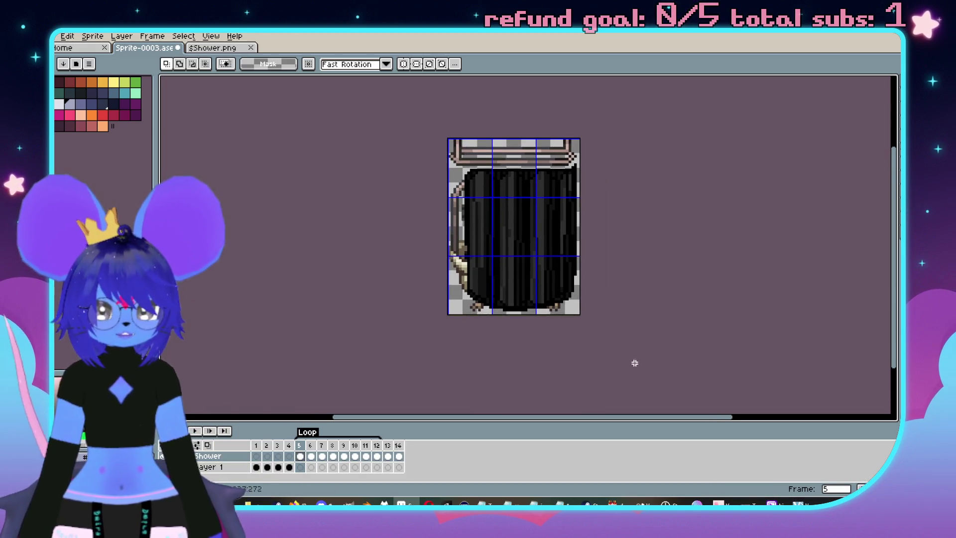
Bring up Canvas Size for $Shower.png, showing its current 768-pixel height
{"action": "left_click", "coordinate": [229, 48]}
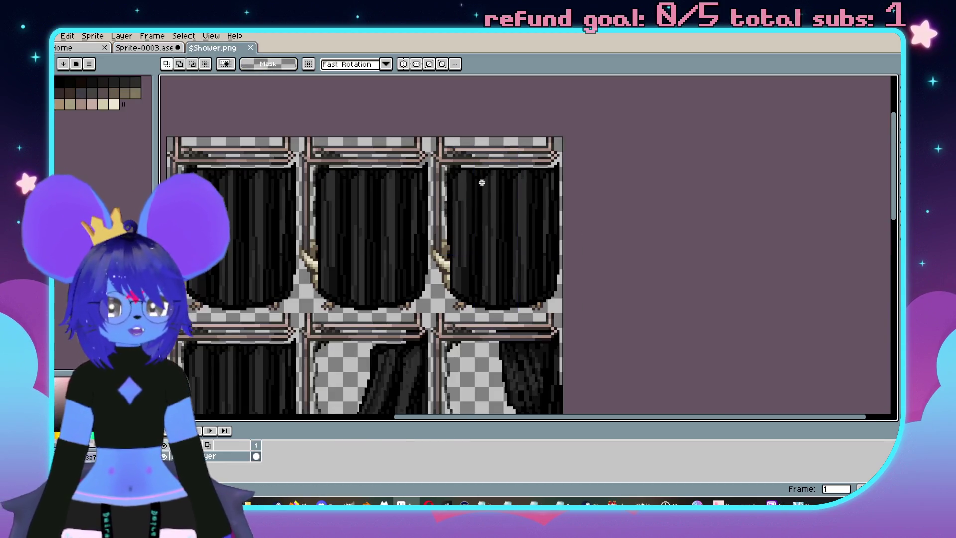
{"action": "scroll", "coordinate": [482, 183], "scroll_direction": "up", "scroll_amount": 1}
{"action": "scroll", "coordinate": [473, 166], "scroll_direction": "down", "scroll_amount": 1}
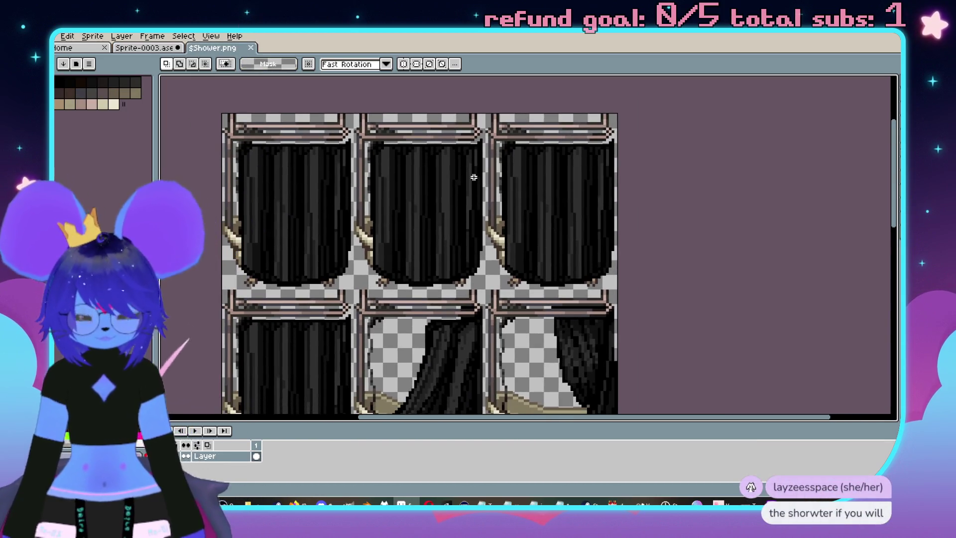
{"action": "key", "text": "ctrl+alt+c"}
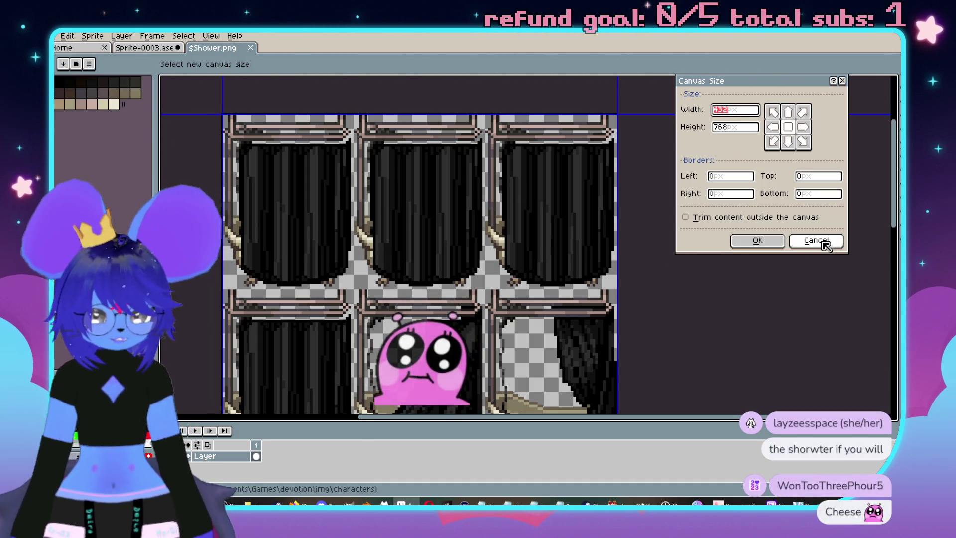
{"action": "key", "text": "BackSpace"}
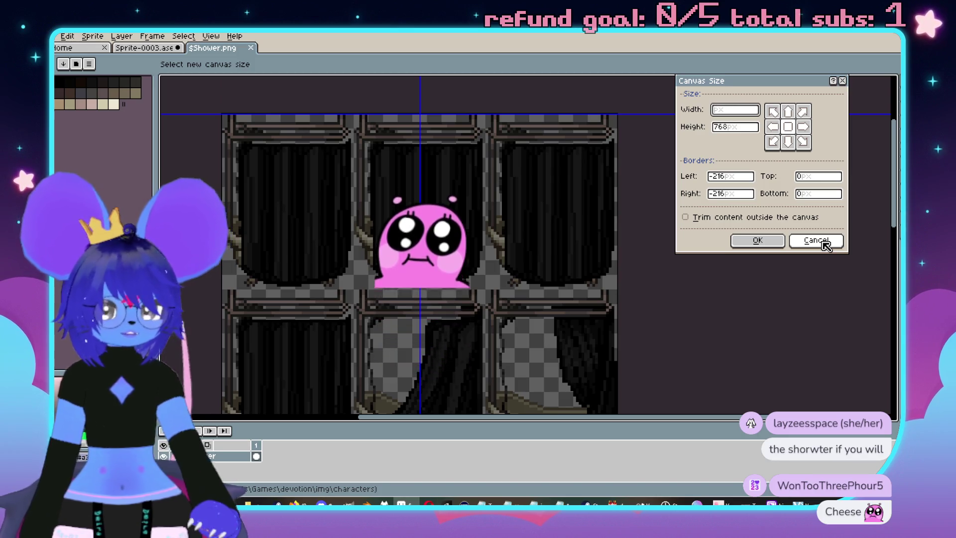
{"action": "left_click", "coordinate": [823, 243]}
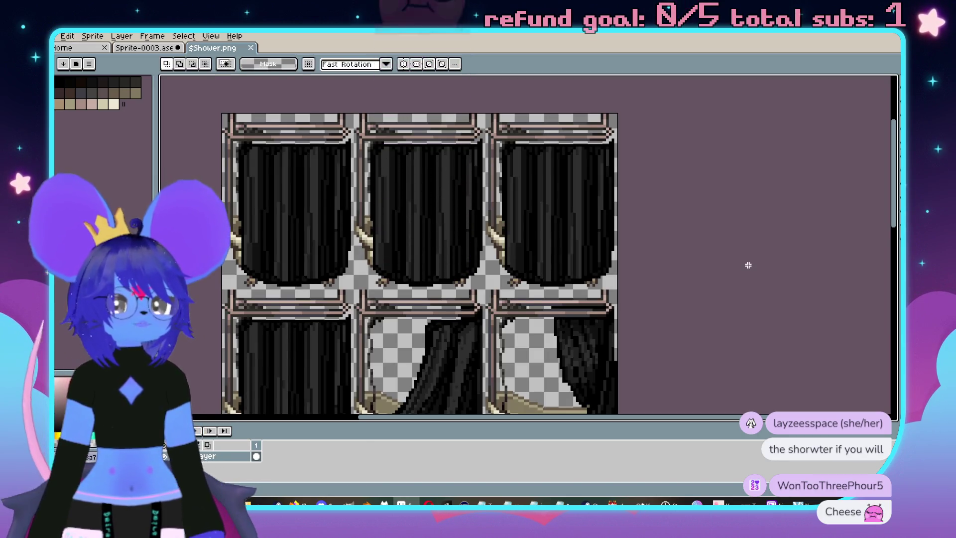
{"action": "key", "text": "ctrl+alt+c"}
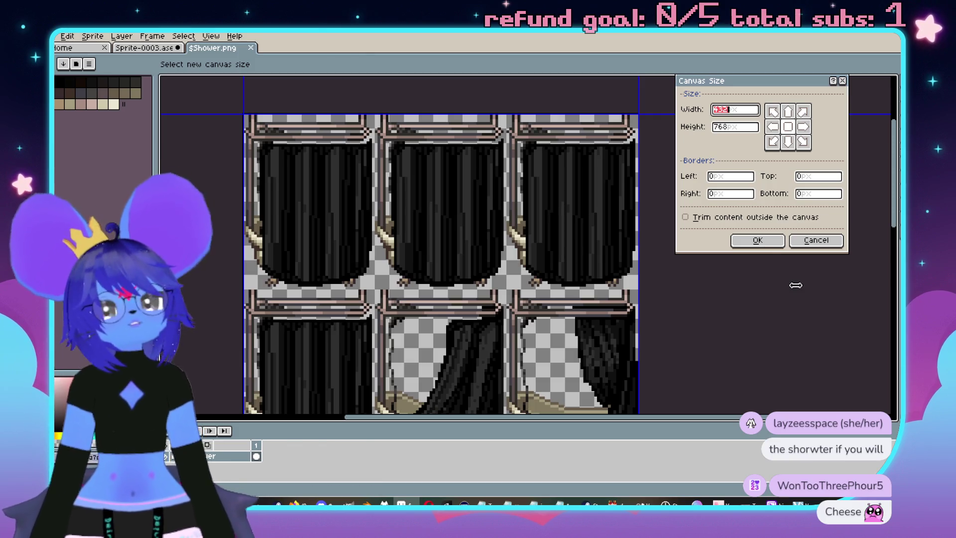
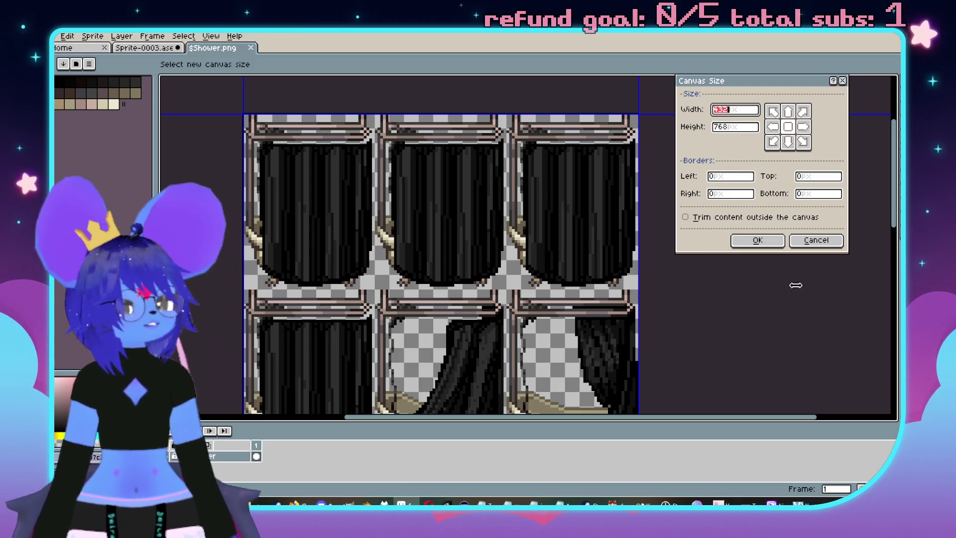
Cancel Canvas Size and set the Shower.png grid to width 144, height 192
{"action": "left_click", "coordinate": [817, 240]}
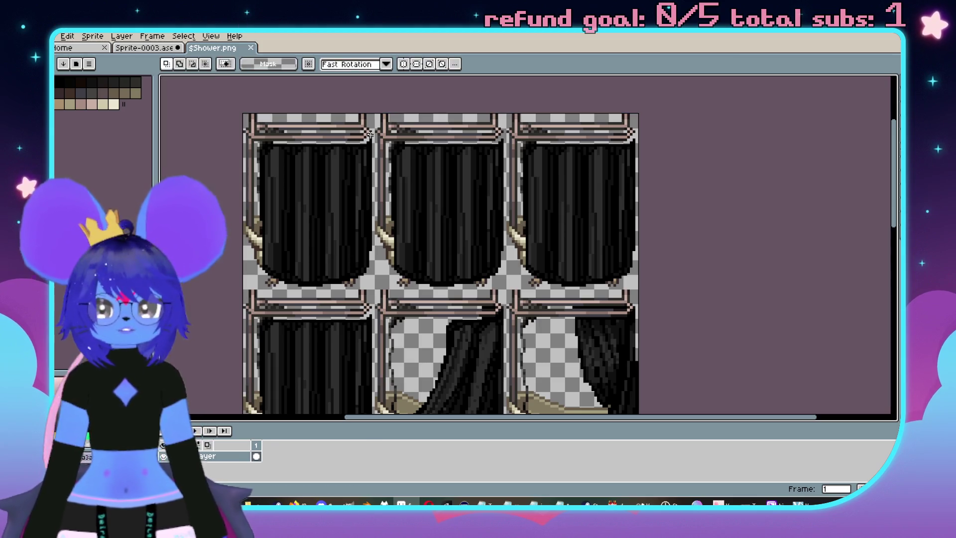
{"action": "left_click", "coordinate": [211, 36]}
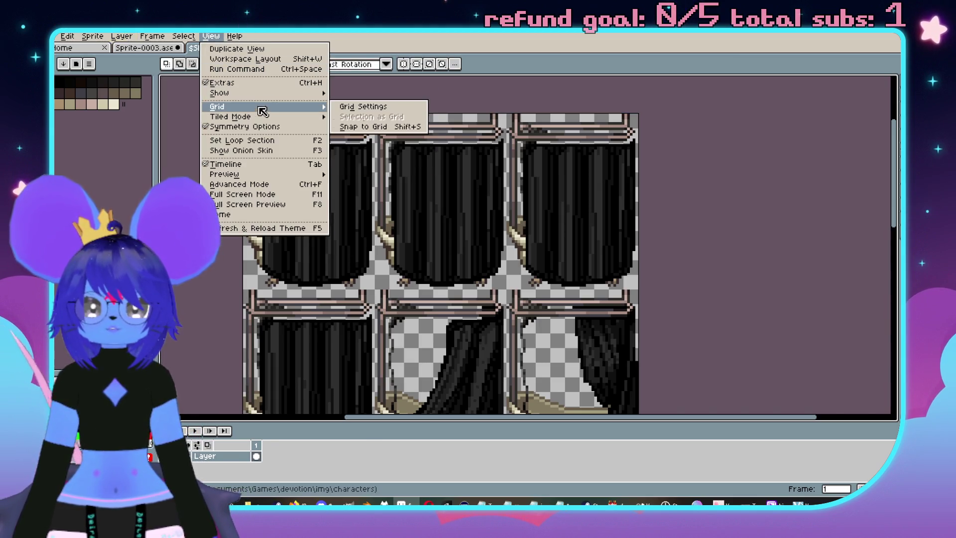
{"action": "left_click", "coordinate": [363, 107]}
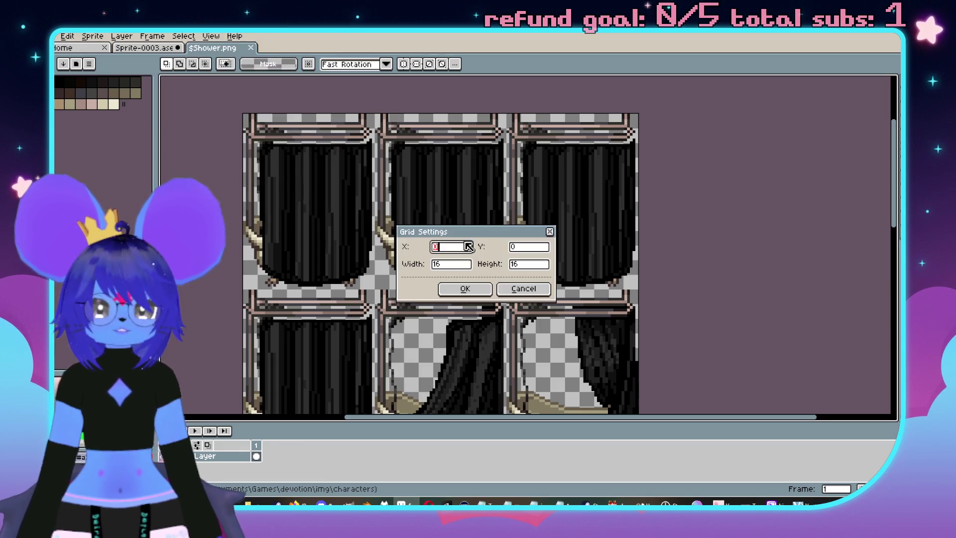
{"action": "double_click", "coordinate": [459, 264]}
{"action": "type", "text": "144"}
{"action": "double_click", "coordinate": [532, 264]}
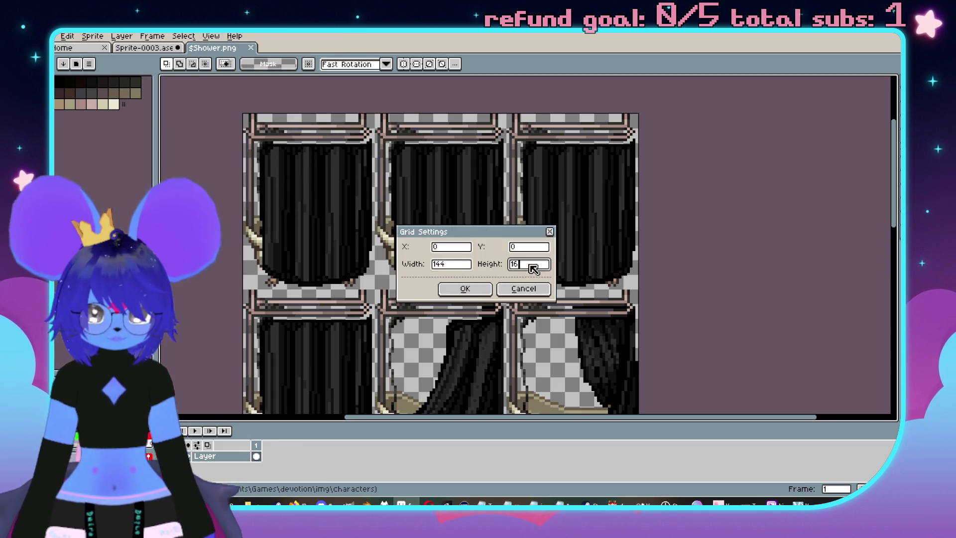
{"action": "type", "text": "192"}
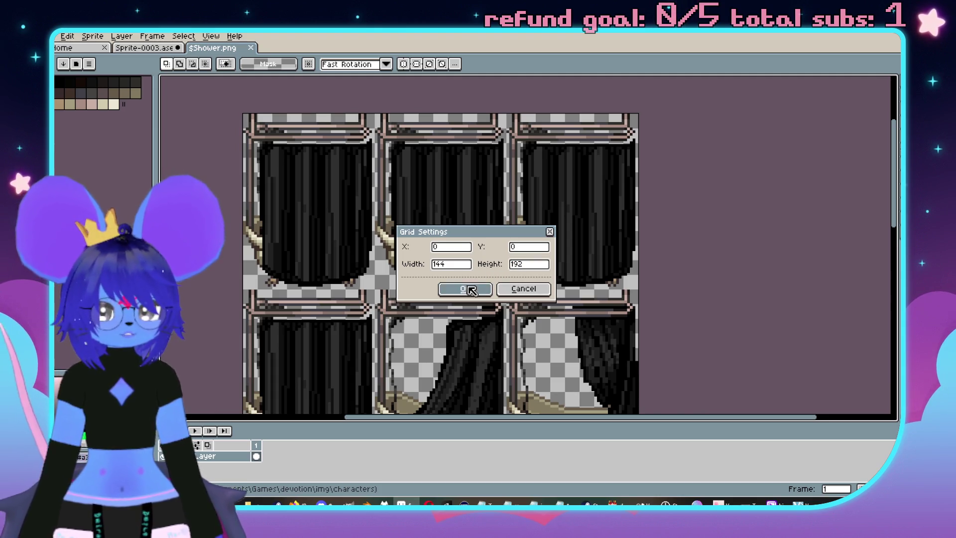
{"action": "left_click", "coordinate": [465, 288]}
{"action": "scroll", "coordinate": [539, 261], "scroll_direction": "down", "scroll_amount": 2}
Paste a closed-curtain copy into the empty top-right cell, aligned at 288,0, and commit it
{"action": "left_click_drag", "start_coordinate": [538, 261], "coordinate": [569, 157]}
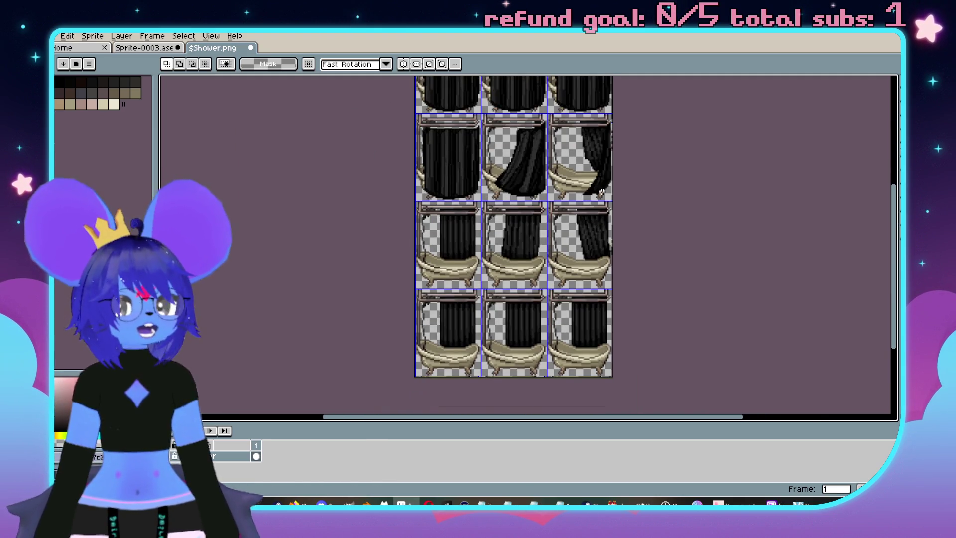
{"action": "scroll", "coordinate": [624, 234], "scroll_direction": "up", "scroll_amount": 2}
{"action": "scroll", "coordinate": [572, 229], "scroll_direction": "up", "scroll_amount": 4}
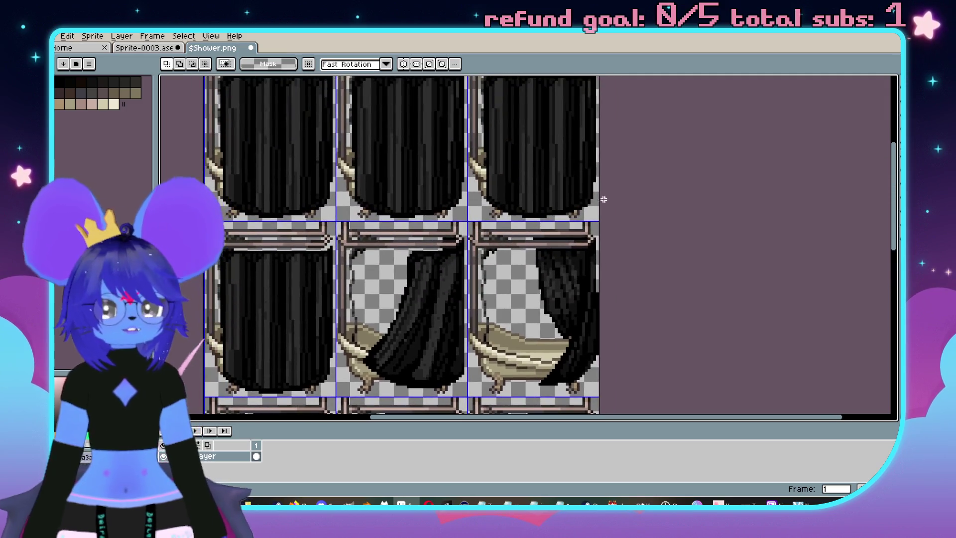
{"action": "scroll", "coordinate": [579, 201], "scroll_direction": "down", "scroll_amount": 2}
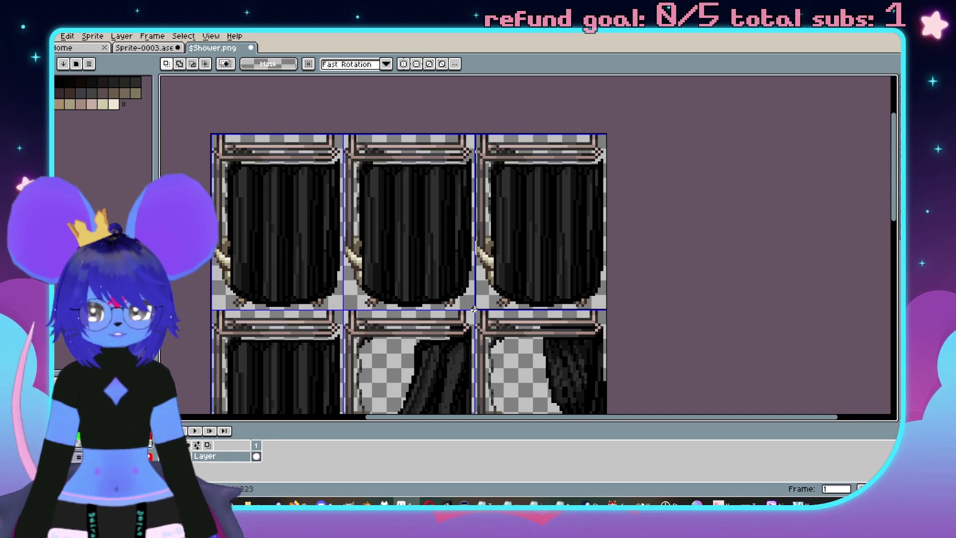
{"action": "scroll", "coordinate": [473, 309], "scroll_direction": "up", "scroll_amount": 2}
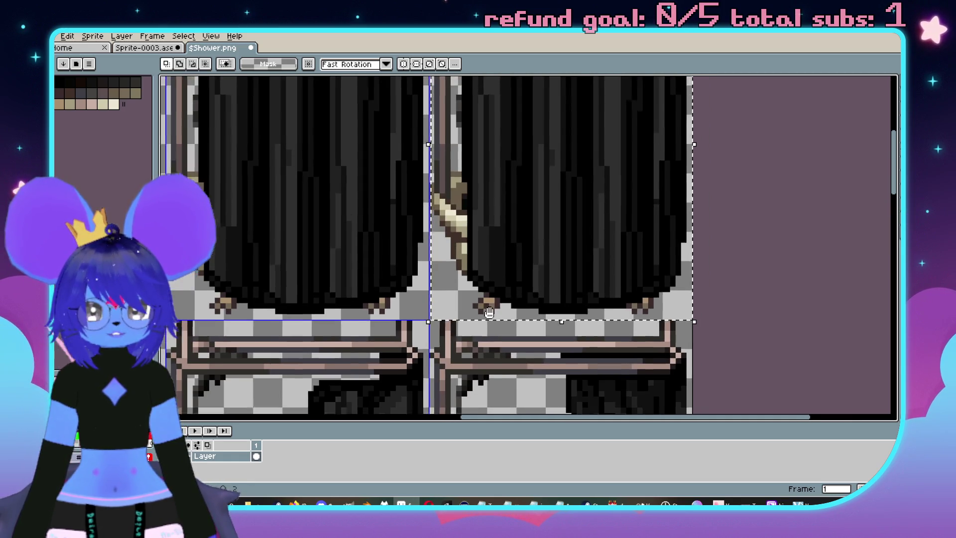
{"action": "scroll", "coordinate": [531, 333], "scroll_direction": "up", "scroll_amount": 1}
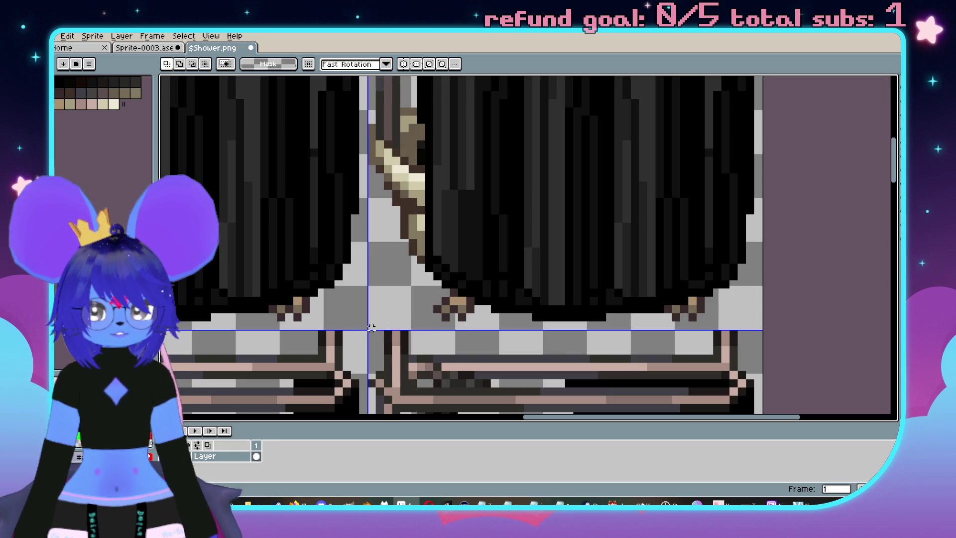
{"action": "scroll", "coordinate": [368, 328], "scroll_direction": "up", "scroll_amount": 5}
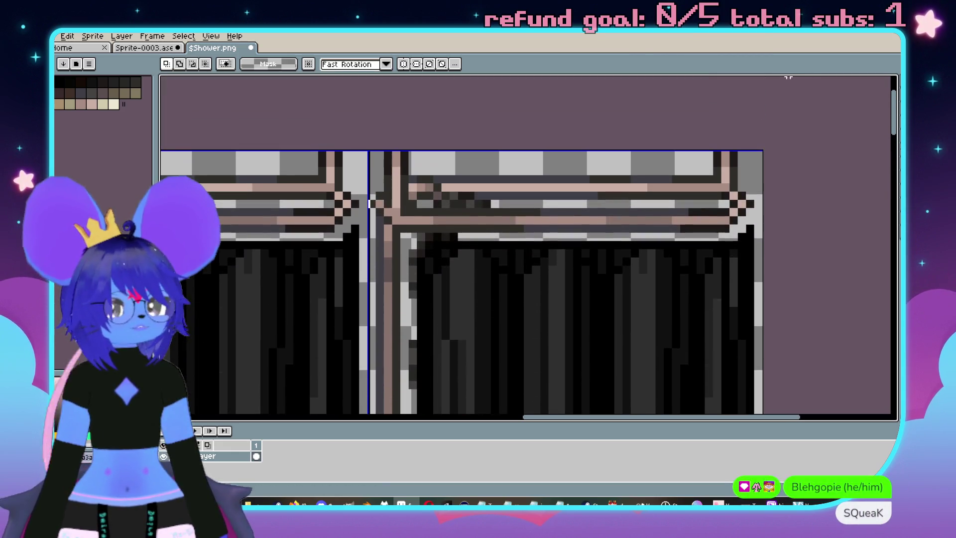
{"action": "scroll", "coordinate": [777, 241], "scroll_direction": "down", "scroll_amount": 4}
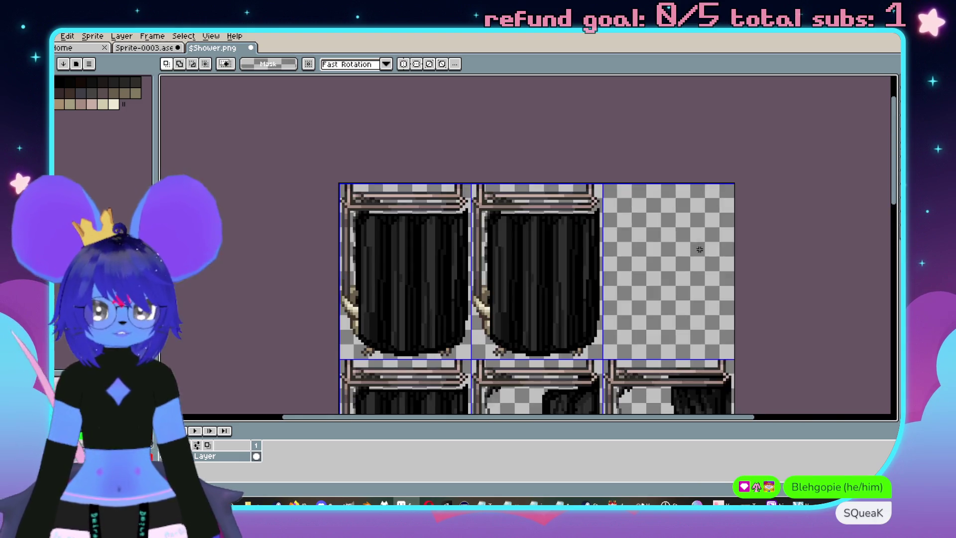
{"action": "scroll", "coordinate": [575, 276], "scroll_direction": "up", "scroll_amount": 2}
{"action": "key", "text": "ctrl+v"}
{"action": "left_click_drag", "start_coordinate": [465, 205], "coordinate": [489, 207]}
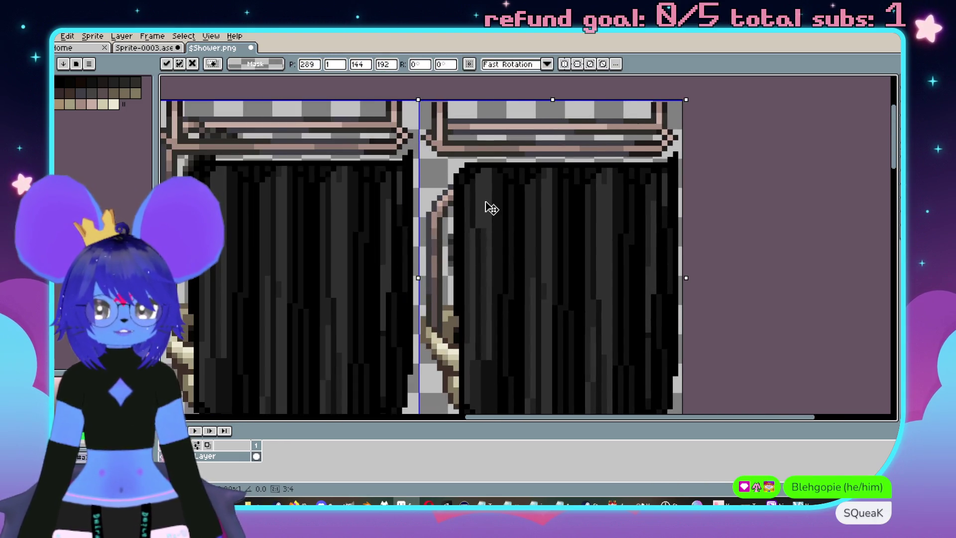
{"action": "scroll", "coordinate": [446, 128], "scroll_direction": "up", "scroll_amount": 2}
{"action": "scroll", "coordinate": [446, 129], "scroll_direction": "up", "scroll_amount": 2}
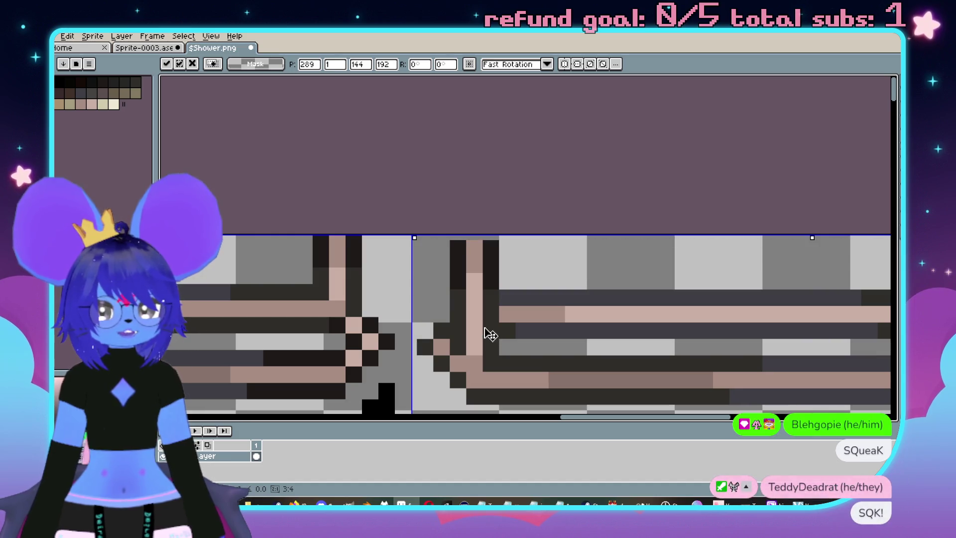
{"action": "key", "text": "Left"}
{"action": "key", "text": "Up"}
{"action": "scroll", "coordinate": [487, 332], "scroll_direction": "down", "scroll_amount": 3}
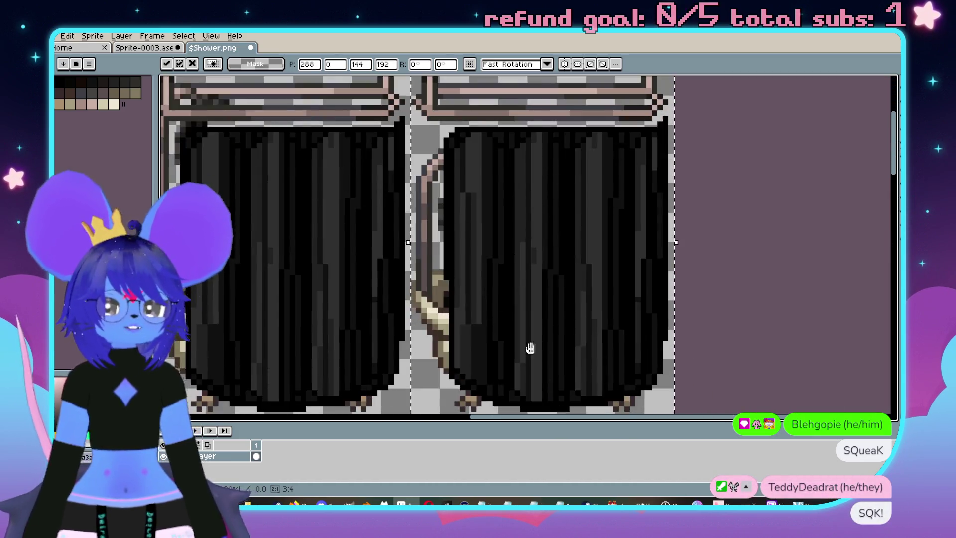
{"action": "scroll", "coordinate": [534, 289], "scroll_direction": "down", "scroll_amount": 5}
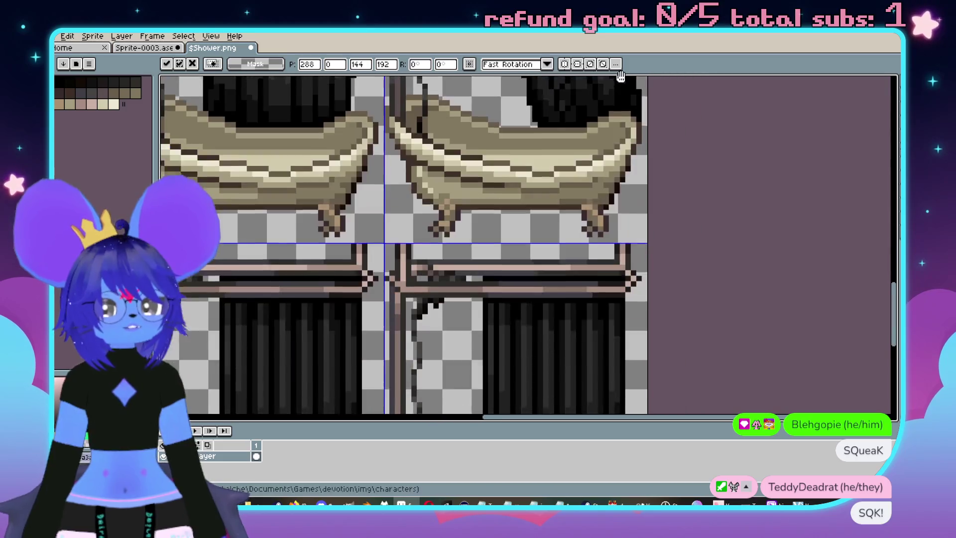
{"action": "key", "text": "Return"}
Clear the bottom-right frame to transparency
{"action": "scroll", "coordinate": [466, 149], "scroll_direction": "up", "scroll_amount": 3}
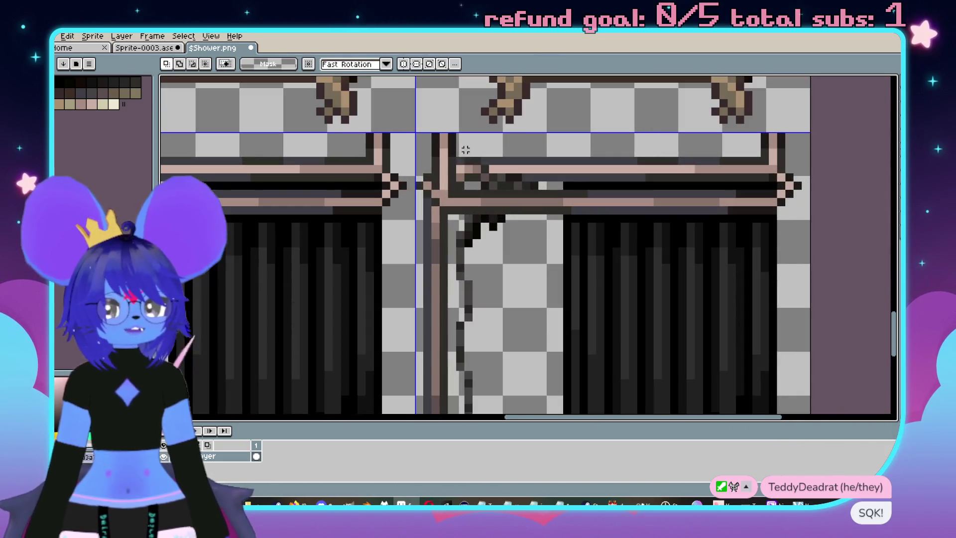
{"action": "mouse_move", "coordinate": [427, 136]}
{"action": "left_mouse_down"}
{"action": "mouse_move", "coordinate": [706, 410]}
{"action": "mouse_move", "coordinate": [797, 413]}
{"action": "mouse_move", "coordinate": [884, 350]}
{"action": "left_mouse_up"}
{"action": "scroll", "coordinate": [503, 358], "scroll_direction": "up", "scroll_amount": 6}
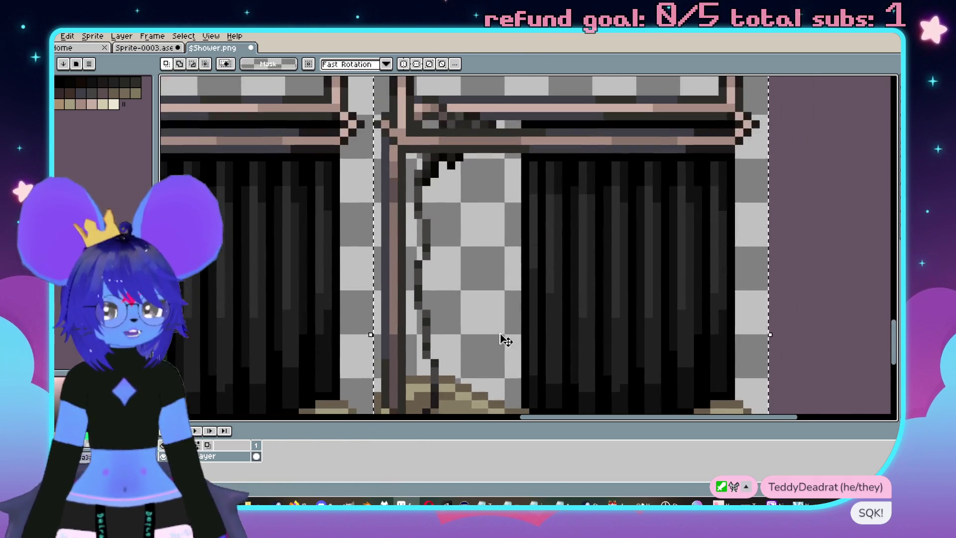
{"action": "key", "text": "Delete"}
{"action": "scroll", "coordinate": [545, 348], "scroll_direction": "down", "scroll_amount": 5}
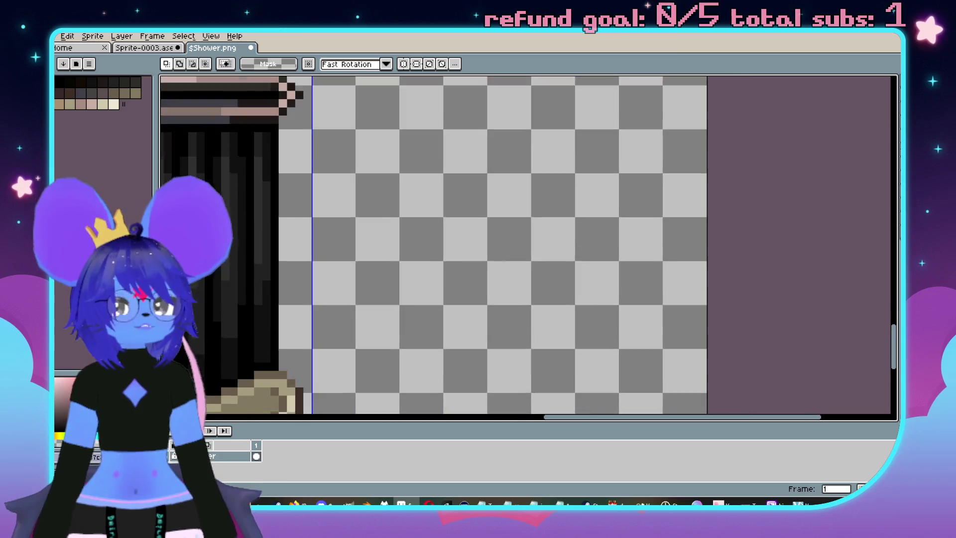
Paste frame 14's bathtub-with-shower from Sprite-0003.ase into the bottom-right cell at 288,576
{"action": "left_click", "coordinate": [150, 48]}
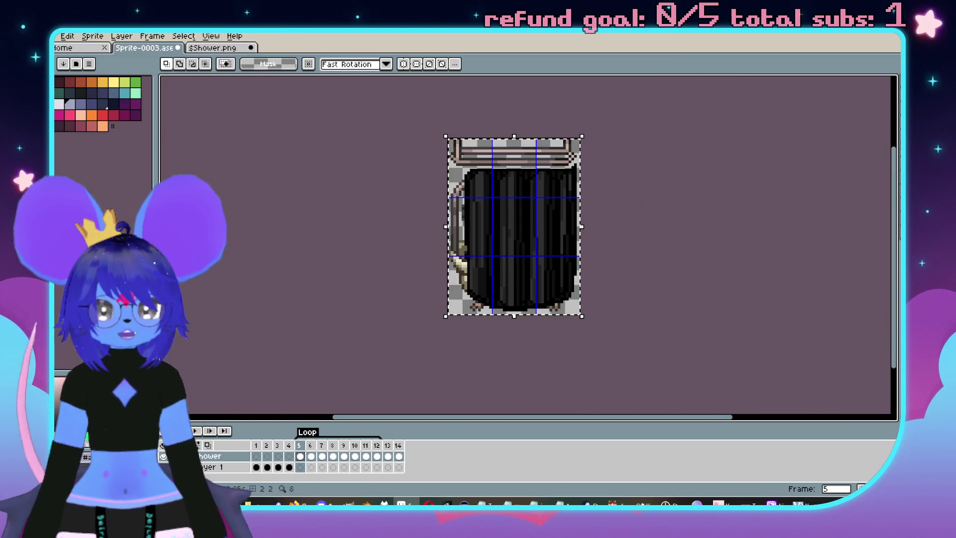
{"action": "left_click", "coordinate": [399, 456]}
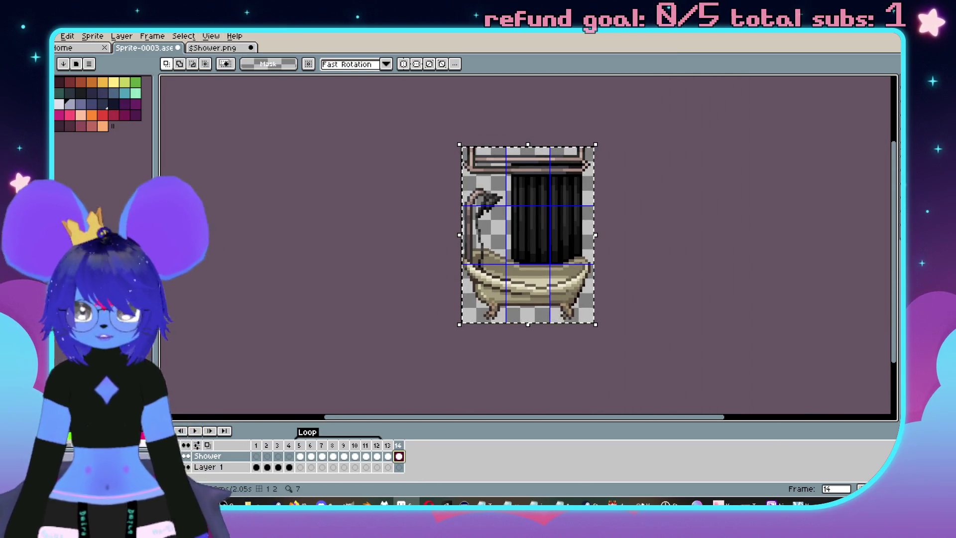
{"action": "left_click", "coordinate": [211, 48]}
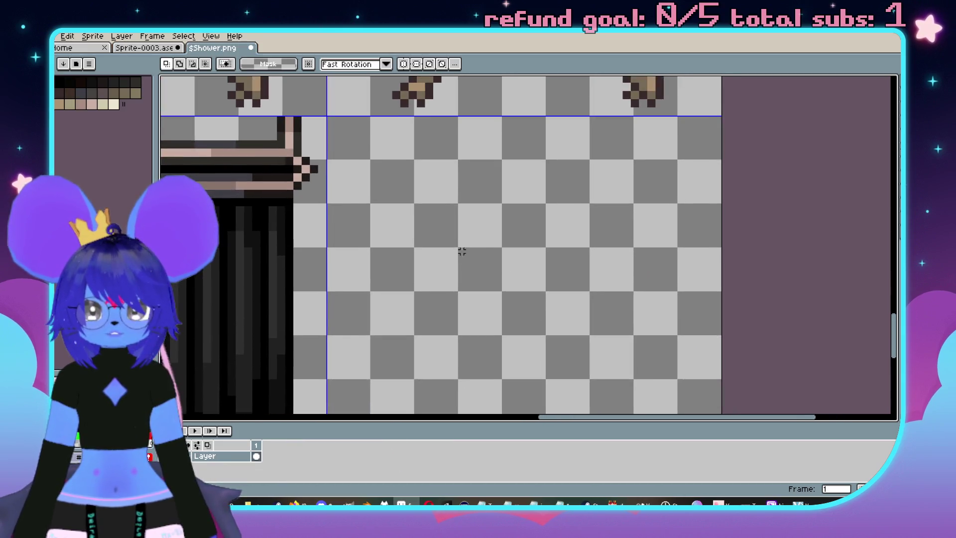
{"action": "key", "text": "ctrl+v"}
{"action": "mouse_move", "coordinate": [461, 183]}
{"action": "left_mouse_down"}
{"action": "mouse_move", "coordinate": [479, 228]}
{"action": "mouse_move", "coordinate": [449, 243]}
{"action": "left_mouse_up"}
{"action": "scroll", "coordinate": [453, 171], "scroll_direction": "up", "scroll_amount": 1}
{"action": "scroll", "coordinate": [454, 252], "scroll_direction": "down", "scroll_amount": 1}
{"action": "scroll", "coordinate": [448, 243], "scroll_direction": "down", "scroll_amount": 2}
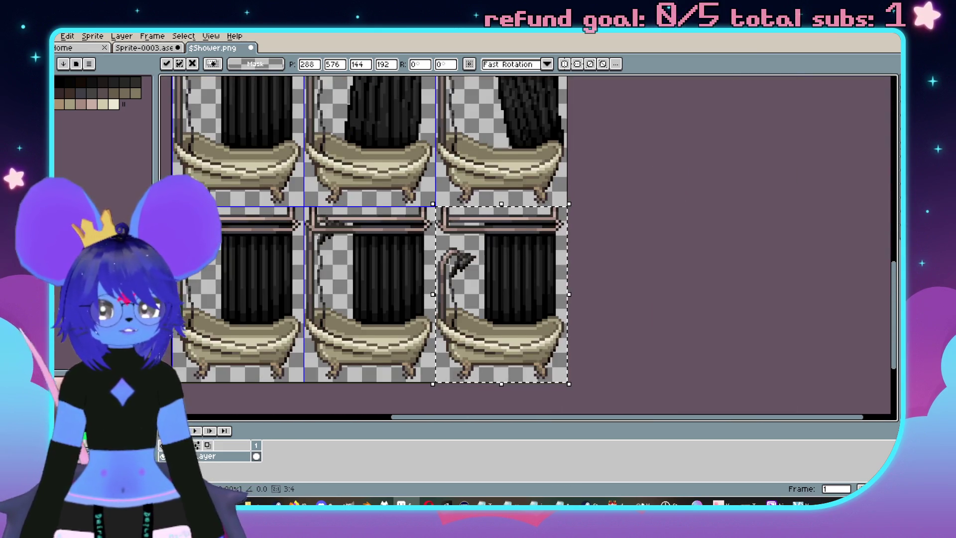
{"action": "left_click", "coordinate": [620, 270]}
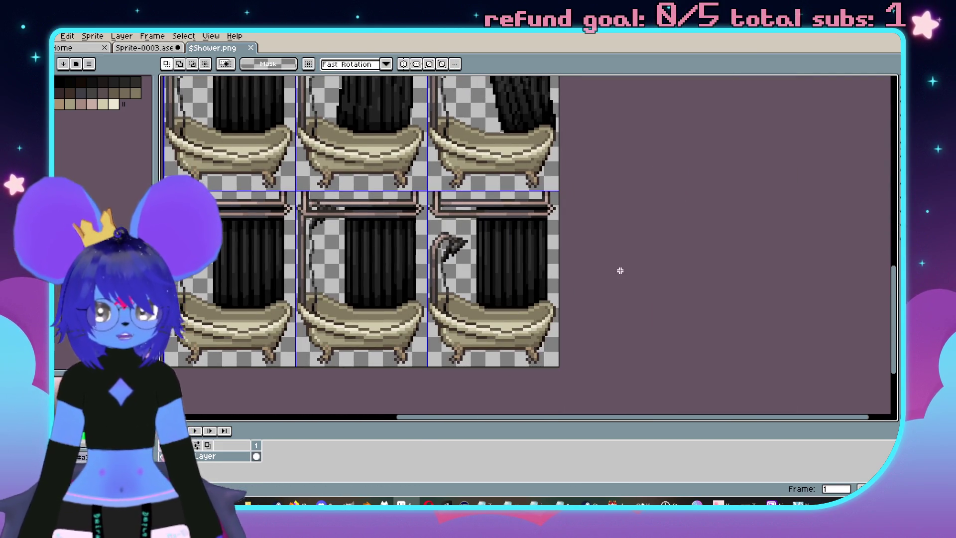
Quit Aseprite, answering the save prompt, to return to the RPG Maker map
{"action": "left_click_drag", "start_coordinate": [613, 220], "coordinate": [629, 256]}
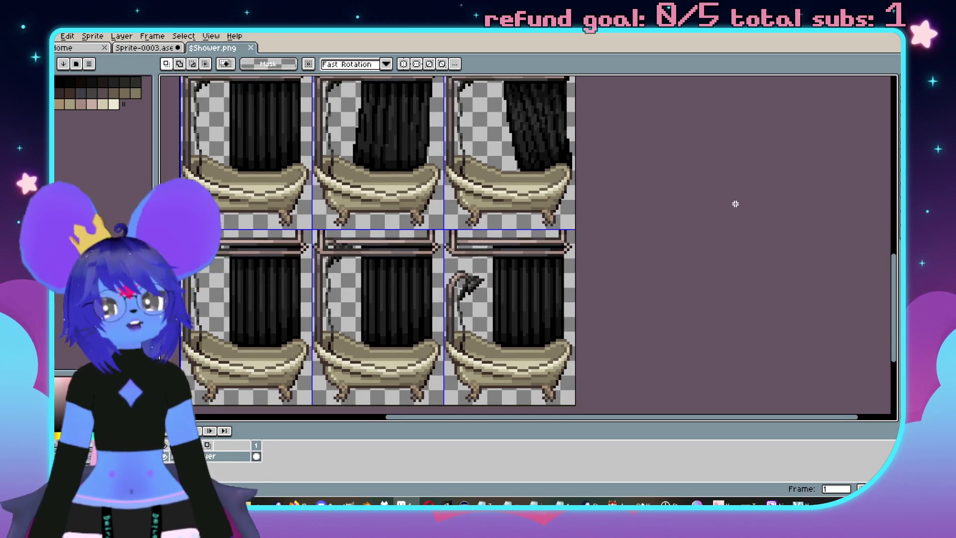
{"action": "left_click", "coordinate": [892, 46]}
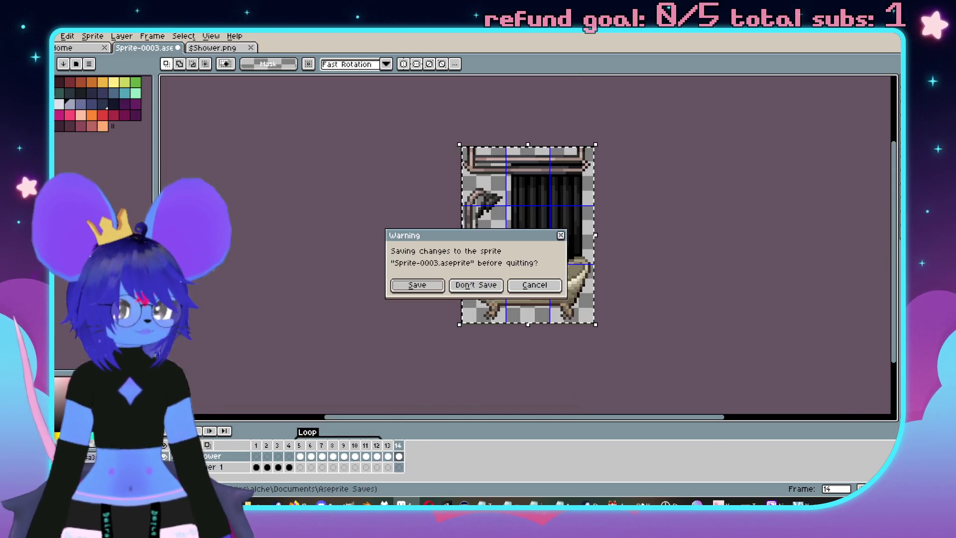
{"action": "left_click", "coordinate": [477, 288]}
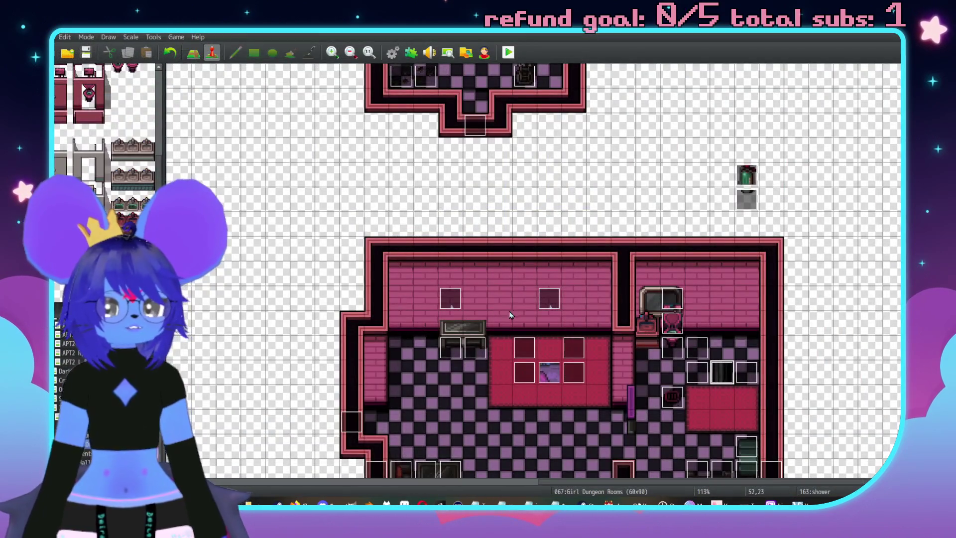
Remove 'a high shower' from shower event 251's page 1 tub description, joined onto one line
{"action": "middle_click", "coordinate": [548, 188]}
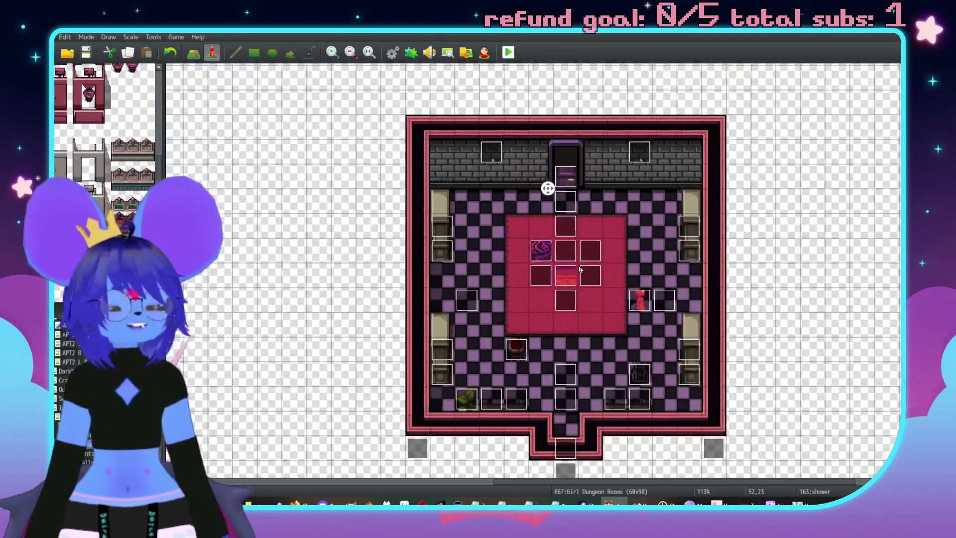
{"action": "middle_click", "coordinate": [568, 371]}
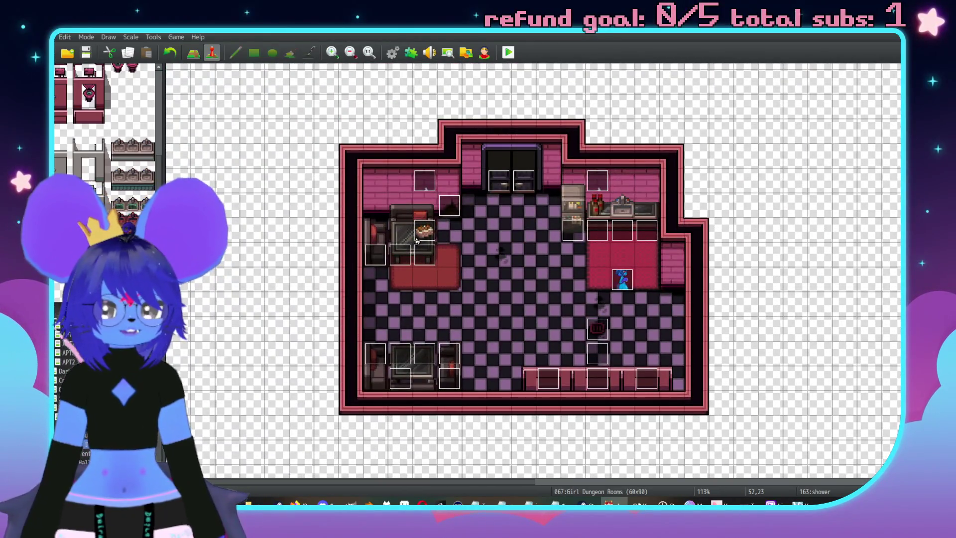
{"action": "middle_click", "coordinate": [536, 302]}
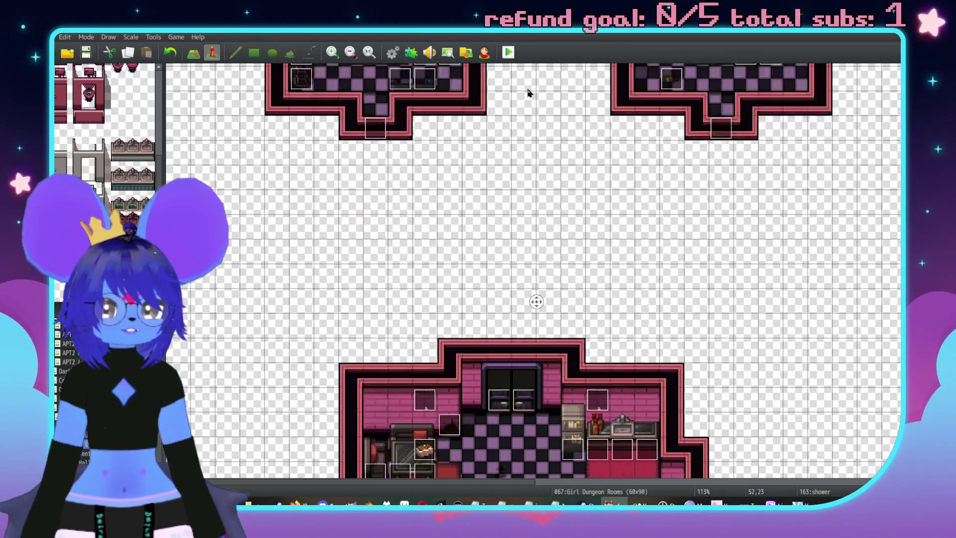
{"action": "middle_click", "coordinate": [604, 333]}
{"action": "double_click", "coordinate": [607, 312]}
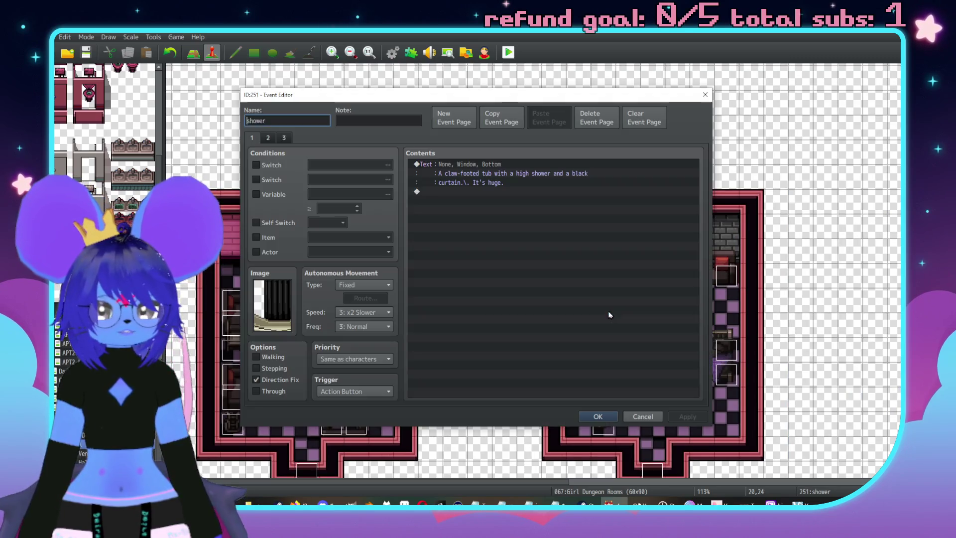
{"action": "double_click", "coordinate": [453, 182]}
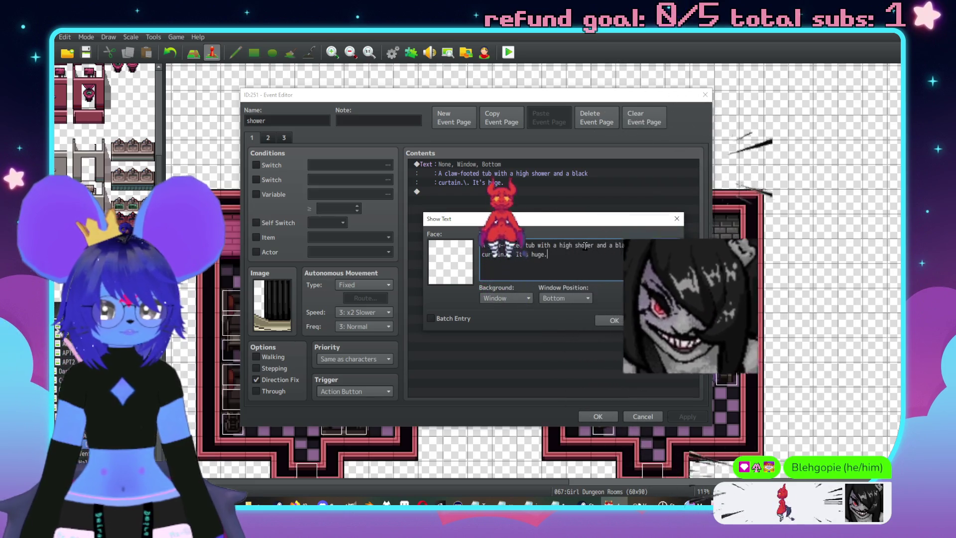
{"action": "left_click_drag", "start_coordinate": [595, 245], "coordinate": [554, 246]}
{"action": "key", "text": "BackSpace"}
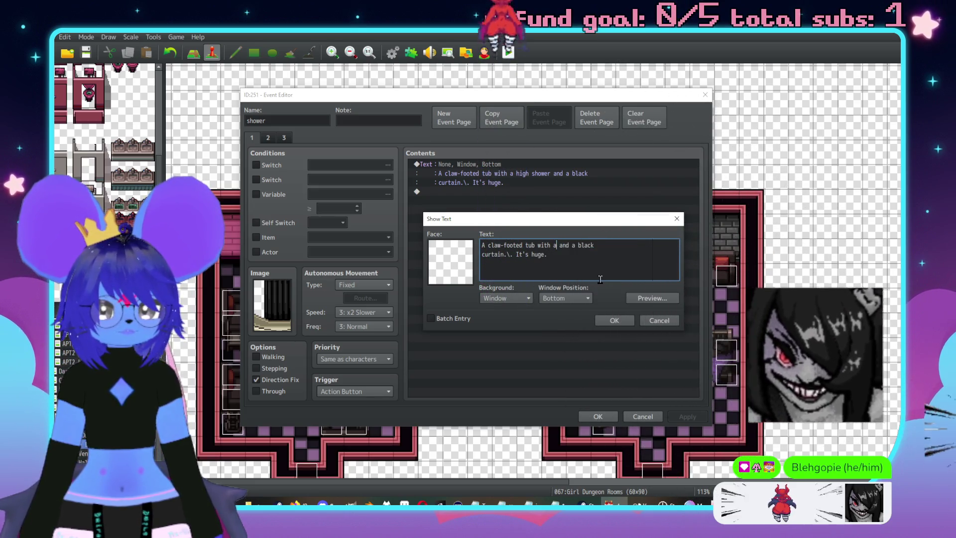
{"action": "key", "text": "Delete"}
{"action": "key", "text": "Delete"}
{"action": "key", "text": "Delete"}
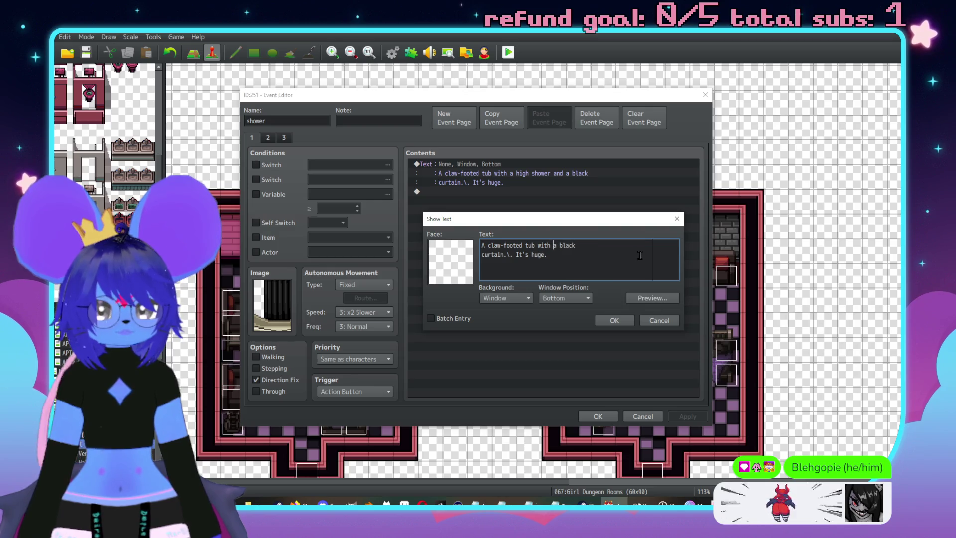
{"action": "key", "text": "End"}
{"action": "key", "text": "Delete"}
{"action": "key", "text": "Right"}
{"action": "key", "text": "Right"}
{"action": "key", "text": "Right"}
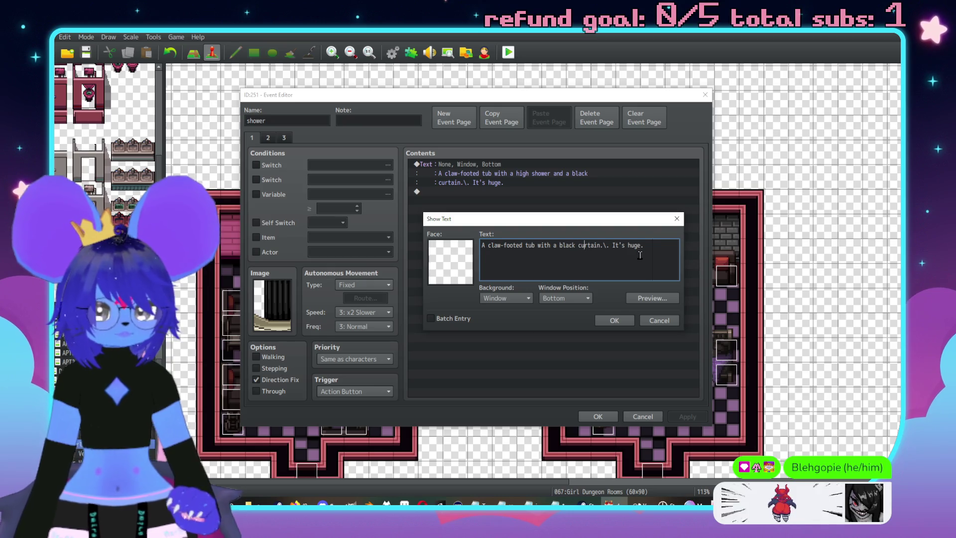
{"action": "left_click", "coordinate": [612, 324]}
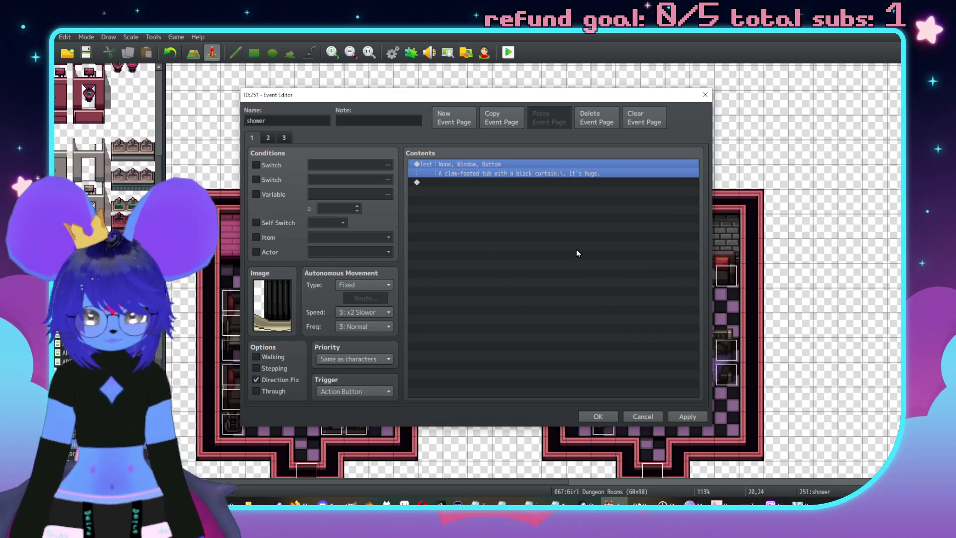
Paste the shortened description onto page 3, end it with 'It's wet inside.', and save the event
{"action": "left_click", "coordinate": [283, 137]}
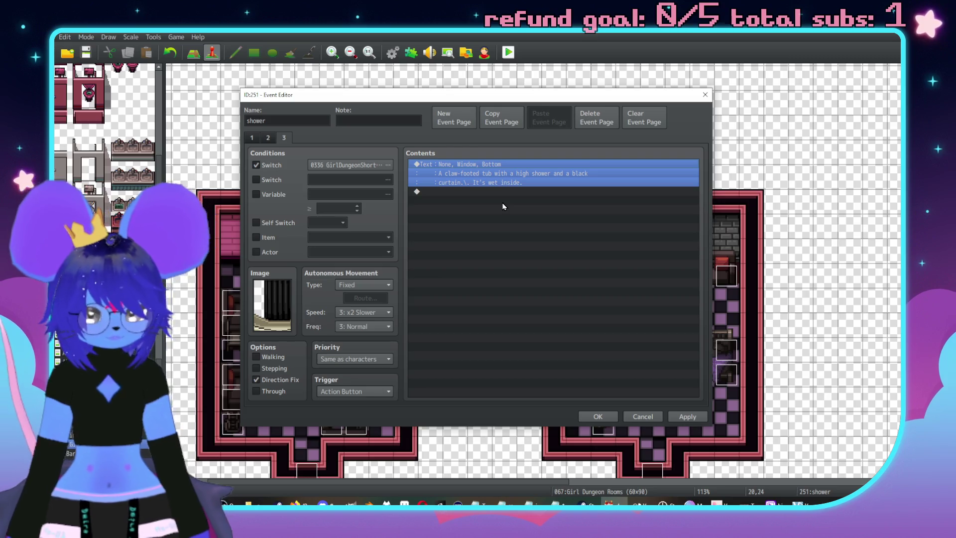
{"action": "key", "text": "Delete"}
{"action": "key", "text": "ctrl+v"}
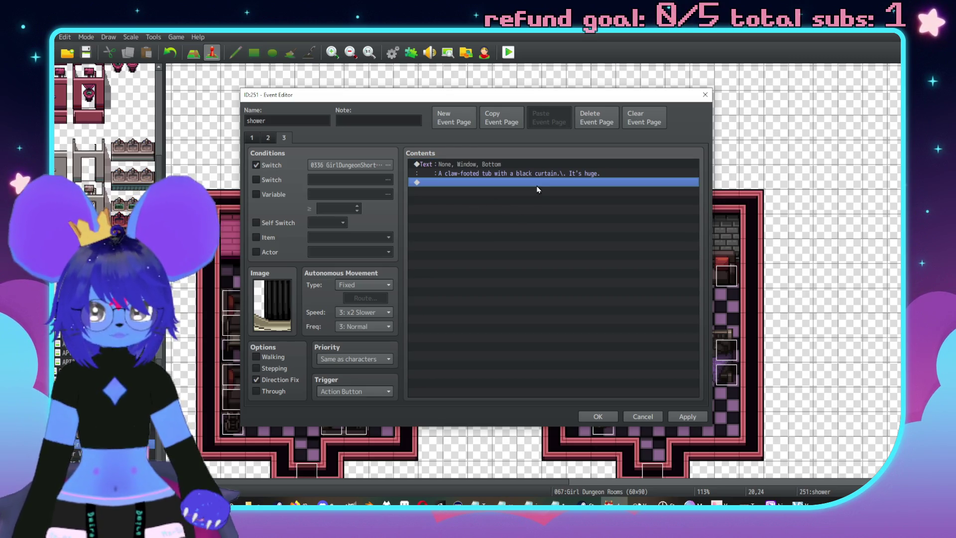
{"action": "key", "text": "Up"}
{"action": "key", "text": "Return"}
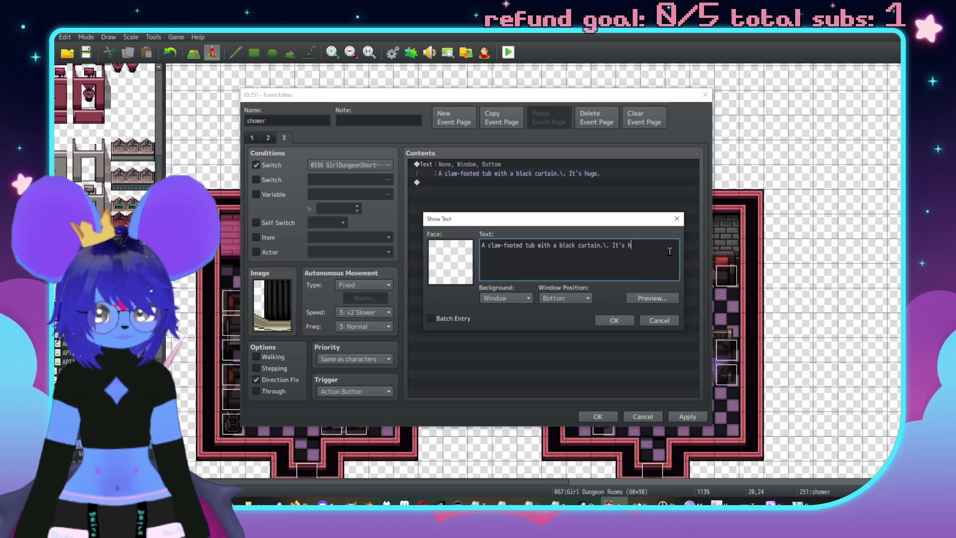
{"action": "type", "text": "t inside."}
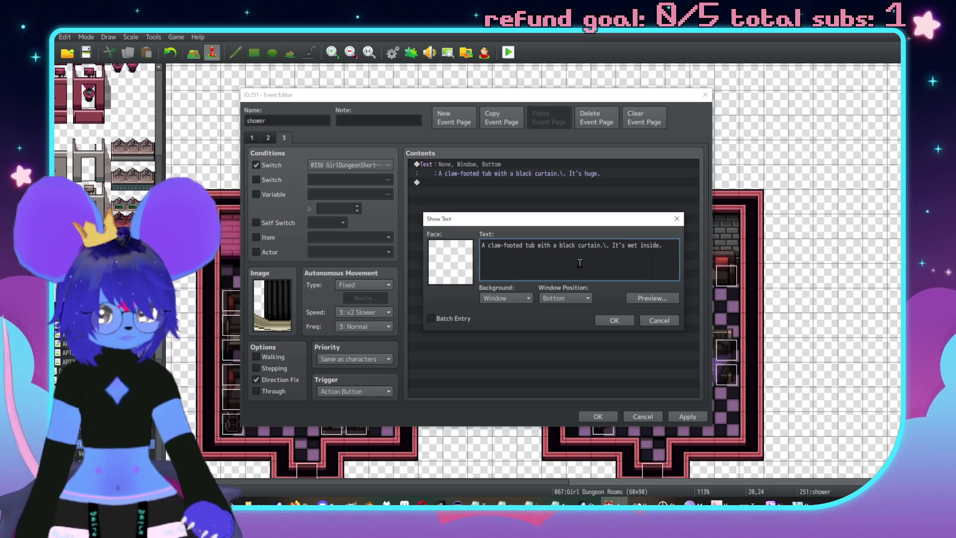
{"action": "left_click", "coordinate": [614, 320]}
{"action": "left_click", "coordinate": [252, 138]}
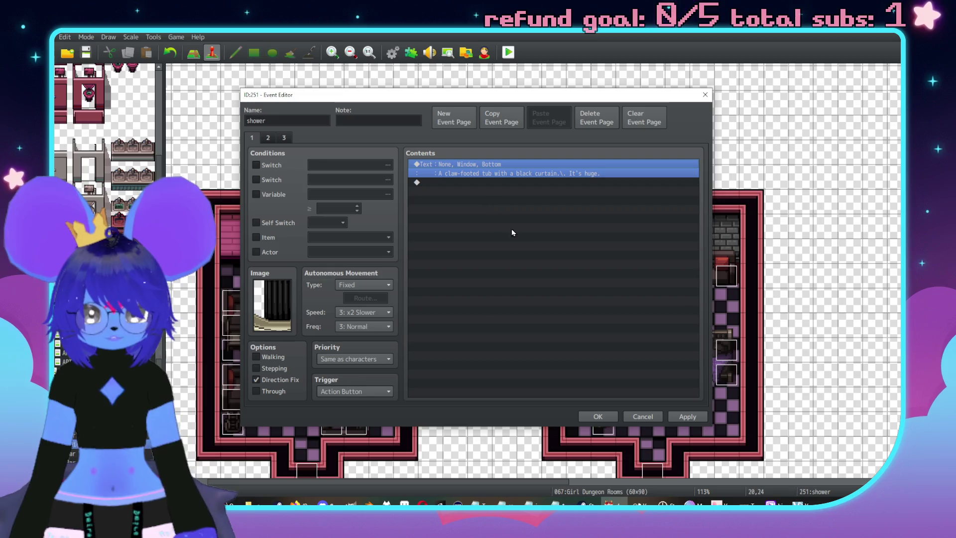
{"action": "left_click", "coordinate": [615, 416]}
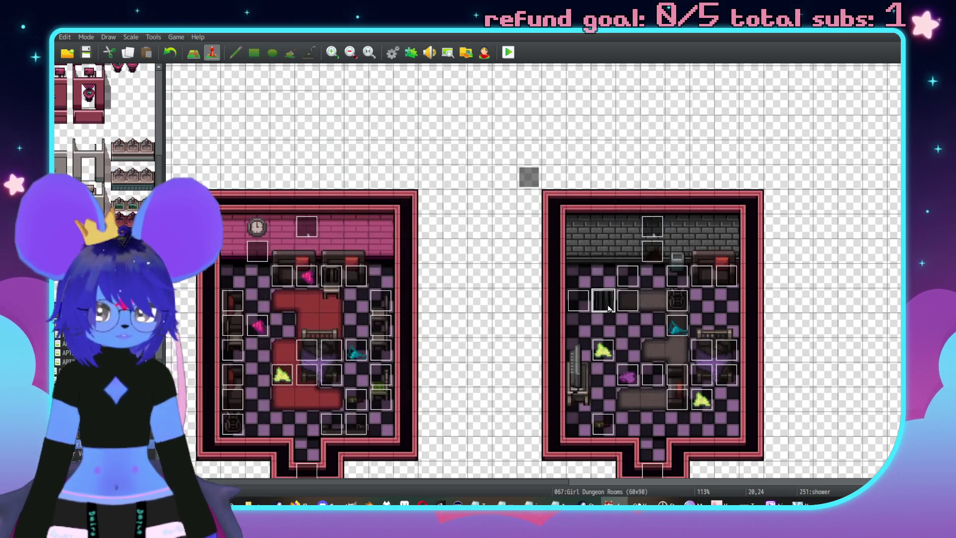
Put the claw-footed tub description ending 'It's huge.' on event 252's page 1
{"action": "double_click", "coordinate": [586, 304]}
{"action": "key", "text": "Up"}
{"action": "key", "text": "Delete"}
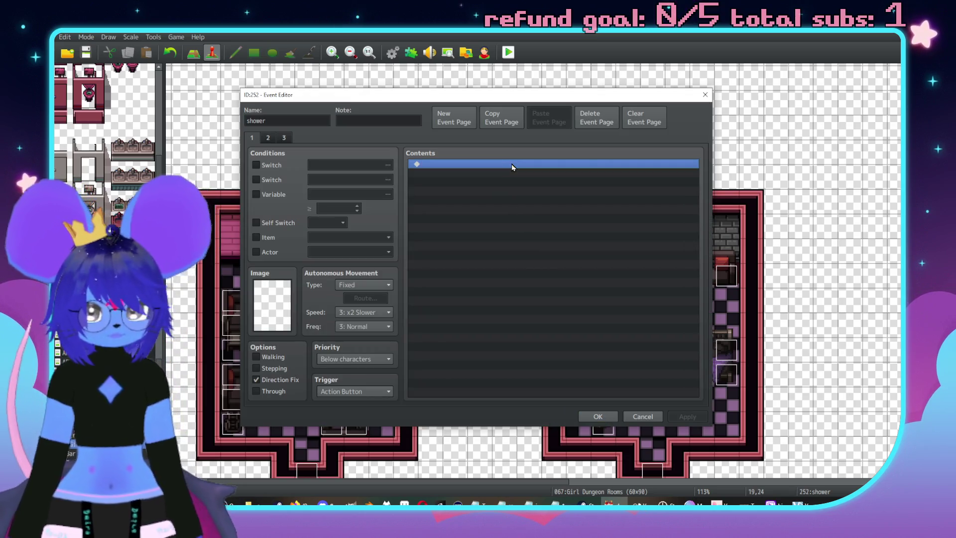
{"action": "key", "text": "ctrl+z"}
{"action": "left_click", "coordinate": [690, 417]}
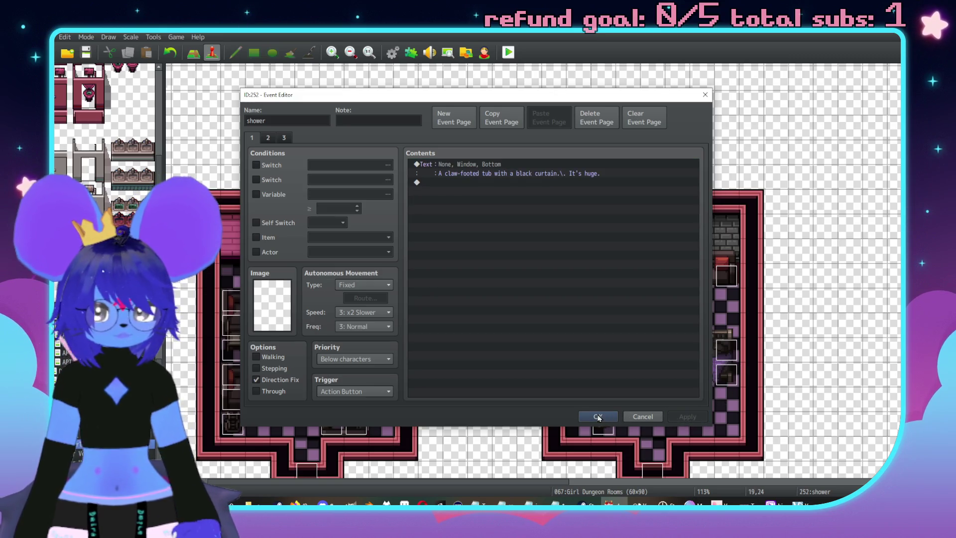
Paste the description on page 3, change its ending to 'It's wet inside.', and save
{"action": "left_click", "coordinate": [282, 141]}
{"action": "left_click", "coordinate": [531, 164]}
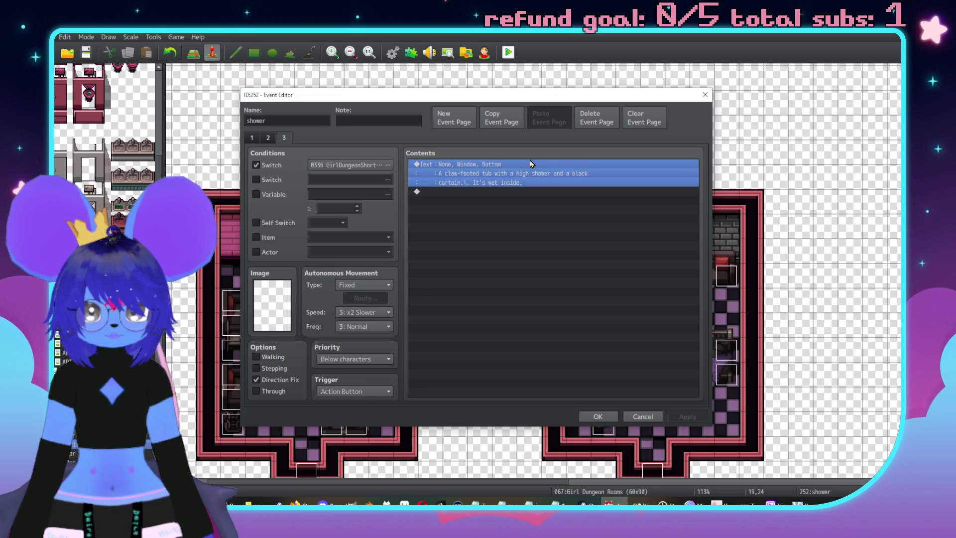
{"action": "key", "text": "Delete"}
{"action": "key", "text": "ctrl+v"}
{"action": "double_click", "coordinate": [527, 164]}
{"action": "key", "text": "BackSpace"}
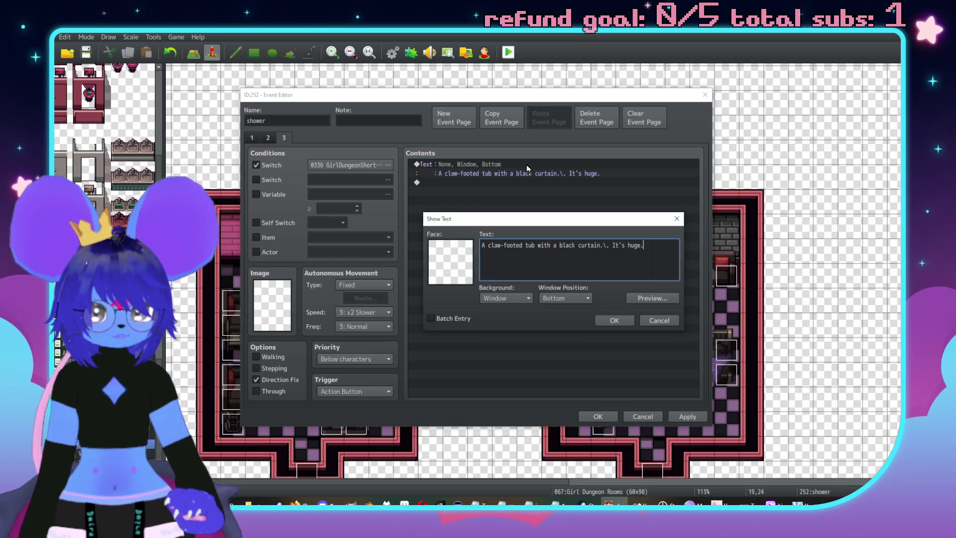
{"action": "key", "text": "BackSpace"}
{"action": "key", "text": "BackSpace"}
{"action": "key", "text": "BackSpace"}
{"action": "type", "text": "wet insi"}
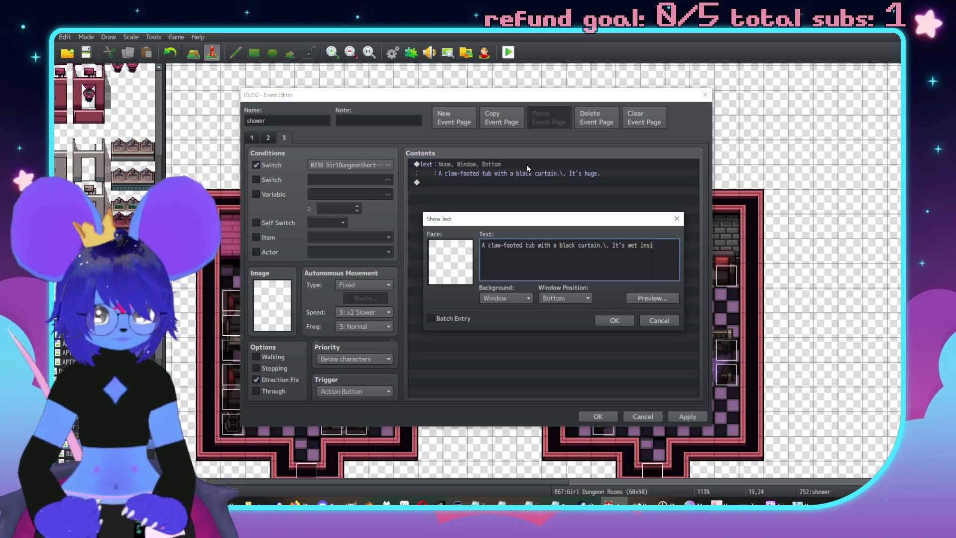
{"action": "type", "text": "de."}
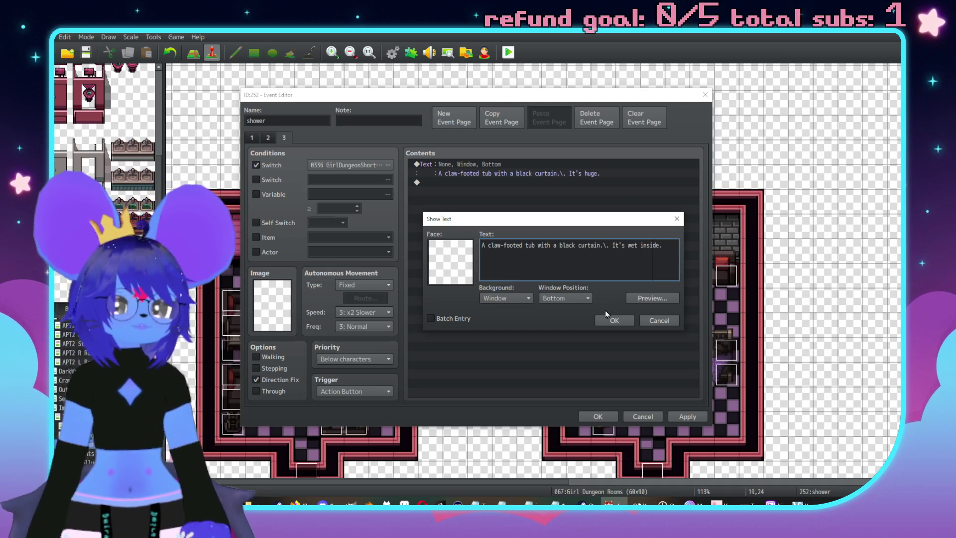
{"action": "left_click", "coordinate": [613, 320]}
{"action": "left_click", "coordinate": [590, 416]}
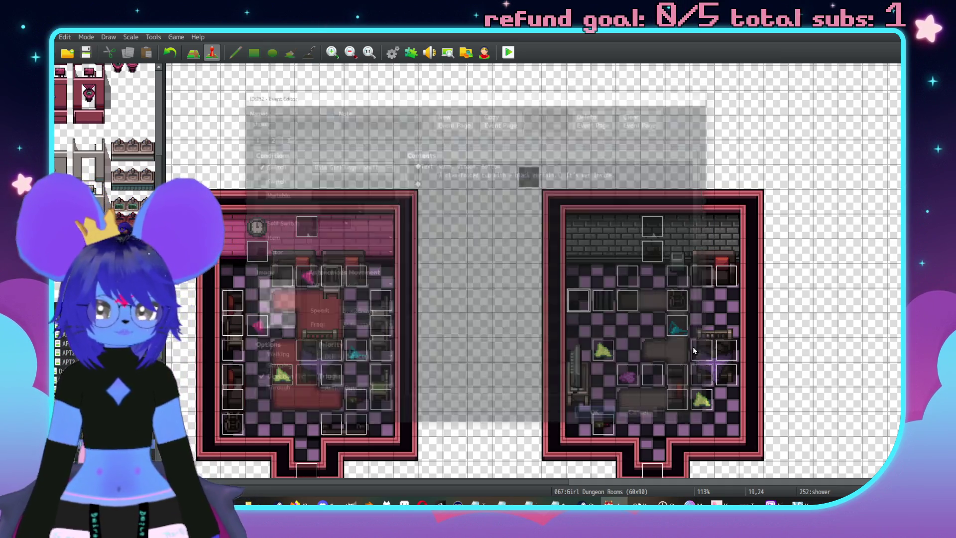
Set the first shower event's page 1 image to the bottom-right curtain frame
{"action": "key", "text": "Right"}
{"action": "key", "text": "Right"}
{"action": "key", "text": "Up"}
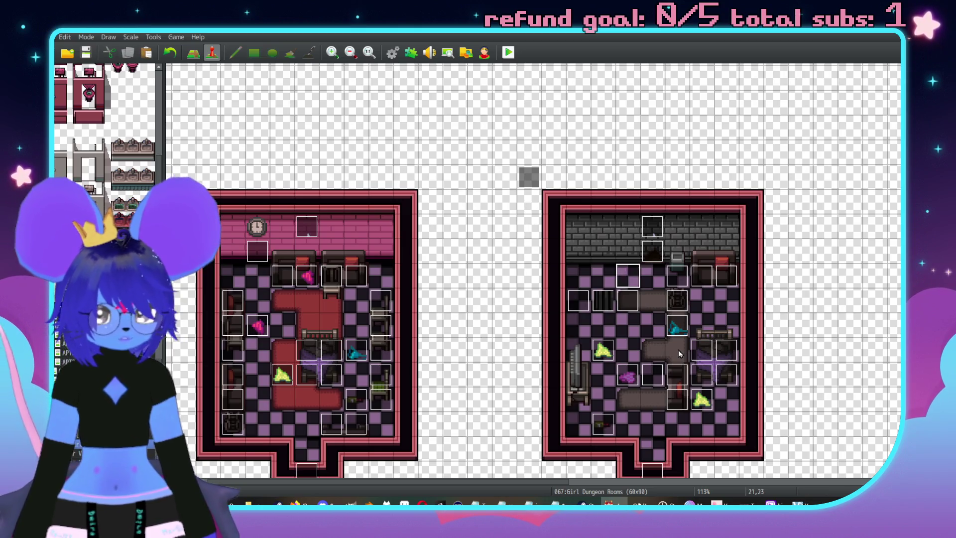
{"action": "scroll", "coordinate": [578, 297], "scroll_direction": "down", "scroll_amount": 1}
{"action": "double_click", "coordinate": [581, 274]}
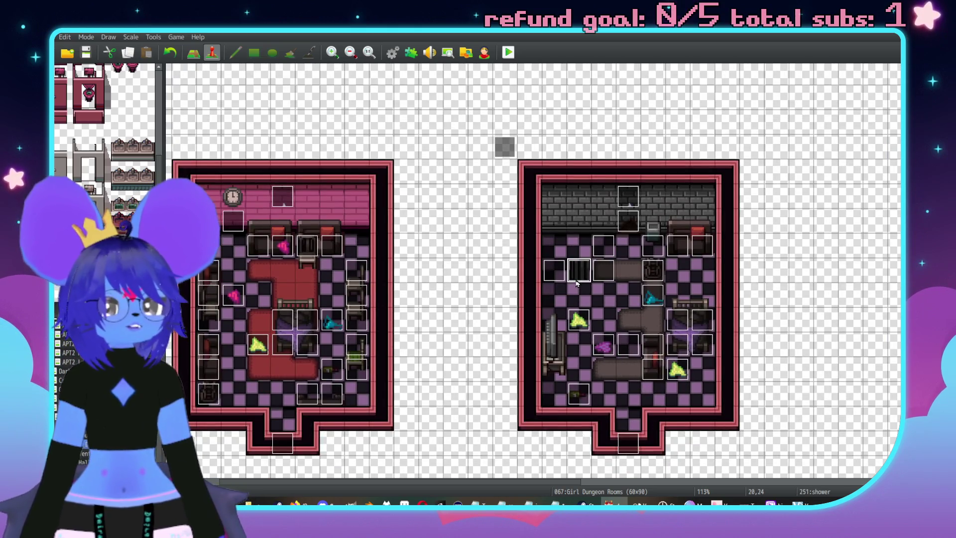
{"action": "double_click", "coordinate": [271, 304]}
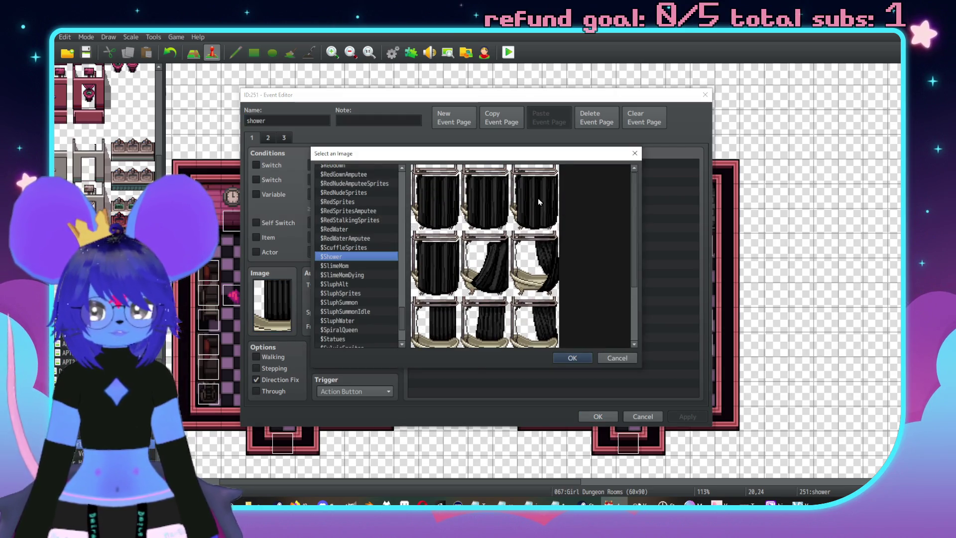
{"action": "scroll", "coordinate": [537, 224], "scroll_direction": "down", "scroll_amount": 3}
{"action": "left_click", "coordinate": [542, 326]}
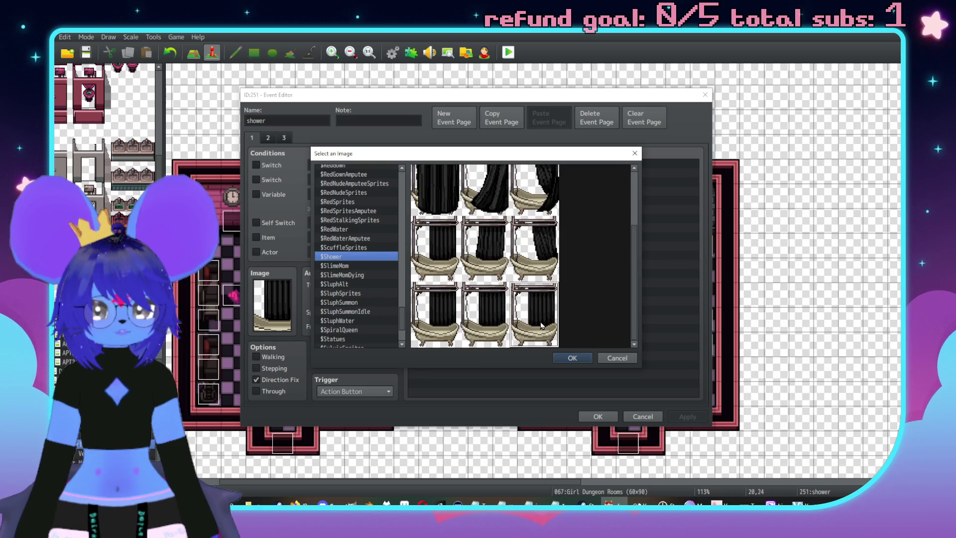
{"action": "double_click", "coordinate": [542, 325]}
Leave page 2's image unchanged, set page 3 to the bottom-right curtain frame, and save
{"action": "left_click", "coordinate": [266, 140]}
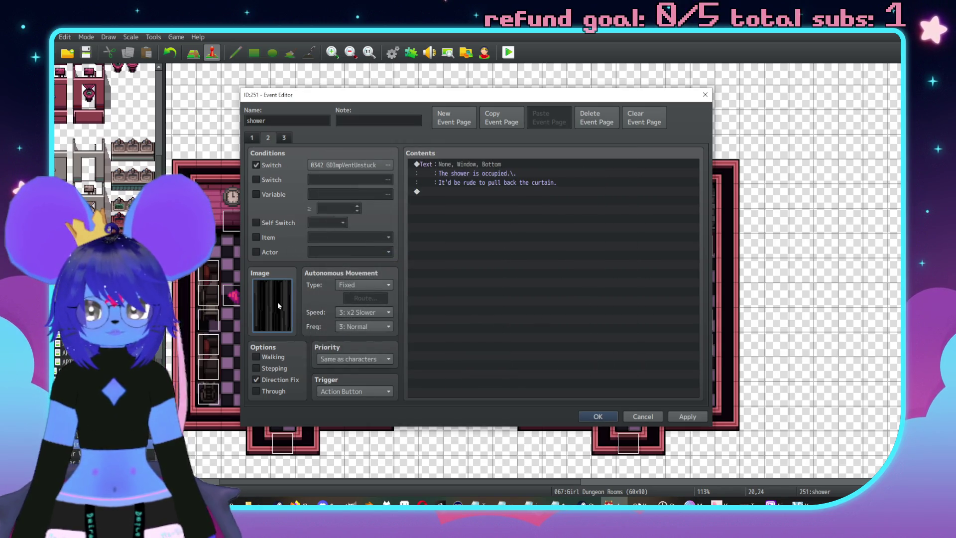
{"action": "double_click", "coordinate": [277, 305]}
{"action": "double_click", "coordinate": [533, 213]}
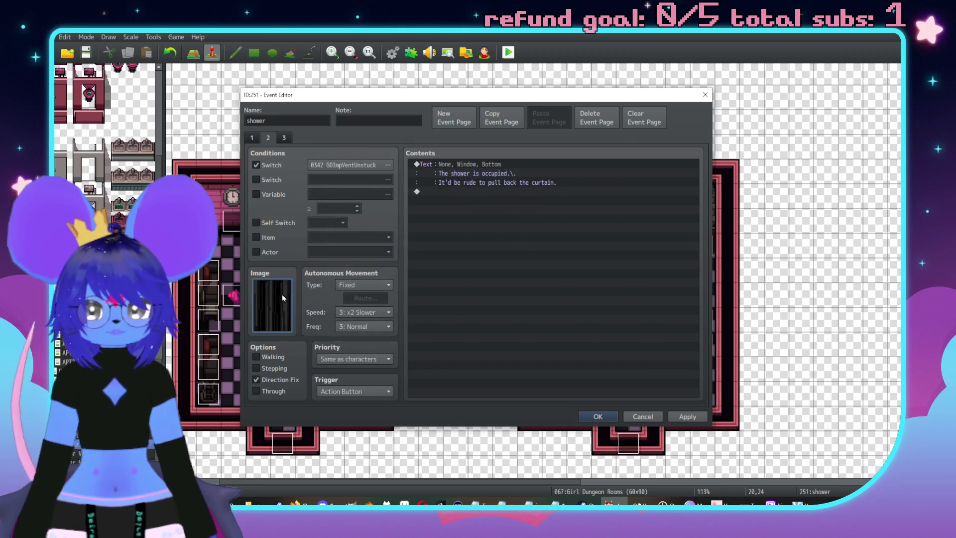
{"action": "double_click", "coordinate": [282, 298]}
{"action": "double_click", "coordinate": [533, 203]}
{"action": "left_click", "coordinate": [285, 139]}
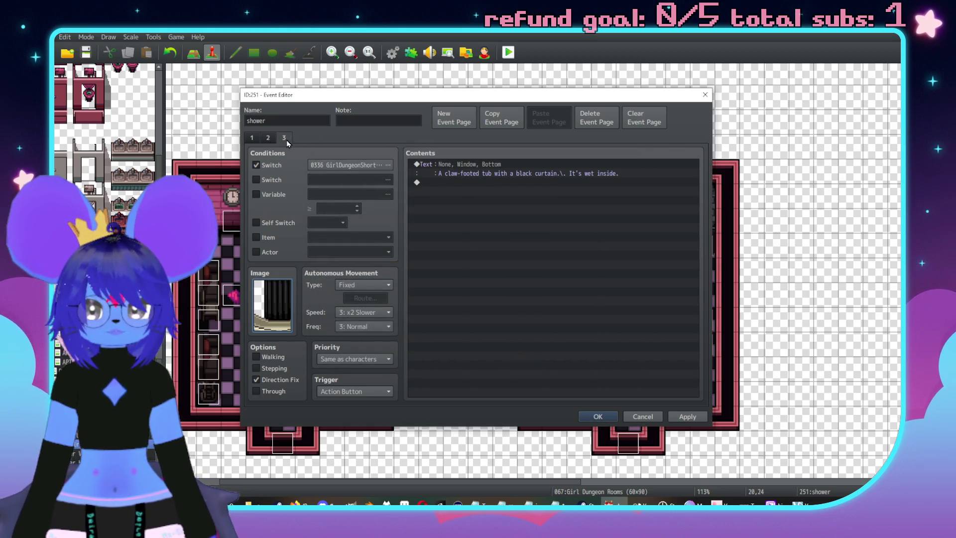
{"action": "double_click", "coordinate": [282, 301]}
{"action": "double_click", "coordinate": [538, 321]}
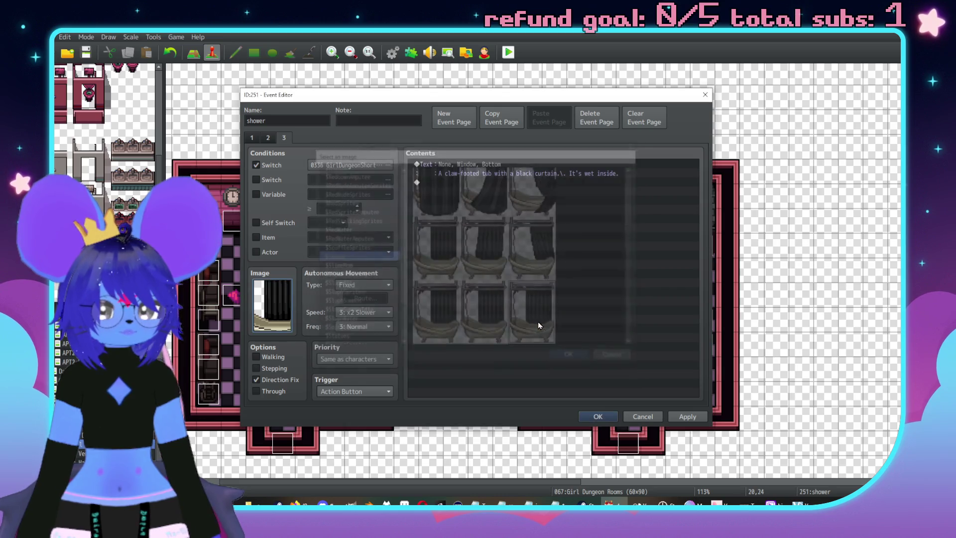
{"action": "left_click", "coordinate": [600, 417]}
Reopen the shower event, check its third page, and close it
{"action": "scroll", "coordinate": [600, 289], "scroll_direction": "right", "scroll_amount": 3}
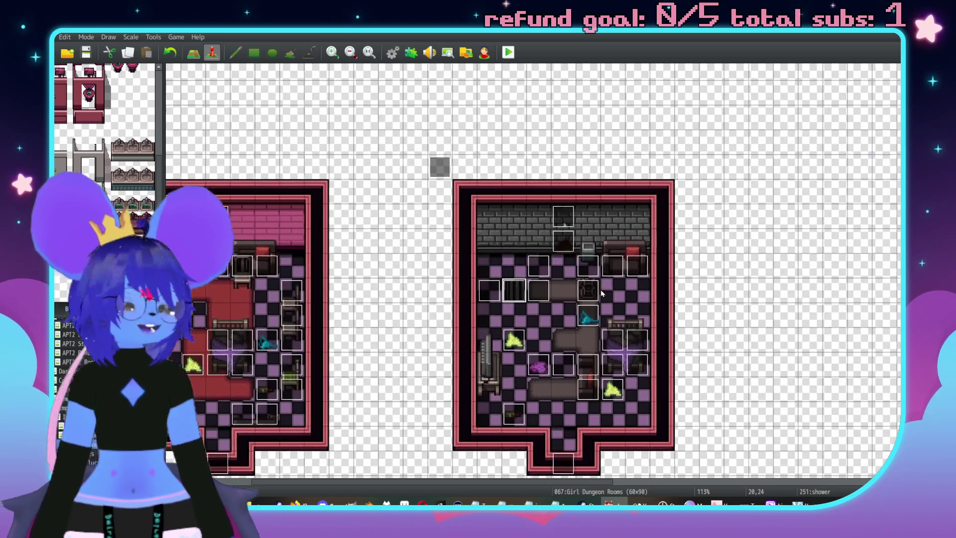
{"action": "scroll", "coordinate": [530, 294], "scroll_direction": "left", "scroll_amount": 1}
{"action": "double_click", "coordinate": [524, 294]}
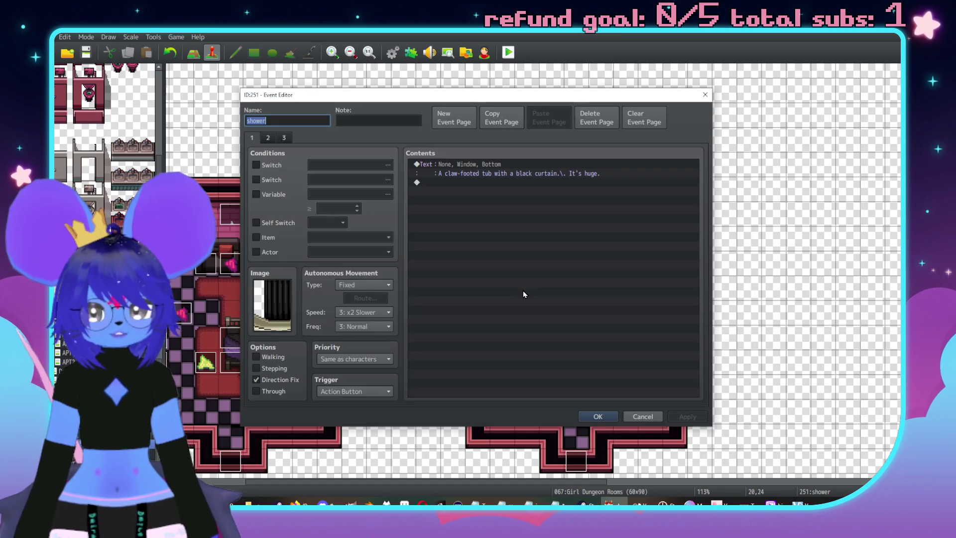
{"action": "left_click", "coordinate": [268, 139]}
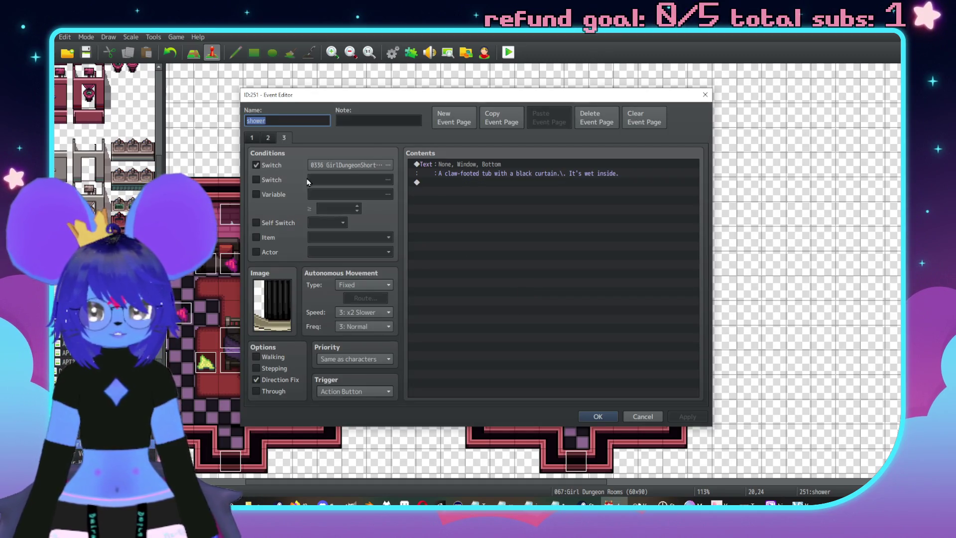
{"action": "left_click", "coordinate": [612, 414]}
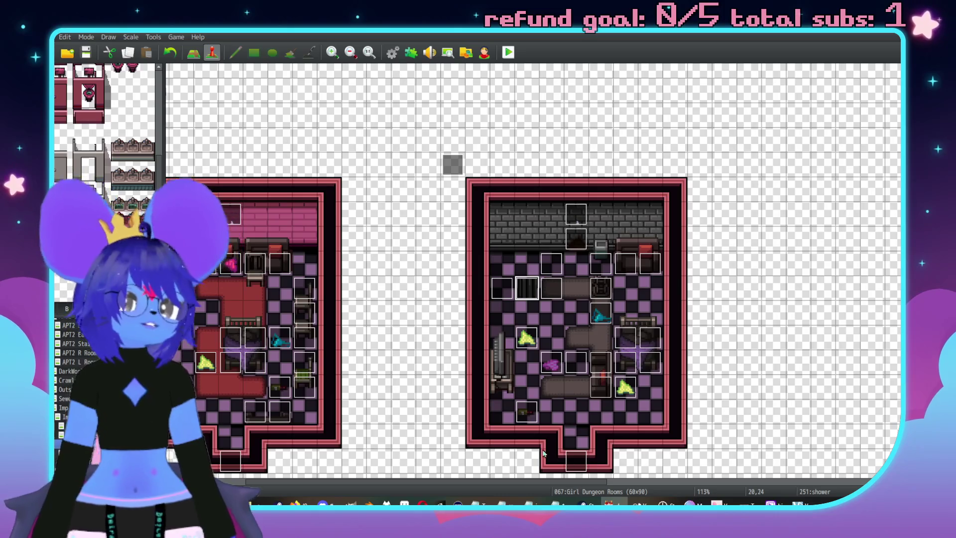
{"action": "scroll", "coordinate": [567, 308], "scroll_direction": "up", "scroll_amount": 2}
{"action": "scroll", "coordinate": [566, 308], "scroll_direction": "right", "scroll_amount": 2}
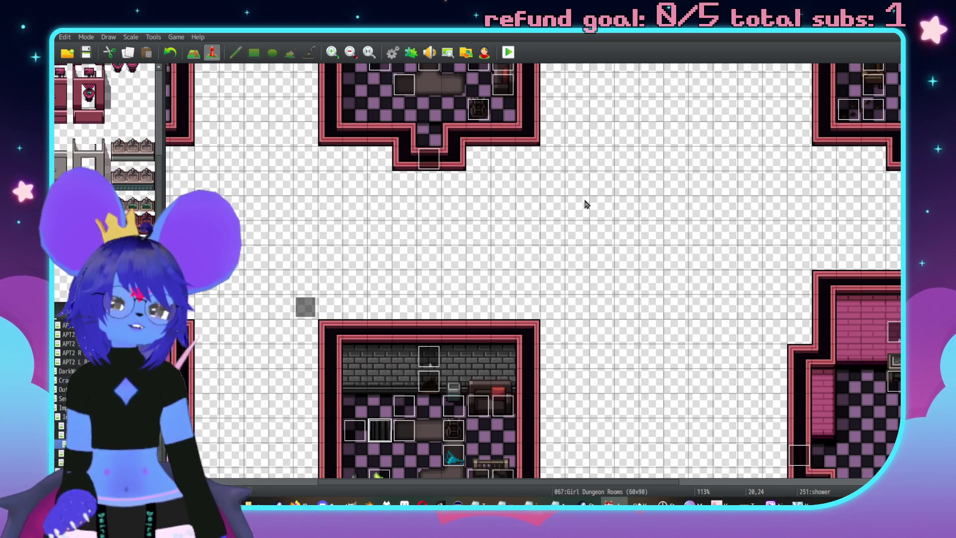
Tick Through on the Lightsource event so the player can walk past it
{"action": "scroll", "coordinate": [584, 203], "scroll_direction": "down", "scroll_amount": 4}
{"action": "scroll", "coordinate": [584, 202], "scroll_direction": "left", "scroll_amount": 2}
{"action": "scroll", "coordinate": [648, 199], "scroll_direction": "right", "scroll_amount": 2}
{"action": "scroll", "coordinate": [706, 197], "scroll_direction": "right", "scroll_amount": 9}
{"action": "scroll", "coordinate": [706, 196], "scroll_direction": "up", "scroll_amount": 6}
{"action": "scroll", "coordinate": [694, 288], "scroll_direction": "down", "scroll_amount": 5}
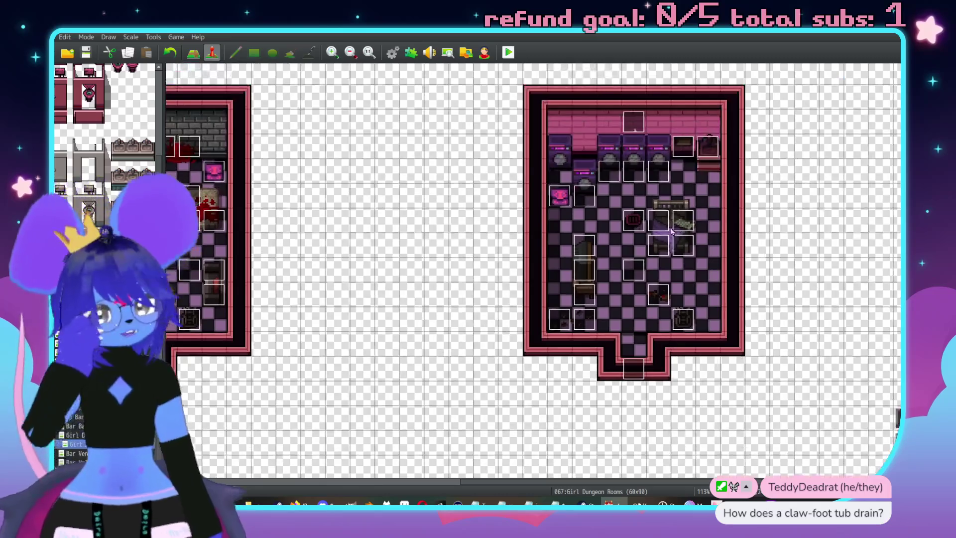
{"action": "double_click", "coordinate": [635, 271]}
{"action": "left_click", "coordinate": [264, 392]}
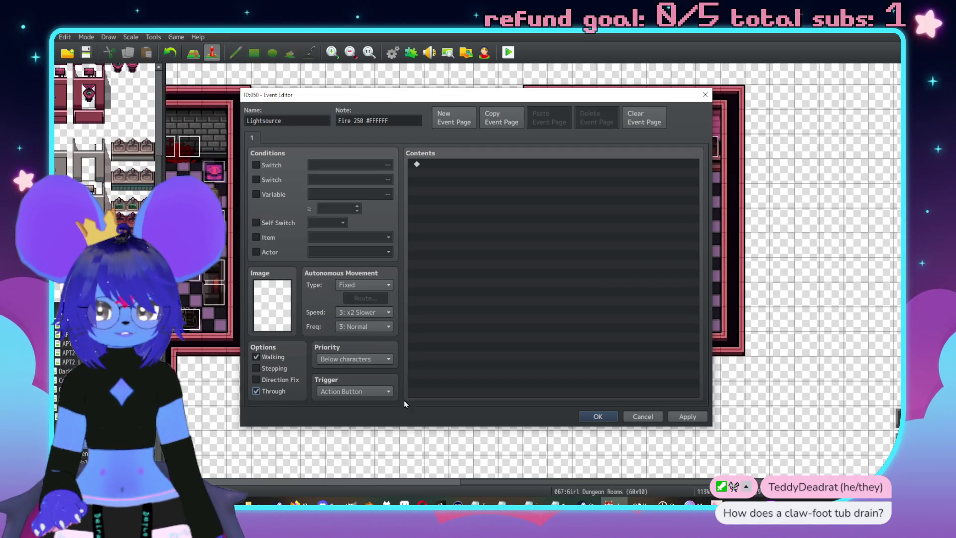
{"action": "left_click", "coordinate": [686, 416]}
{"action": "left_click", "coordinate": [597, 417]}
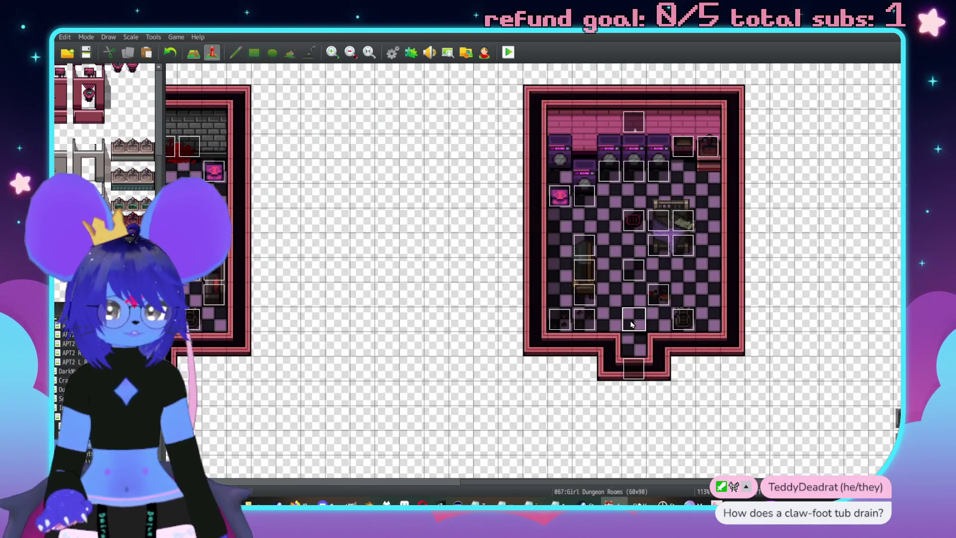
Create a new event named 'ImpBlocker' on the room's entrance tile
{"action": "double_click", "coordinate": [634, 320]}
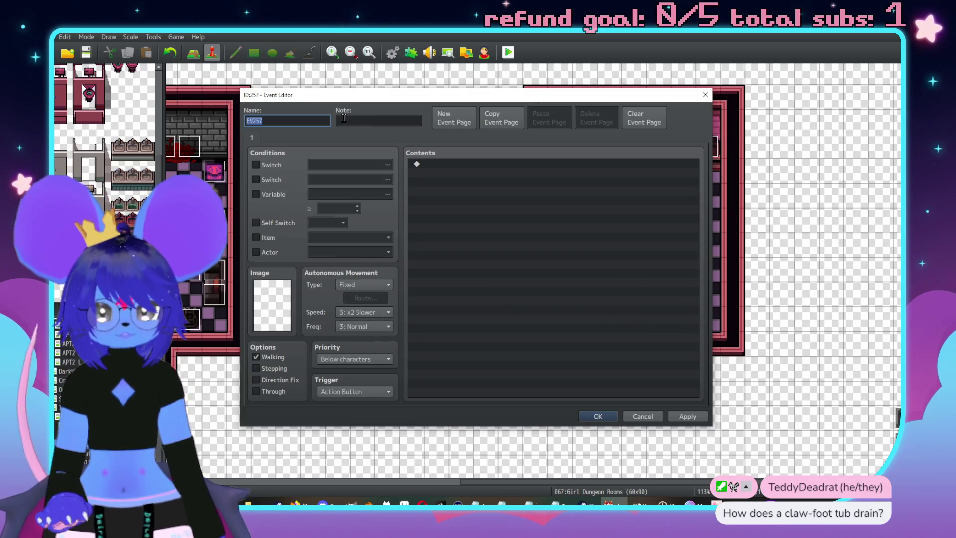
{"action": "type", "text": "ImpBlocker"}
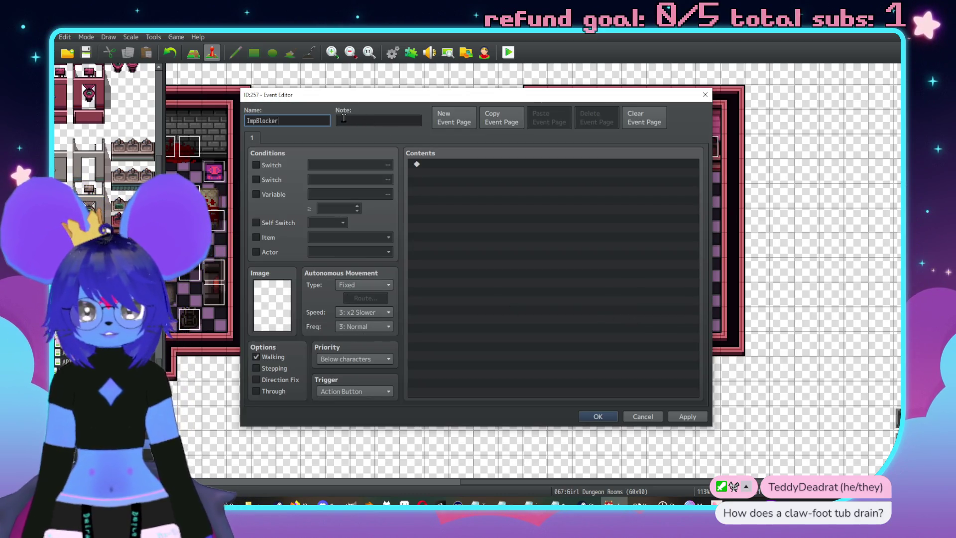
{"action": "left_click", "coordinate": [688, 417]}
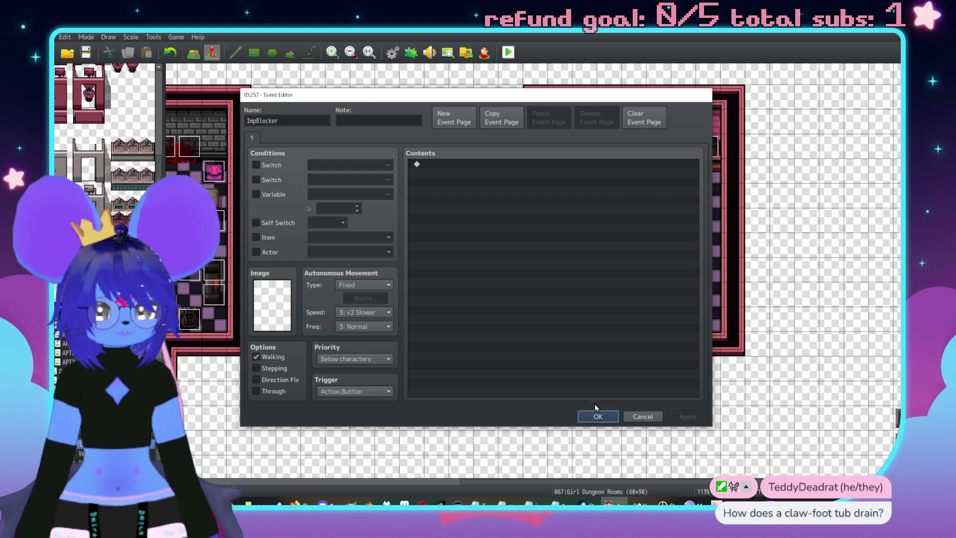
{"action": "left_click", "coordinate": [596, 416]}
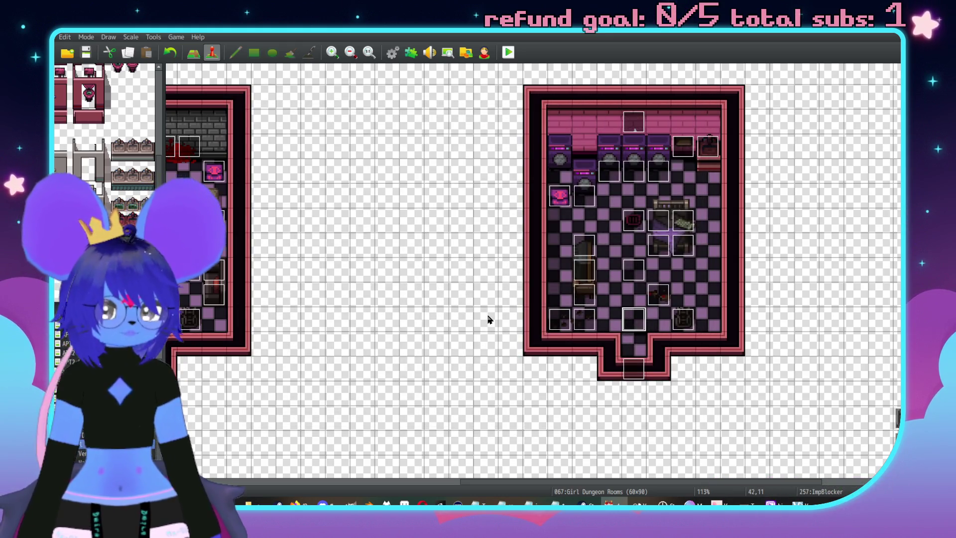
Paste a second ImpBlocker event onto another tile in the pink room
{"action": "scroll", "coordinate": [488, 320], "scroll_direction": "up", "scroll_amount": 3}
{"action": "scroll", "coordinate": [627, 244], "scroll_direction": "right", "scroll_amount": 2}
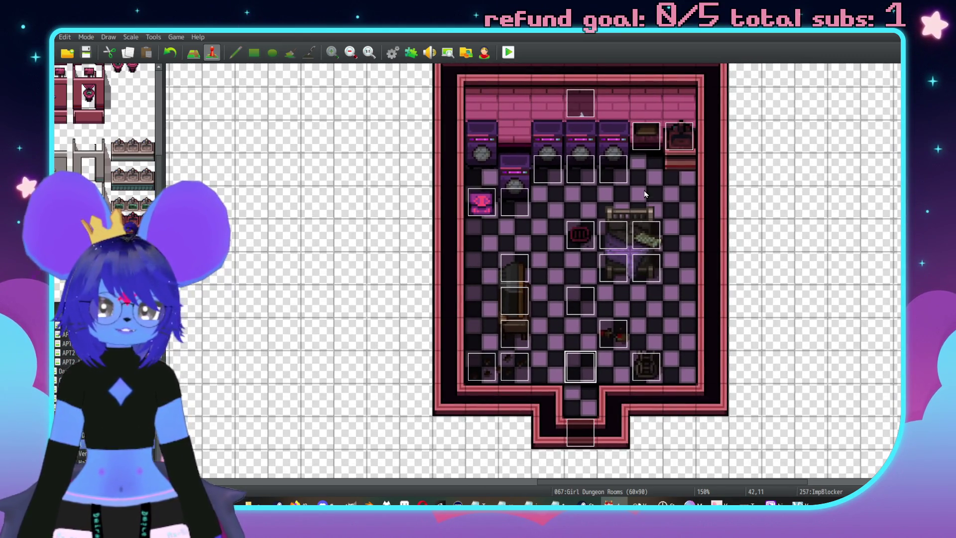
{"action": "left_click", "coordinate": [648, 194]}
{"action": "key", "text": "ctrl+v"}
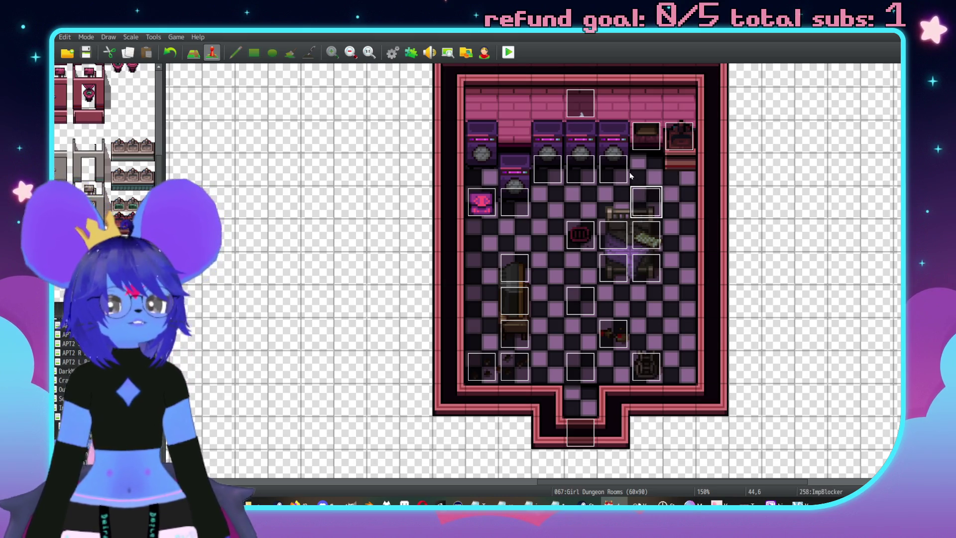
{"action": "double_click", "coordinate": [620, 167]}
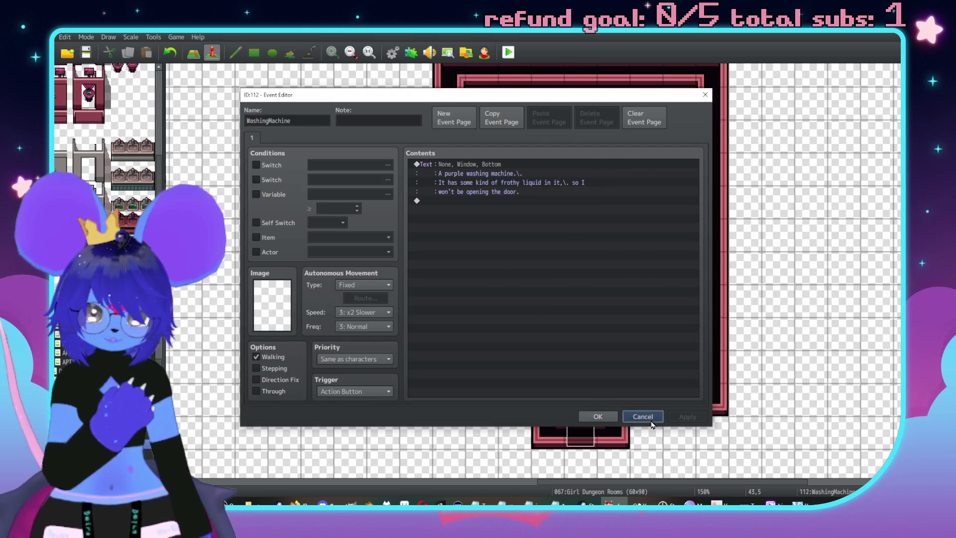
Cancel the WashingMachine event editor, leaving its frothy-liquid text unchanged
{"action": "left_click", "coordinate": [644, 416]}
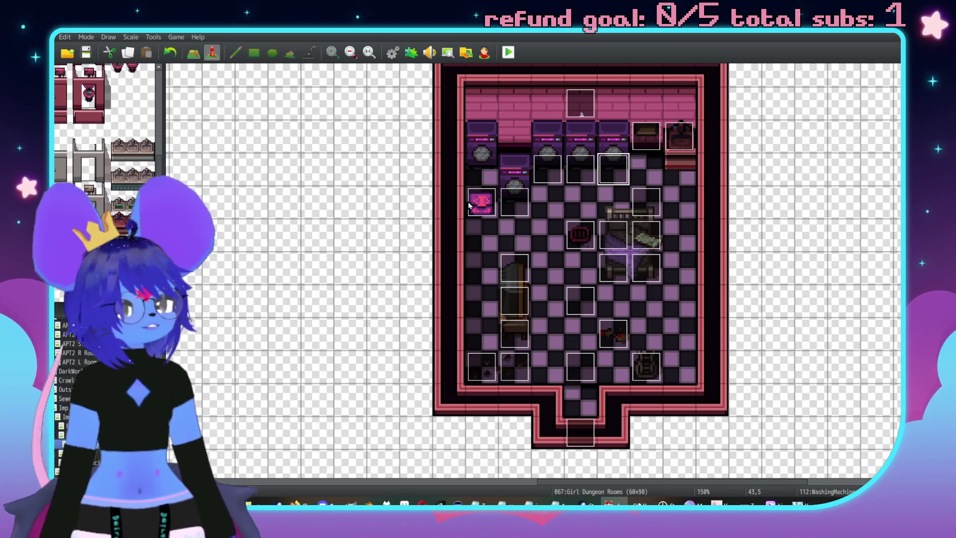
{"action": "scroll", "coordinate": [635, 279], "scroll_direction": "up", "scroll_amount": 2}
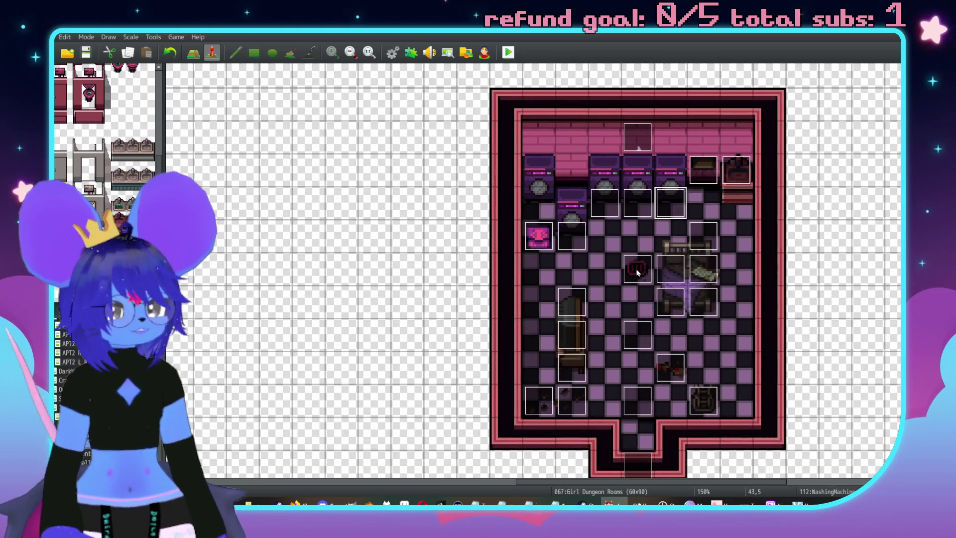
{"action": "double_click", "coordinate": [637, 273]}
{"action": "left_click", "coordinate": [643, 417]}
{"action": "double_click", "coordinate": [699, 232]}
{"action": "key", "text": "Escape"}
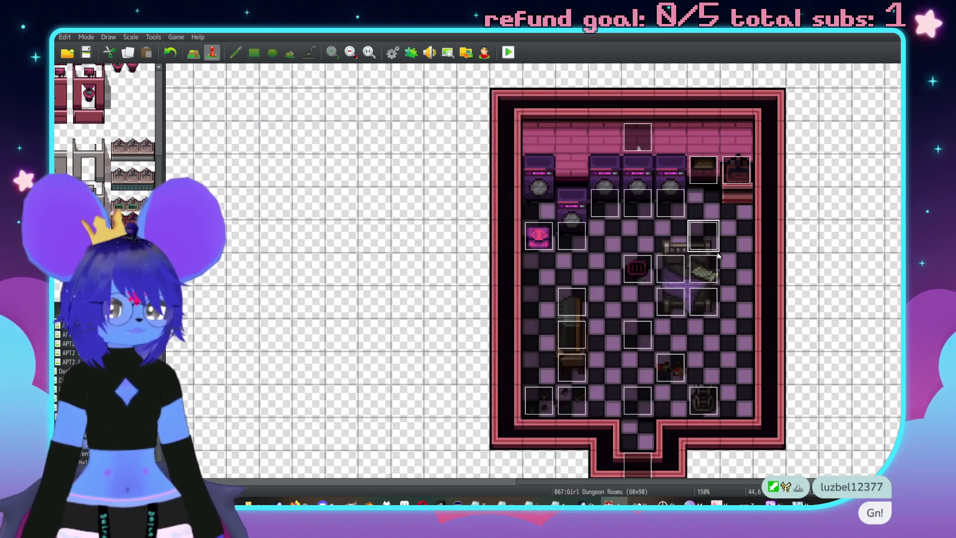
{"action": "scroll", "coordinate": [641, 295], "scroll_direction": "up", "scroll_amount": 1}
{"action": "scroll", "coordinate": [641, 295], "scroll_direction": "down", "scroll_amount": 2}
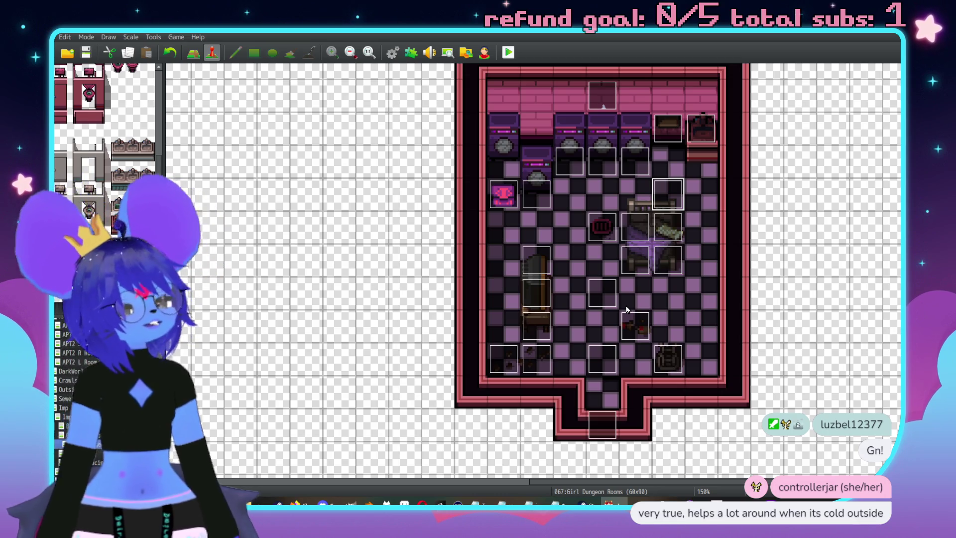
{"action": "double_click", "coordinate": [668, 294]}
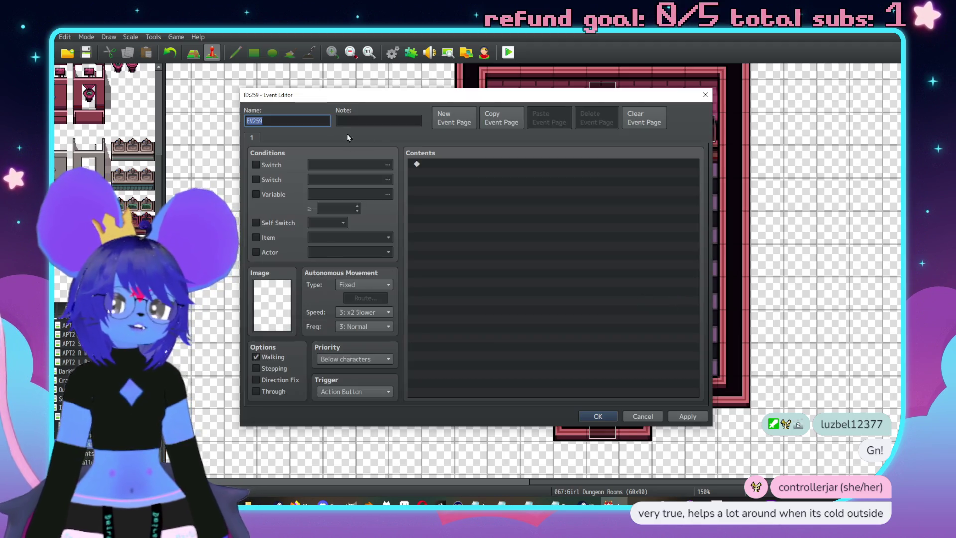
{"action": "key", "text": "alt+Tab"}
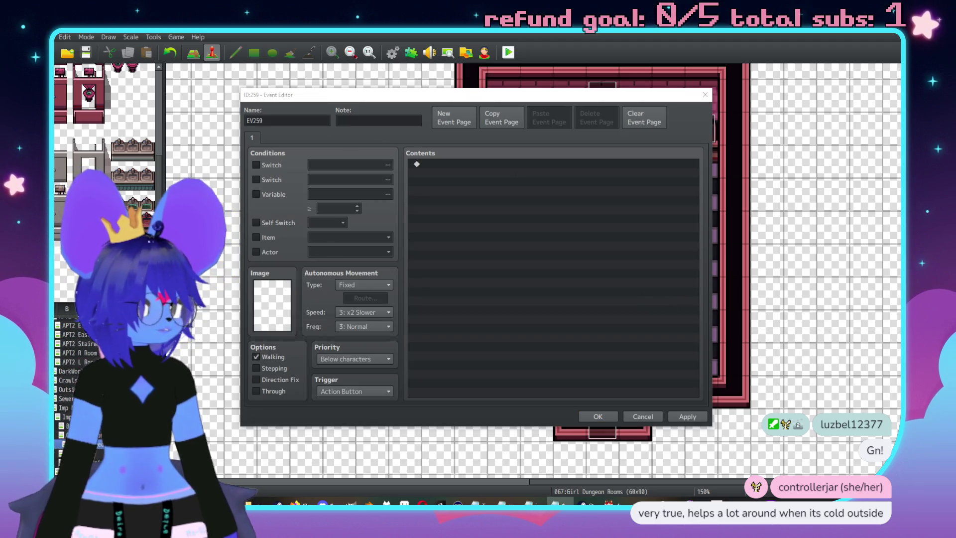
{"action": "left_click", "coordinate": [305, 120]}
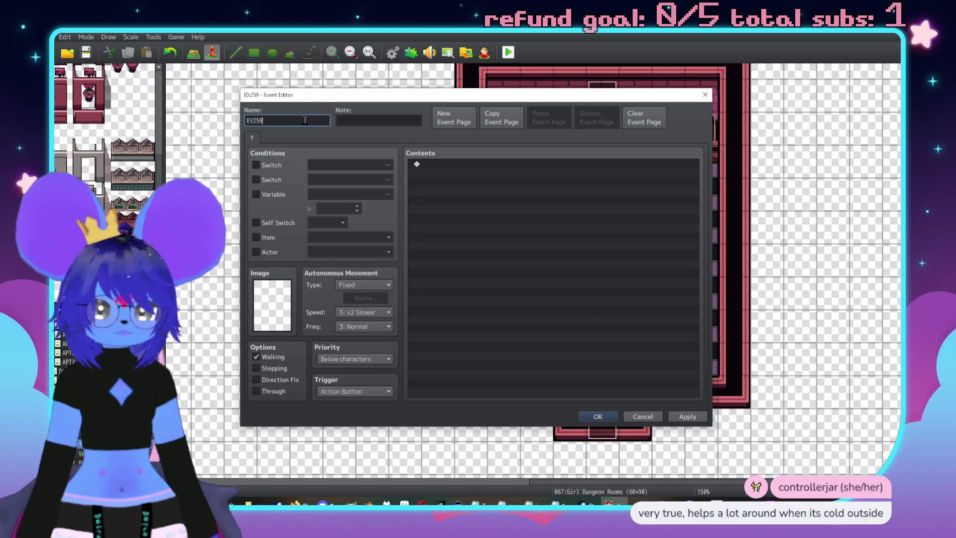
{"action": "key", "text": "alt+Tab"}
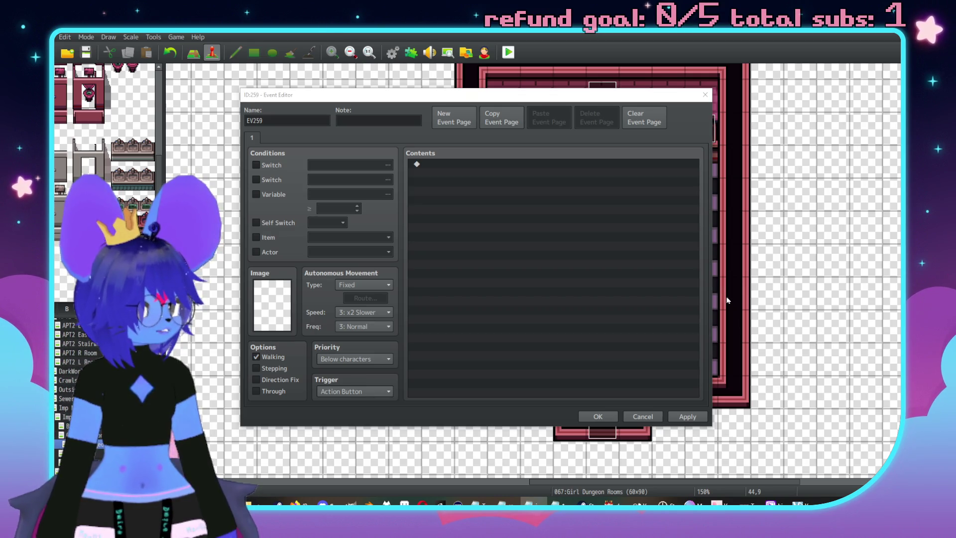
{"action": "left_click", "coordinate": [643, 417]}
{"action": "scroll", "coordinate": [644, 249], "scroll_direction": "down", "scroll_amount": 5}
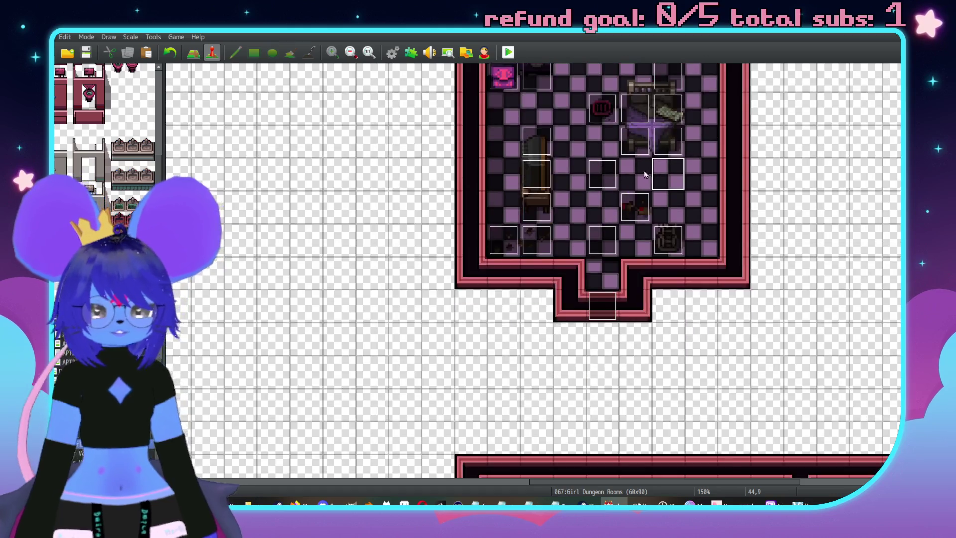
{"action": "scroll", "coordinate": [407, 347], "scroll_direction": "left", "scroll_amount": 8}
{"action": "scroll", "coordinate": [515, 278], "scroll_direction": "down", "scroll_amount": 3}
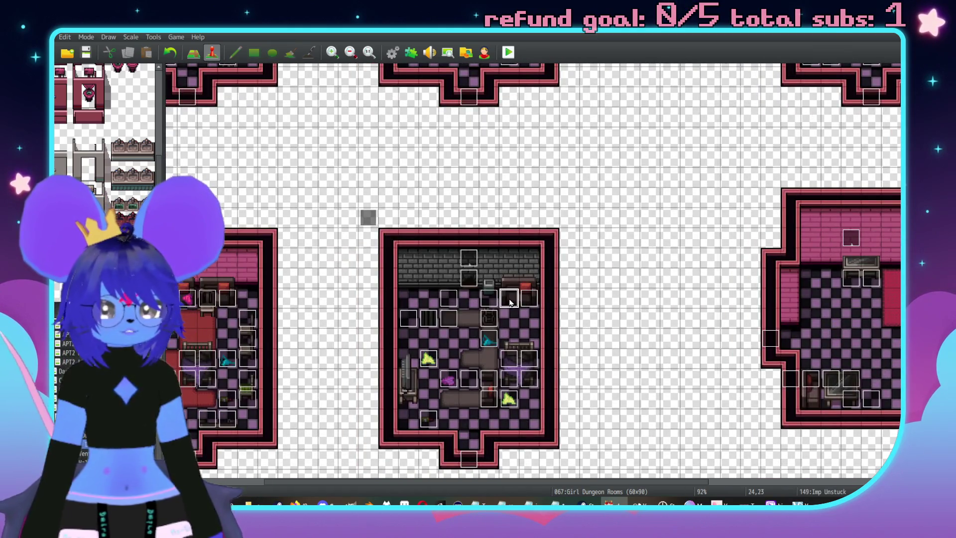
Rename event 149 from 'Imp Unstuck' to 'Imp21 Unstuck' and close its editor
{"action": "double_click", "coordinate": [509, 298]}
{"action": "type", "text": "Imp"}
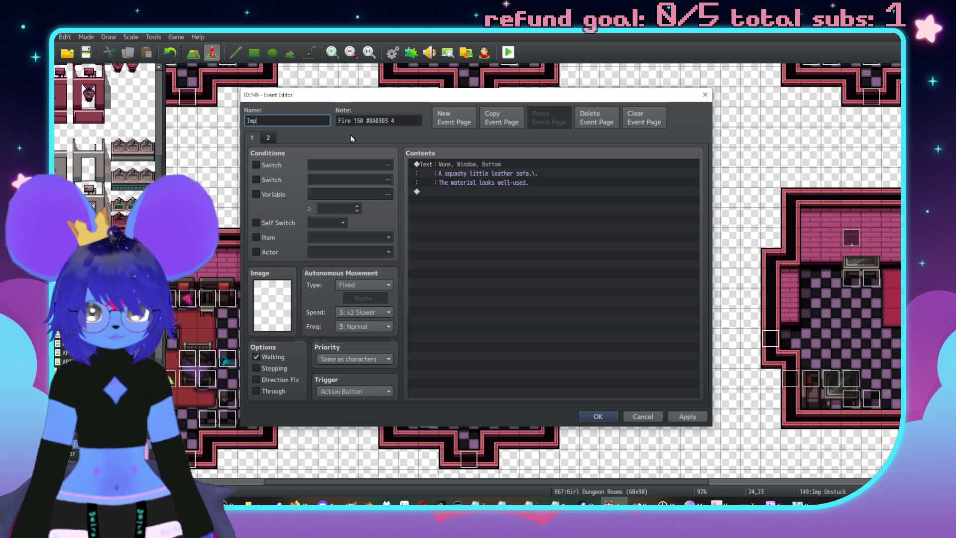
{"action": "type", "text": "21 Un"}
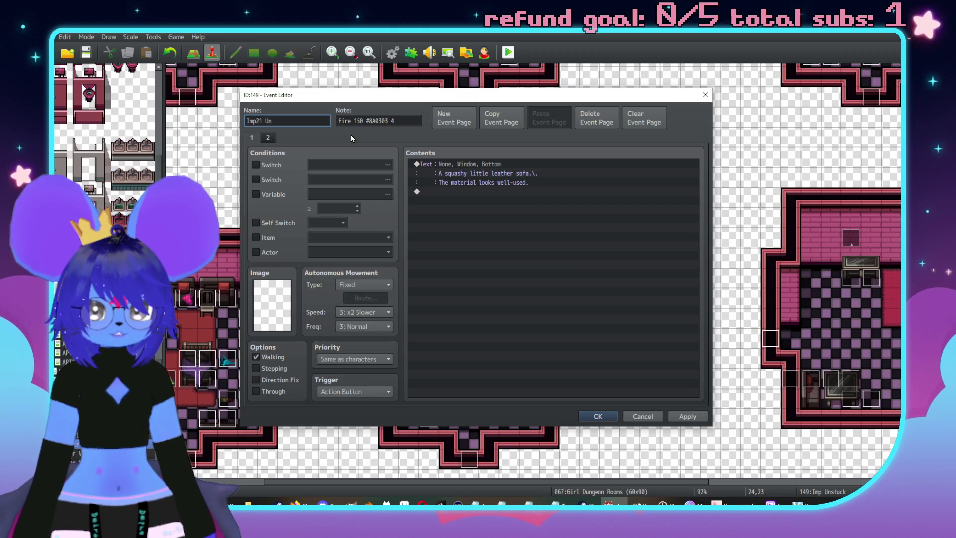
{"action": "type", "text": "stucjk"}
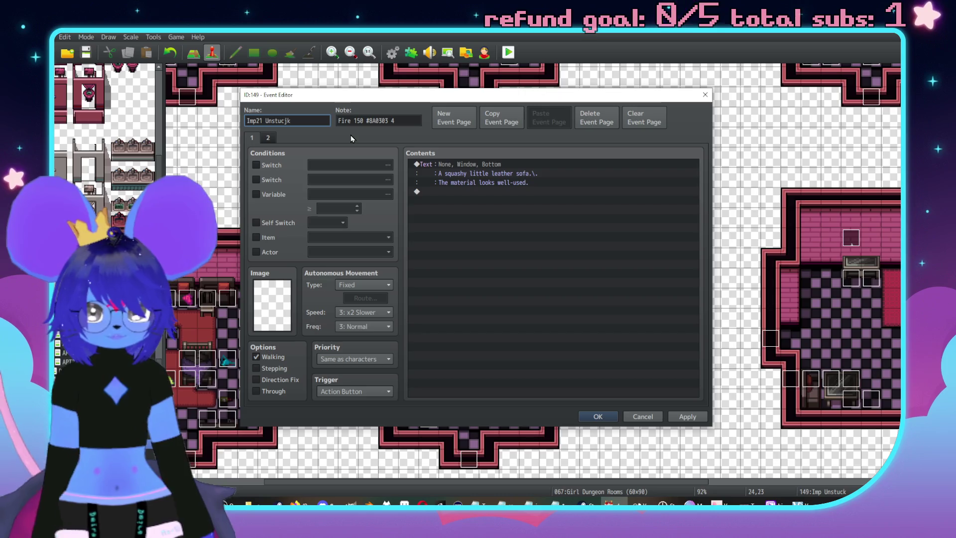
{"action": "left_click", "coordinate": [685, 417]}
{"action": "triple_click", "coordinate": [411, 122]}
{"action": "key", "text": "ctrl+c"}
{"action": "left_click", "coordinate": [599, 416]}
{"action": "scroll", "coordinate": [616, 258], "scroll_direction": "down", "scroll_amount": 10}
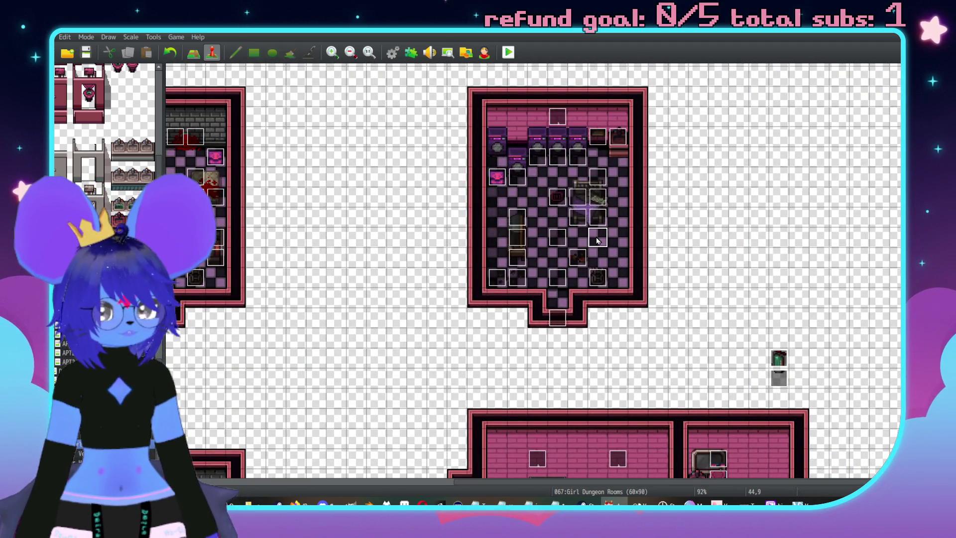
Create a new event with the 'Fire 150 #8A0303' note and name it Imp23
{"action": "double_click", "coordinate": [598, 241]}
{"action": "left_click", "coordinate": [417, 121]}
{"action": "key", "text": "ctrl+v"}
{"action": "key", "text": "BackSpace"}
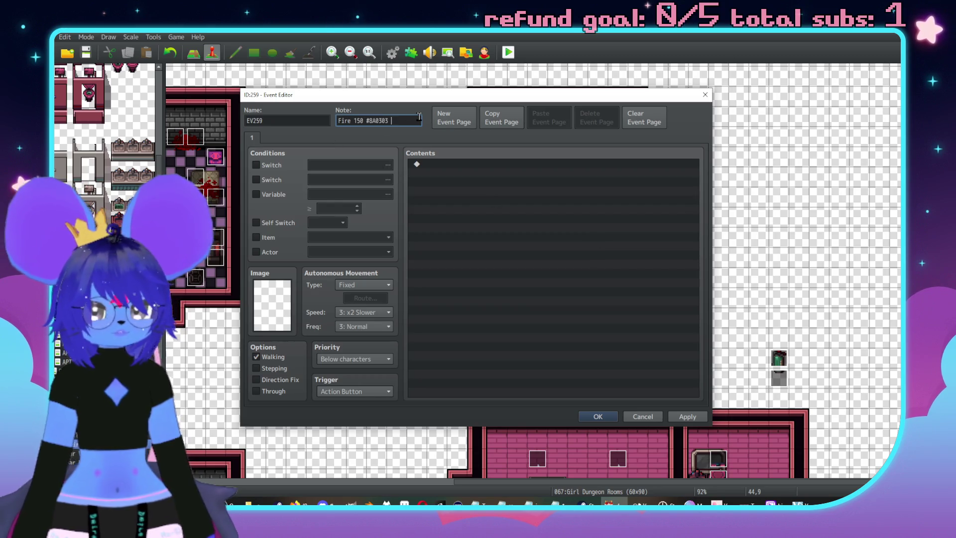
{"action": "double_click", "coordinate": [299, 124]}
{"action": "type", "text": "I"}
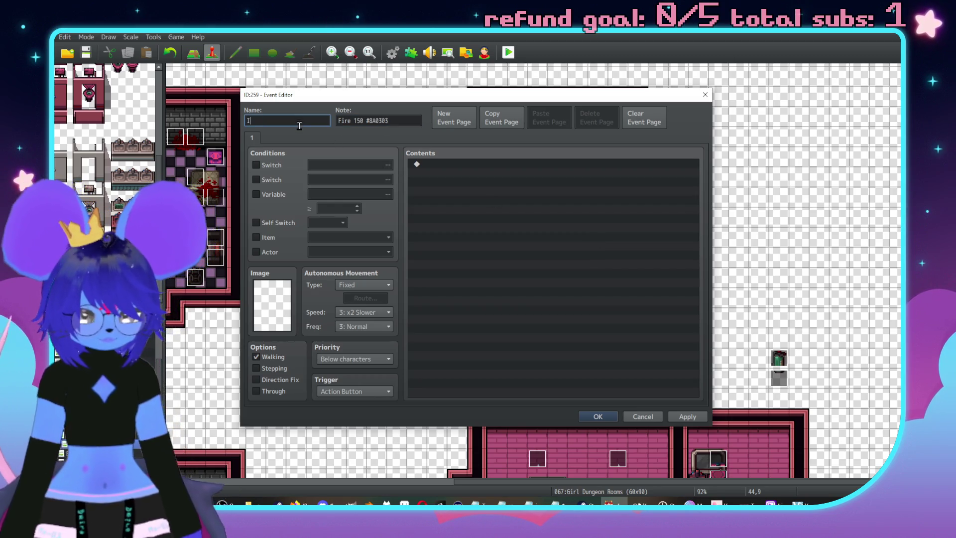
{"action": "type", "text": "mp22"}
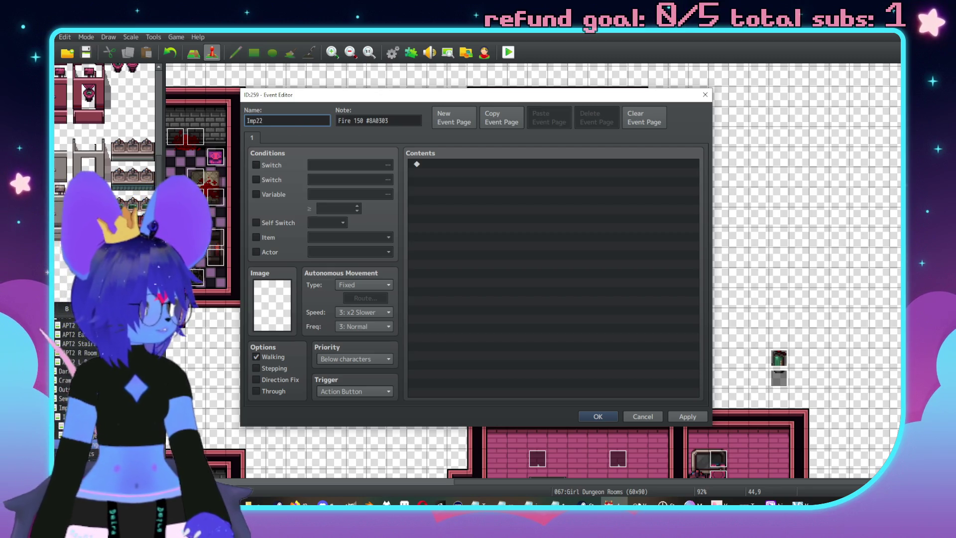
{"action": "key", "text": "BackSpace"}
{"action": "type", "text": "3"}
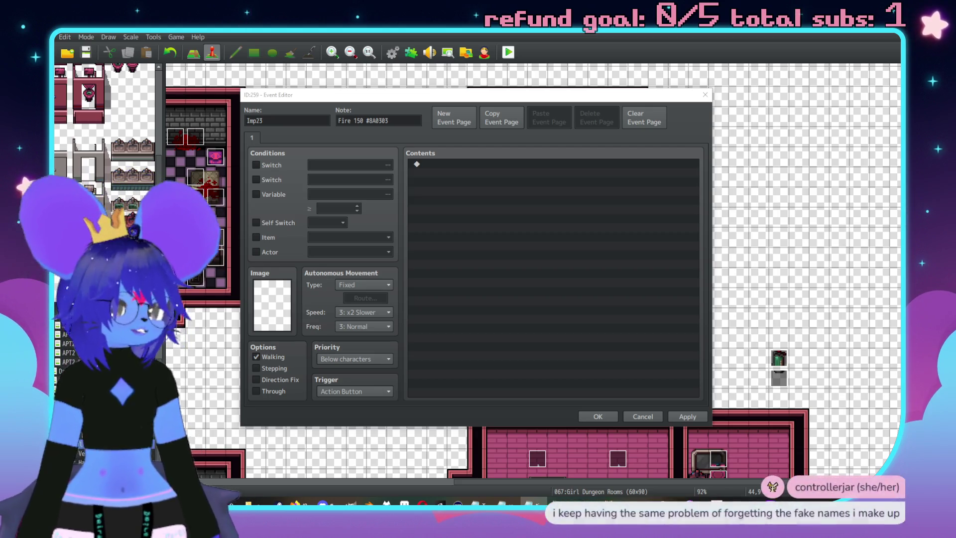
Give the event the $Imp sprite and Random movement
{"action": "double_click", "coordinate": [290, 315]}
{"action": "scroll", "coordinate": [344, 235], "scroll_direction": "down", "scroll_amount": 10}
{"action": "scroll", "coordinate": [359, 269], "scroll_direction": "down", "scroll_amount": 10}
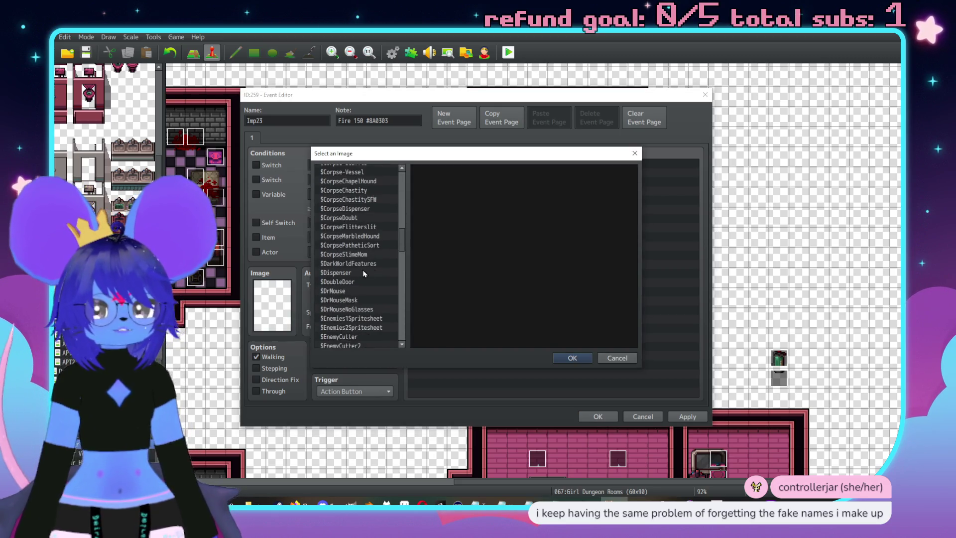
{"action": "left_click", "coordinate": [349, 263]}
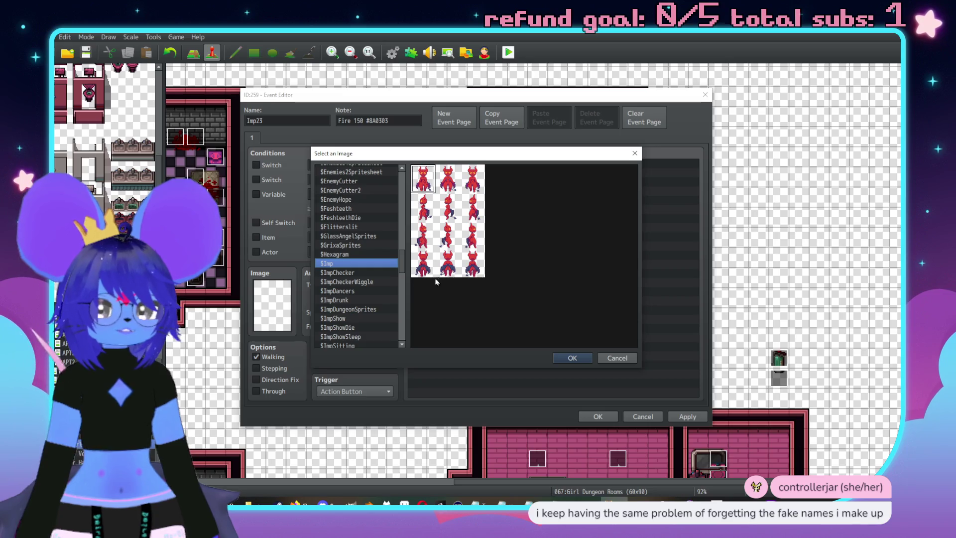
{"action": "double_click", "coordinate": [448, 208]}
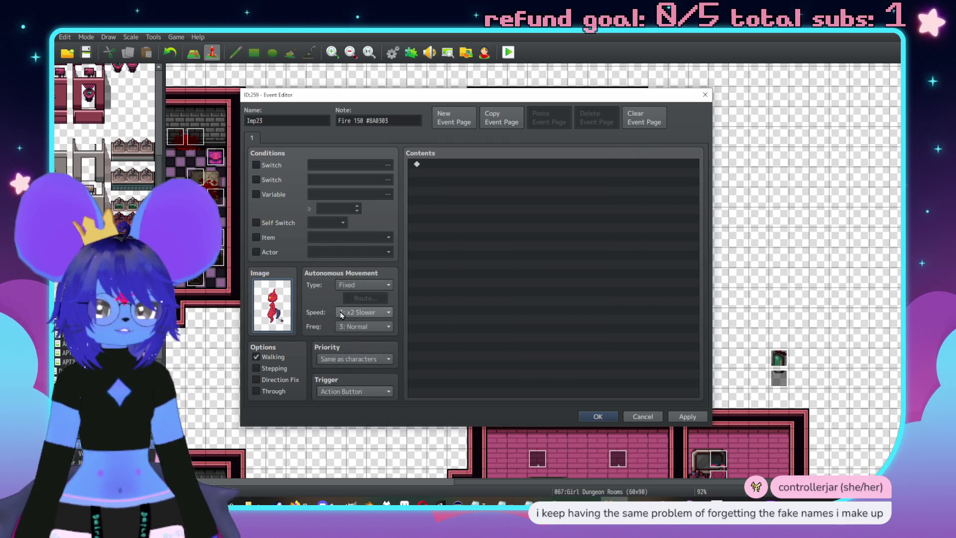
{"action": "left_click", "coordinate": [358, 285]}
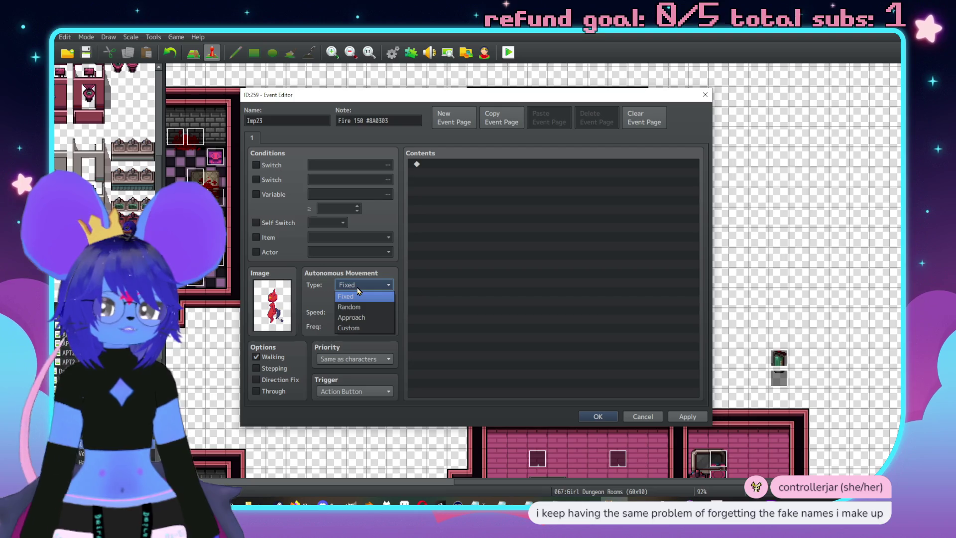
{"action": "left_click", "coordinate": [358, 291]}
{"action": "left_click", "coordinate": [361, 284]}
{"action": "left_click", "coordinate": [349, 307]}
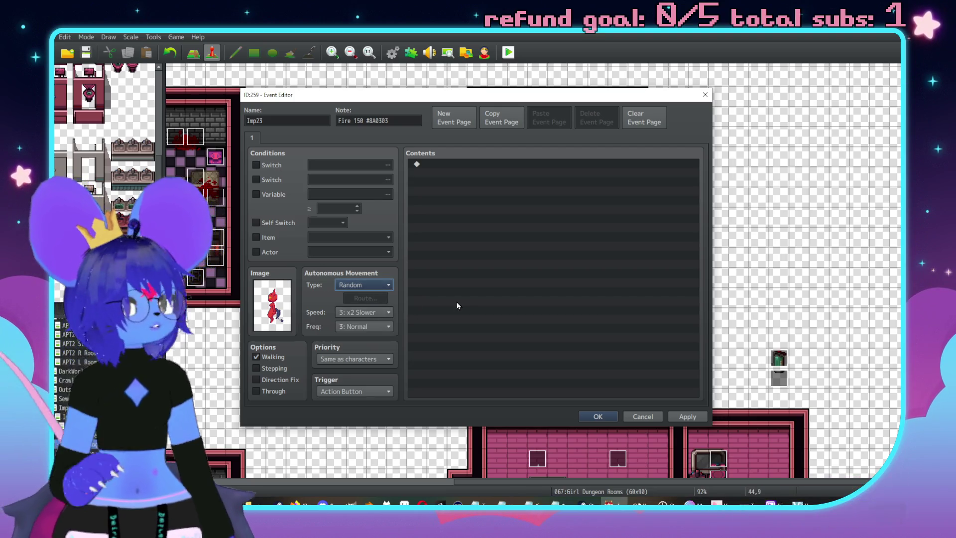
Add a Common Event call to Imp Talk in the event contents
{"action": "left_click", "coordinate": [460, 305]}
{"action": "mouse_move", "coordinate": [442, 97]}
{"action": "left_mouse_down"}
{"action": "mouse_move", "coordinate": [255, 81]}
{"action": "mouse_move", "coordinate": [295, 85]}
{"action": "mouse_move", "coordinate": [256, 81]}
{"action": "mouse_move", "coordinate": [274, 79]}
{"action": "left_mouse_up"}
{"action": "double_click", "coordinate": [297, 146]}
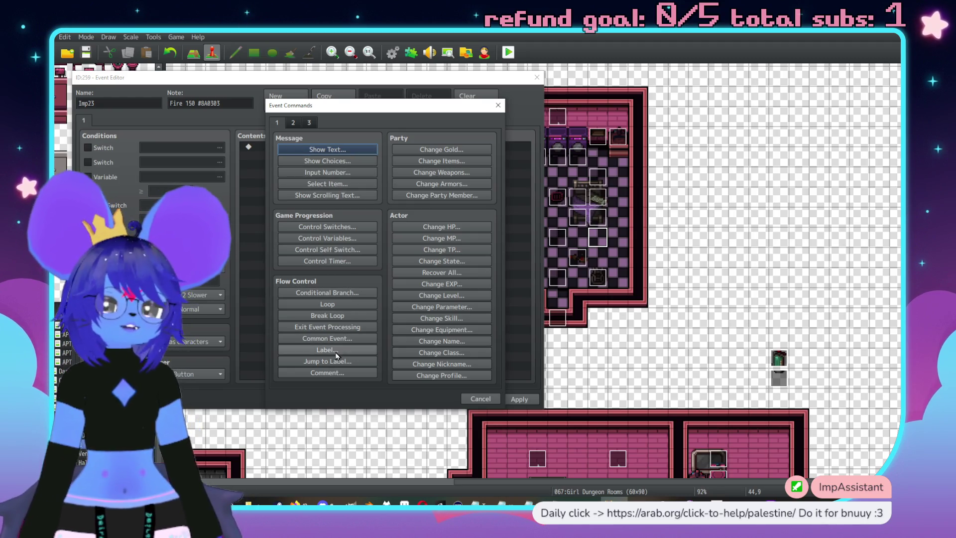
{"action": "left_click", "coordinate": [325, 338]}
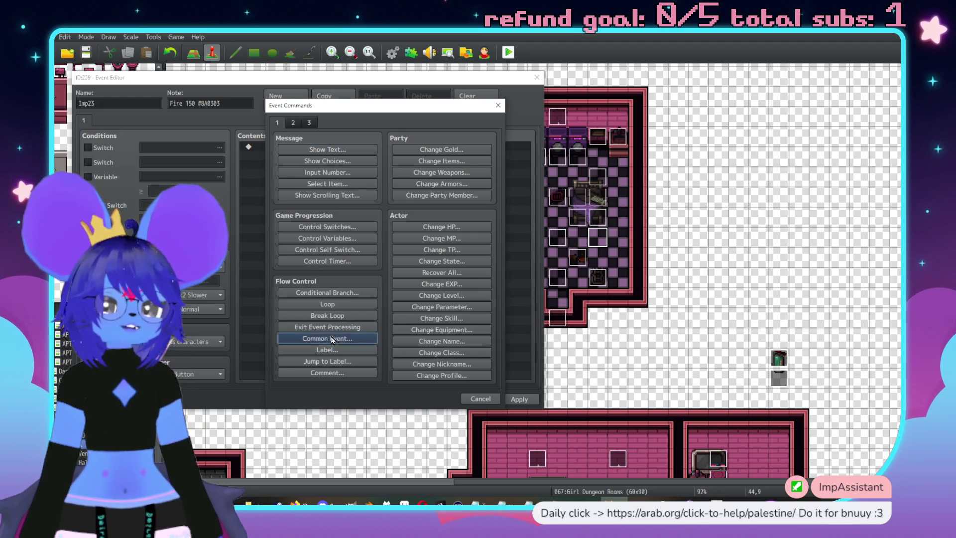
{"action": "left_click", "coordinate": [381, 259]}
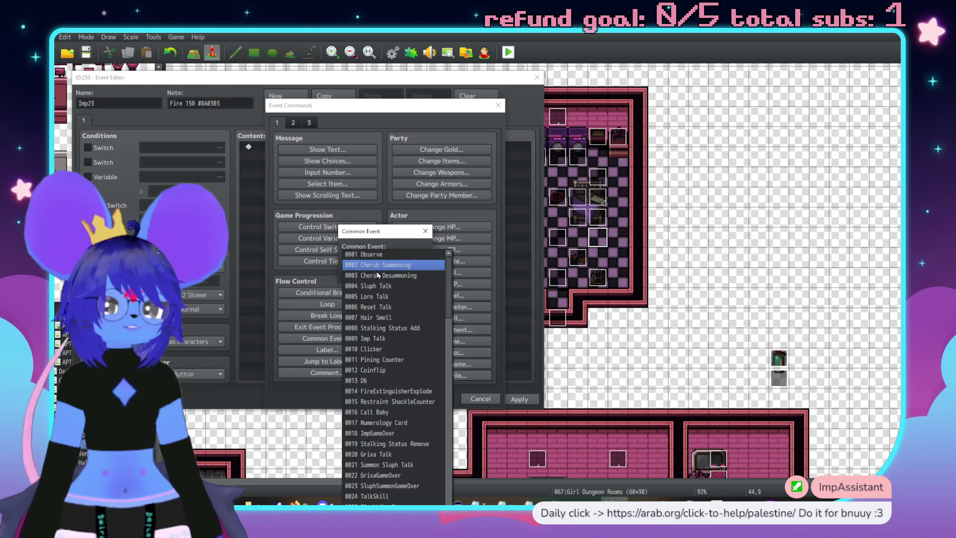
{"action": "left_click", "coordinate": [381, 338]}
{"action": "left_click", "coordinate": [385, 272]}
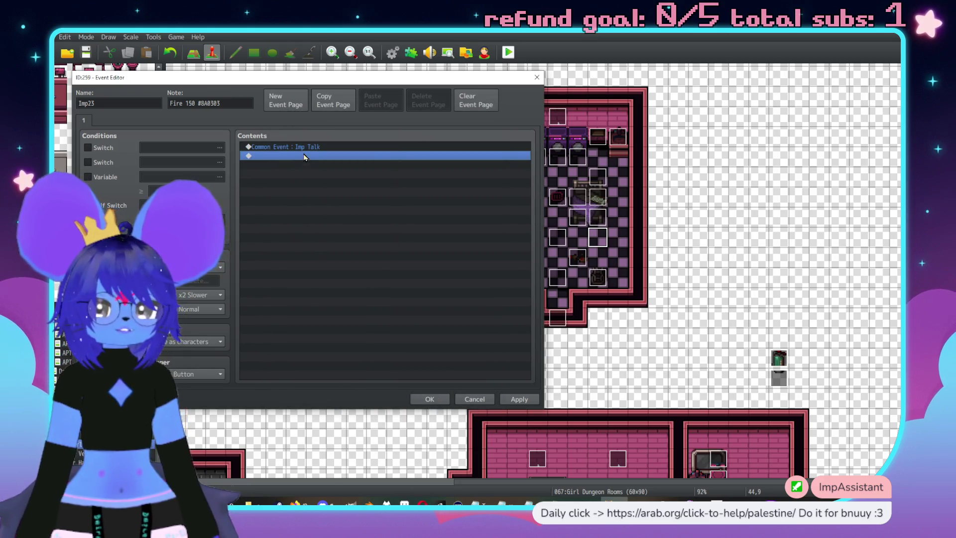
Add a Reset Talk common event call below Imp Talk and save the event
{"action": "double_click", "coordinate": [305, 157]}
{"action": "left_click", "coordinate": [328, 339]}
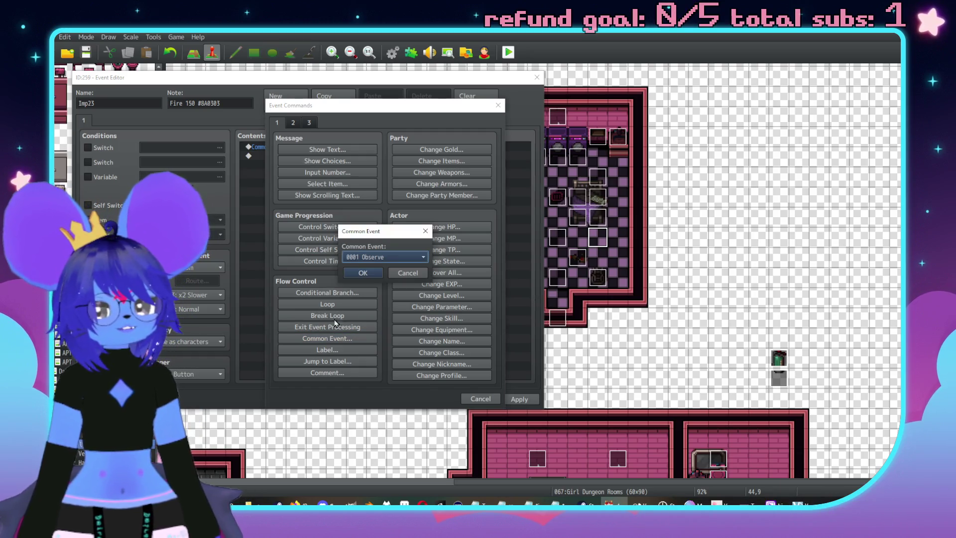
{"action": "left_click", "coordinate": [361, 259]}
{"action": "left_click", "coordinate": [369, 311]}
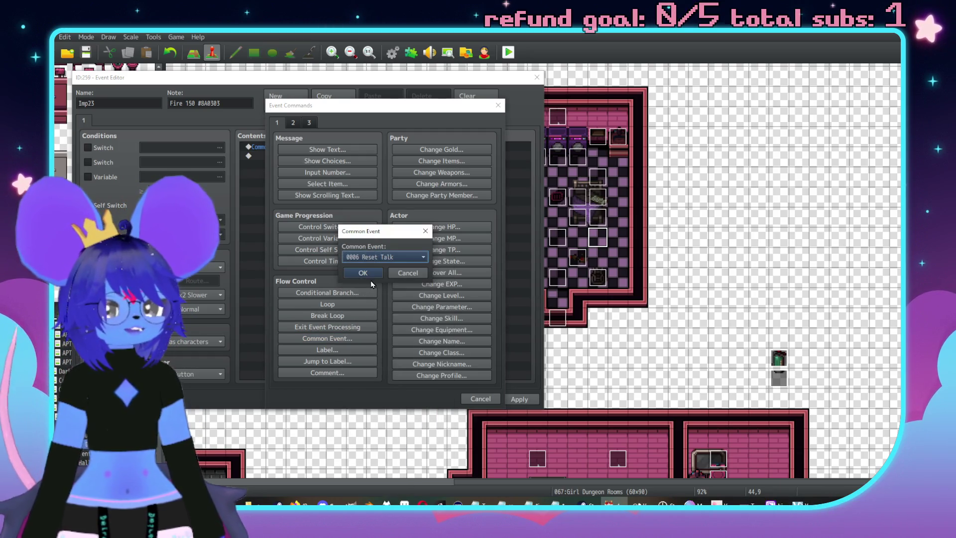
{"action": "left_click", "coordinate": [366, 273]}
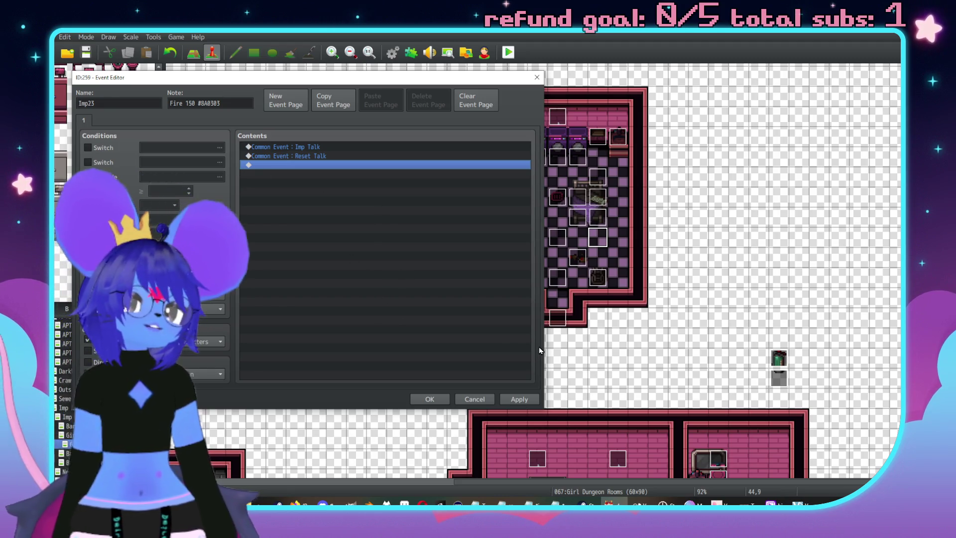
{"action": "left_click", "coordinate": [429, 398]}
Set the map's Scroll Type to Loop Both in Map Properties
{"action": "scroll", "coordinate": [602, 292], "scroll_direction": "up", "scroll_amount": 1}
{"action": "scroll", "coordinate": [602, 292], "scroll_direction": "left", "scroll_amount": 3}
{"action": "scroll", "coordinate": [655, 255], "scroll_direction": "right", "scroll_amount": 1}
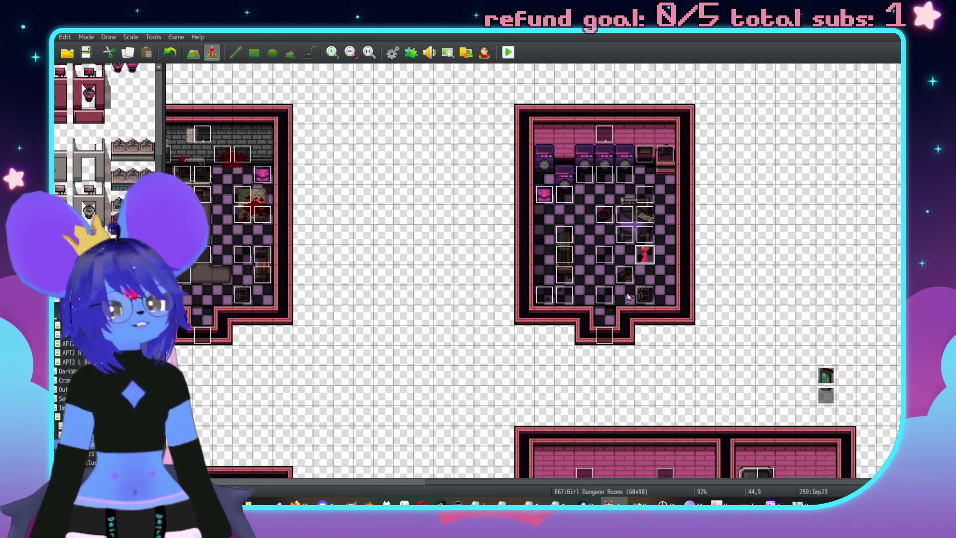
{"action": "scroll", "coordinate": [655, 255], "scroll_direction": "up", "scroll_amount": 3}
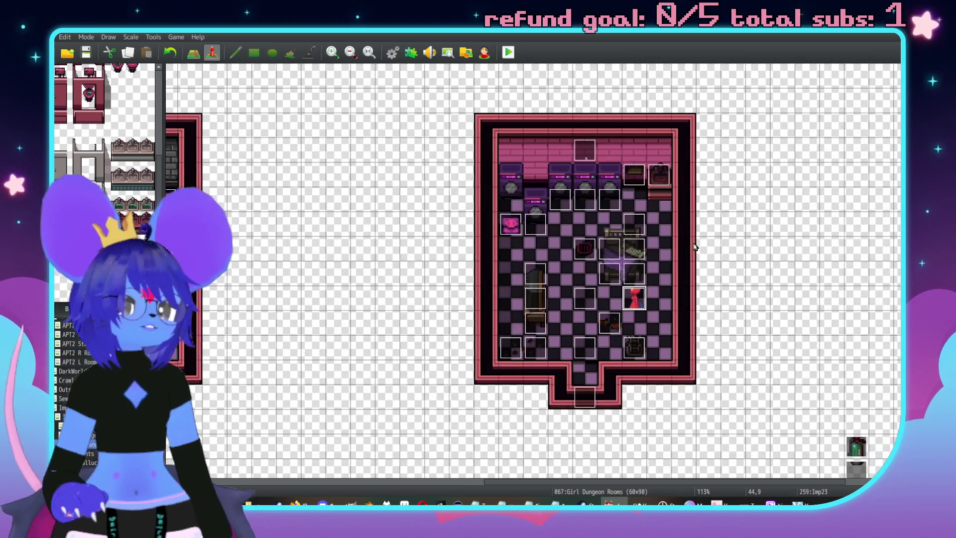
{"action": "scroll", "coordinate": [719, 275], "scroll_direction": "down", "scroll_amount": 3}
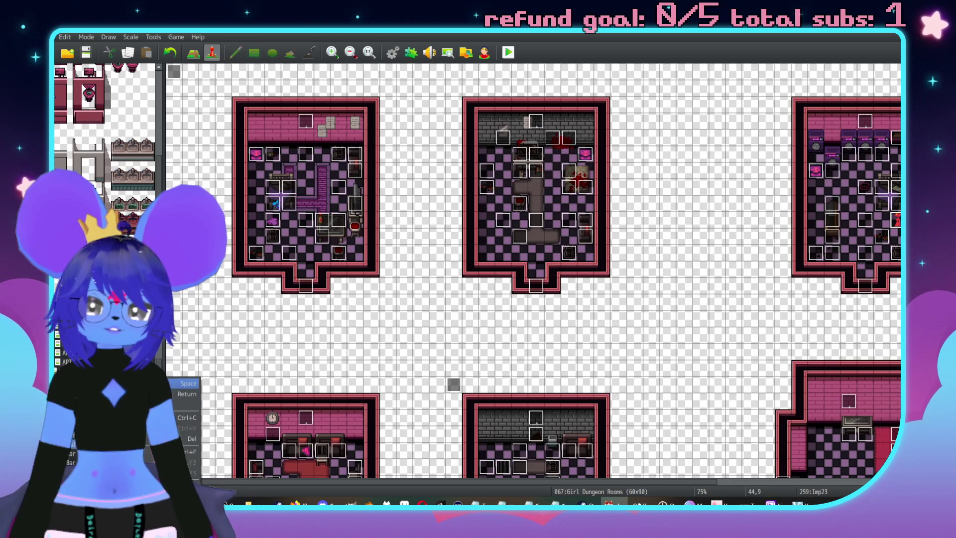
{"action": "key", "text": "space"}
{"action": "left_click", "coordinate": [337, 202]}
{"action": "left_click", "coordinate": [337, 247]}
{"action": "left_click", "coordinate": [598, 392]}
Return to the Imp23 event and reopen it for editing
{"action": "scroll", "coordinate": [761, 339], "scroll_direction": "right", "scroll_amount": 2}
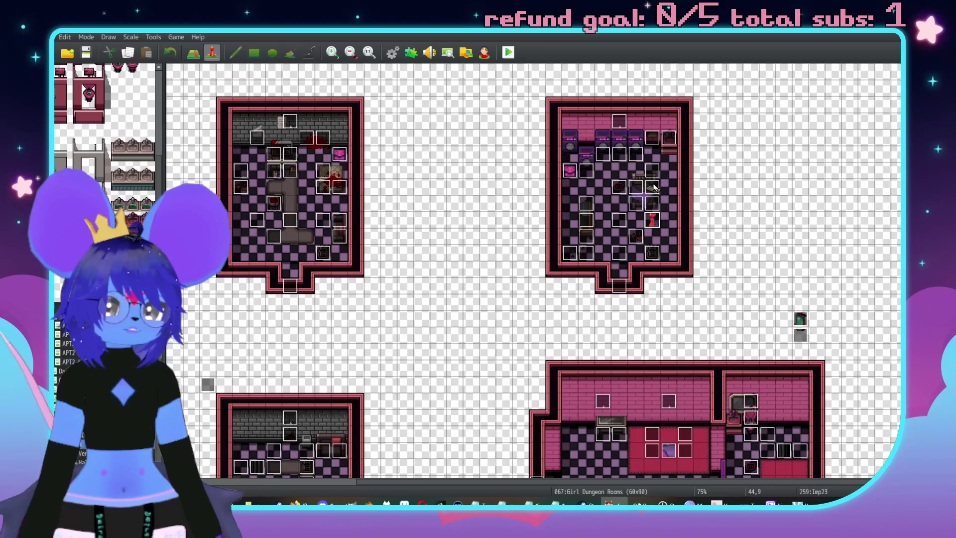
{"action": "scroll", "coordinate": [760, 340], "scroll_direction": "up", "scroll_amount": 2}
{"action": "scroll", "coordinate": [645, 256], "scroll_direction": "up", "scroll_amount": 3}
{"action": "scroll", "coordinate": [576, 263], "scroll_direction": "right", "scroll_amount": 3}
{"action": "scroll", "coordinate": [577, 263], "scroll_direction": "down", "scroll_amount": 2}
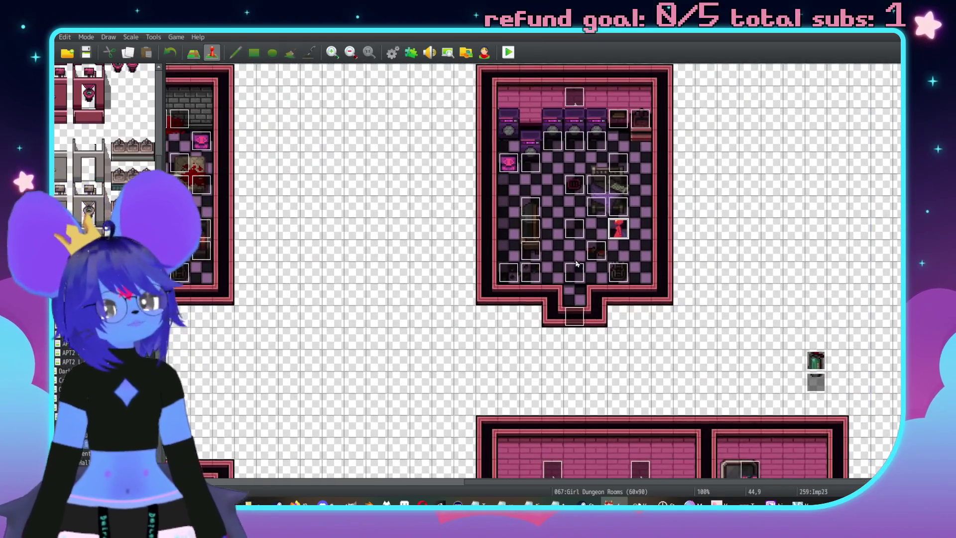
{"action": "double_click", "coordinate": [614, 230]}
Add the imp's raw-deal message using the first imp face from Face Tiles1
{"action": "double_click", "coordinate": [450, 176]}
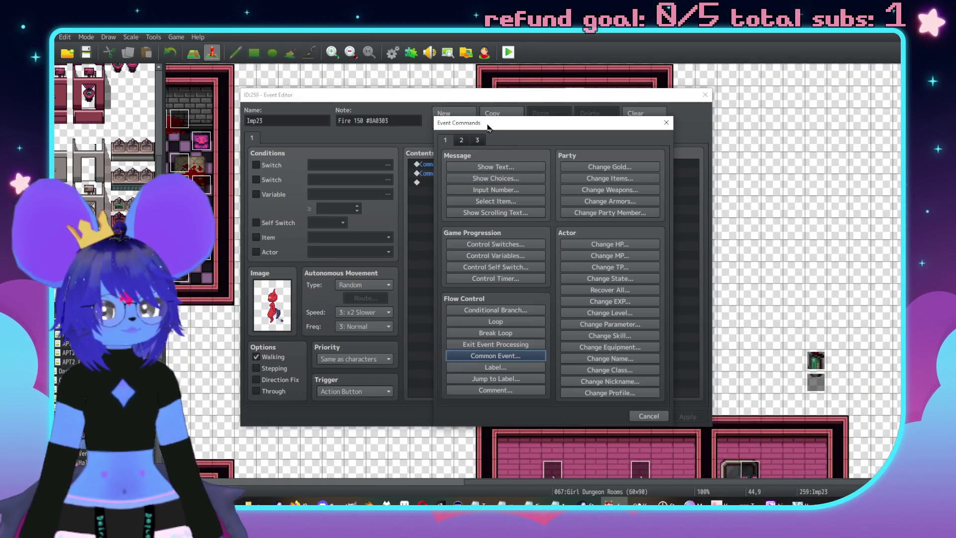
{"action": "left_click_drag", "start_coordinate": [488, 128], "coordinate": [591, 139]}
{"action": "left_click", "coordinate": [595, 178]}
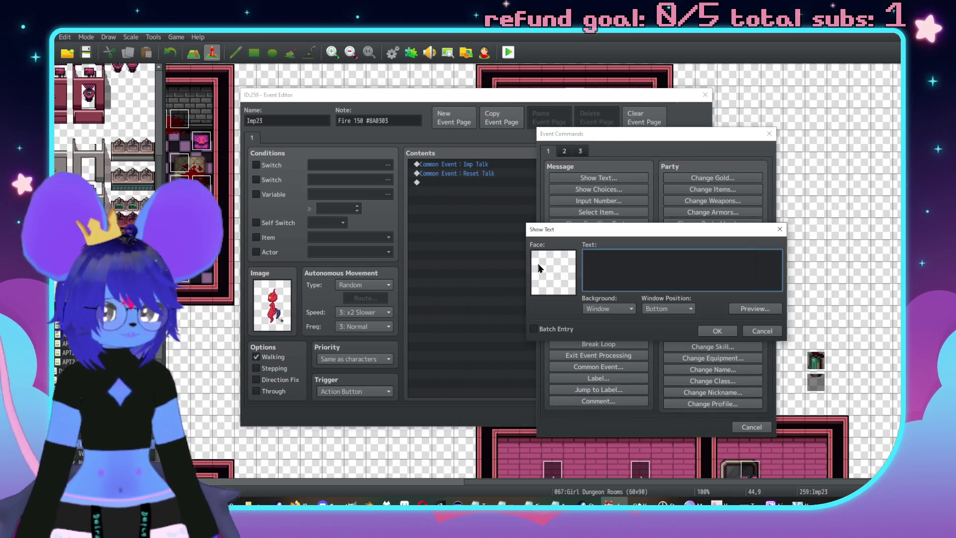
{"action": "double_click", "coordinate": [539, 268]}
{"action": "left_click", "coordinate": [540, 207]}
{"action": "double_click", "coordinate": [599, 247]}
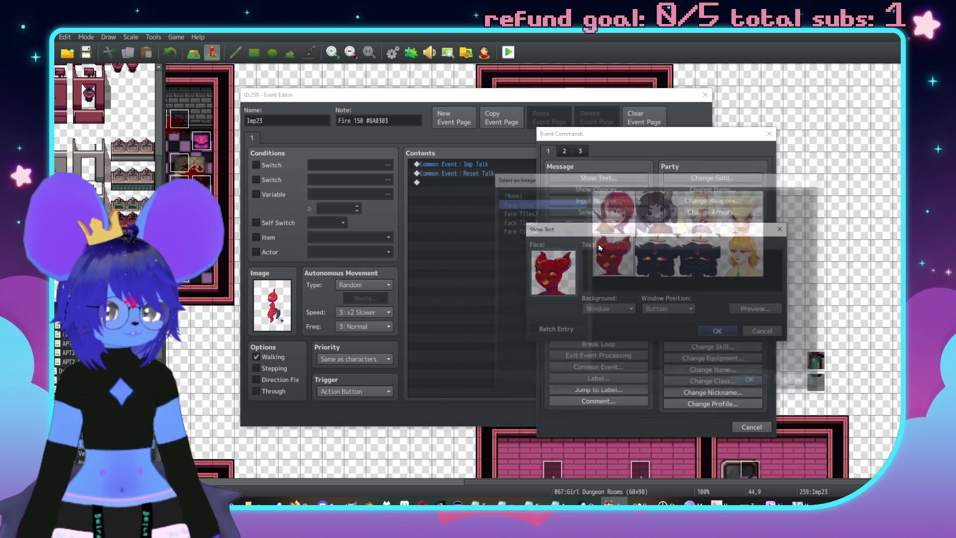
{"action": "type", "text": "I got a raw deal,\\"}
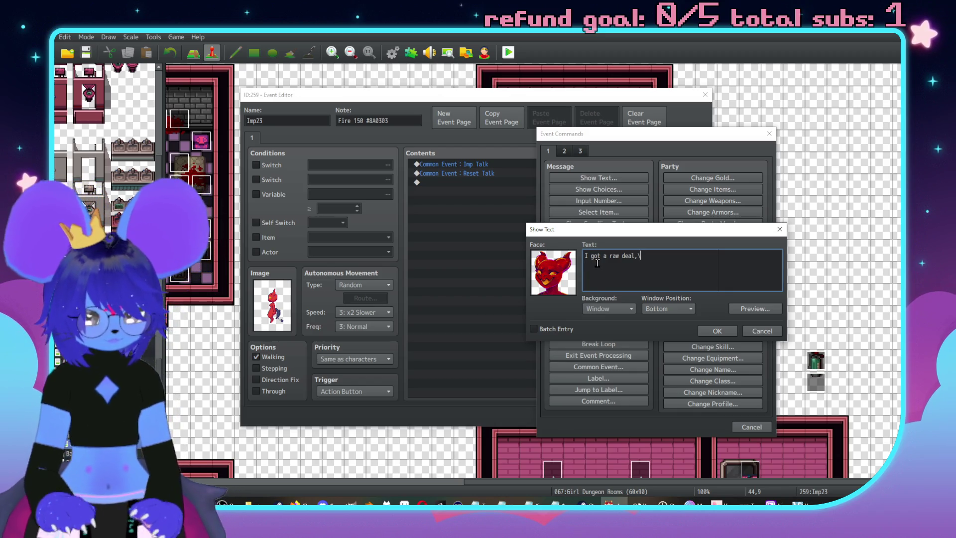
{"action": "type", "text": "'"}
{"action": "type", "text": "t ya think?"}
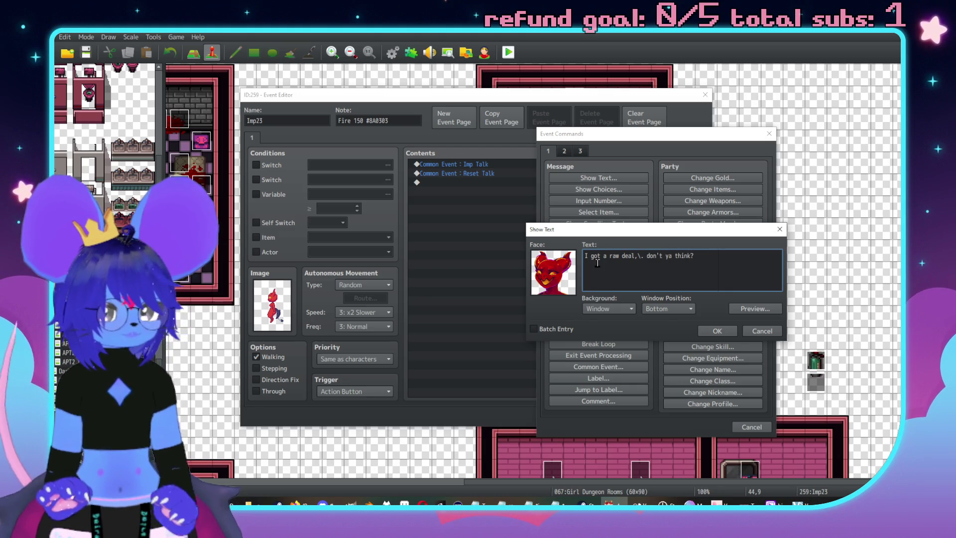
{"action": "left_click", "coordinate": [717, 331]}
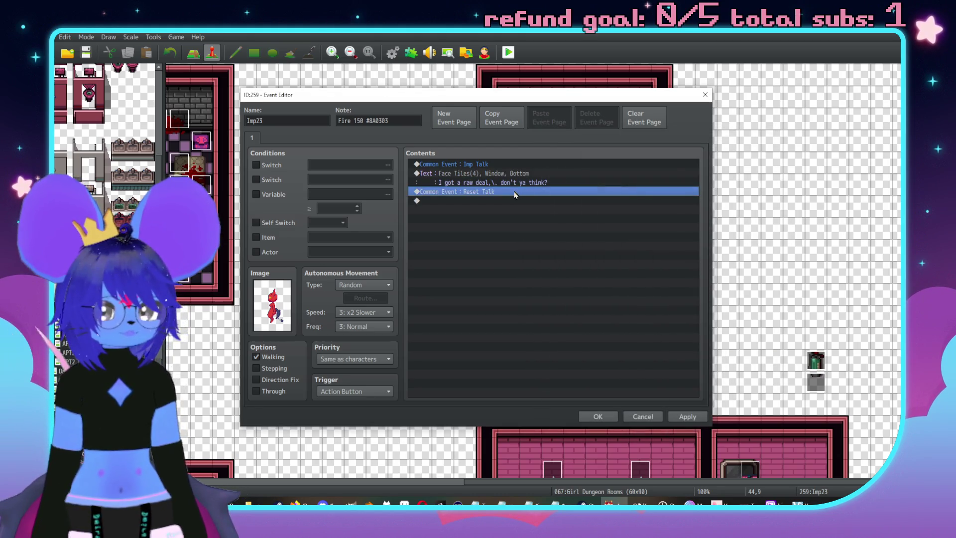
Add a Show Choices of Yes, No and (leave) with cancel disallowed
{"action": "key", "text": "Insert"}
{"action": "left_click", "coordinate": [623, 171]}
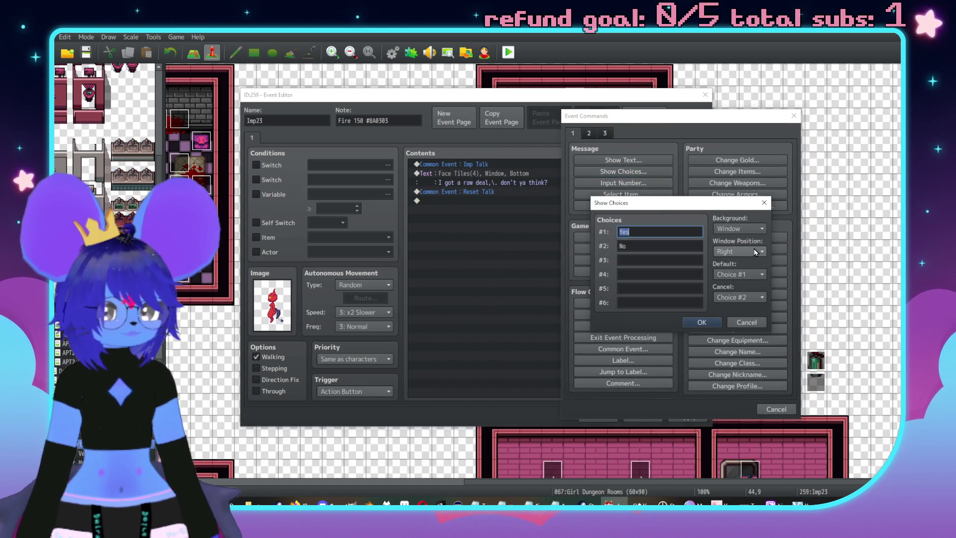
{"action": "left_click", "coordinate": [739, 297]}
{"action": "left_click", "coordinate": [737, 320]}
{"action": "left_click", "coordinate": [625, 246]}
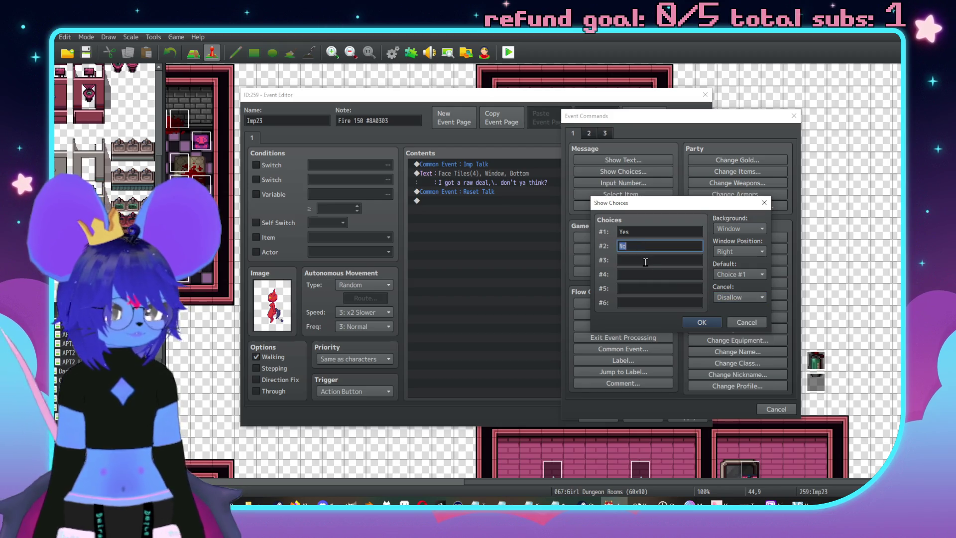
{"action": "left_click", "coordinate": [645, 261]}
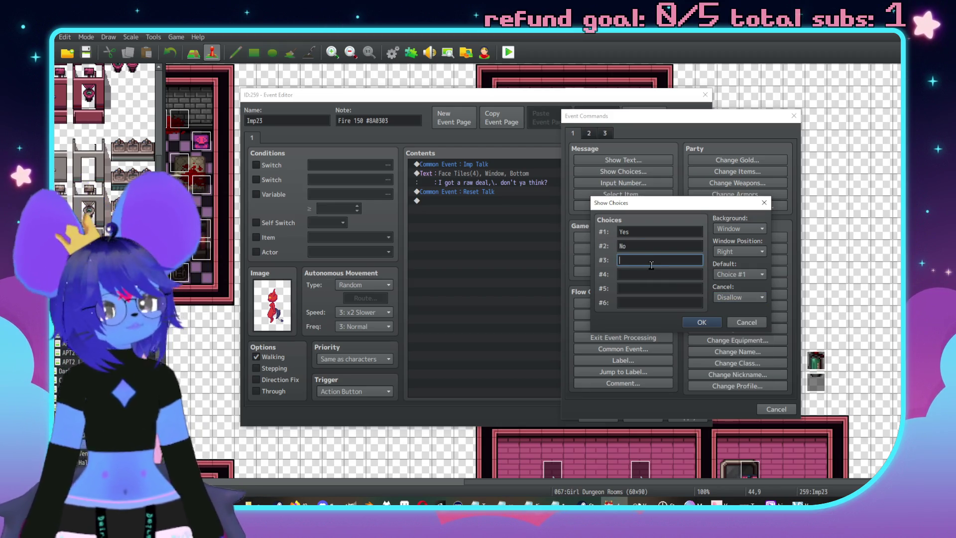
{"action": "type", "text": "(leave"}
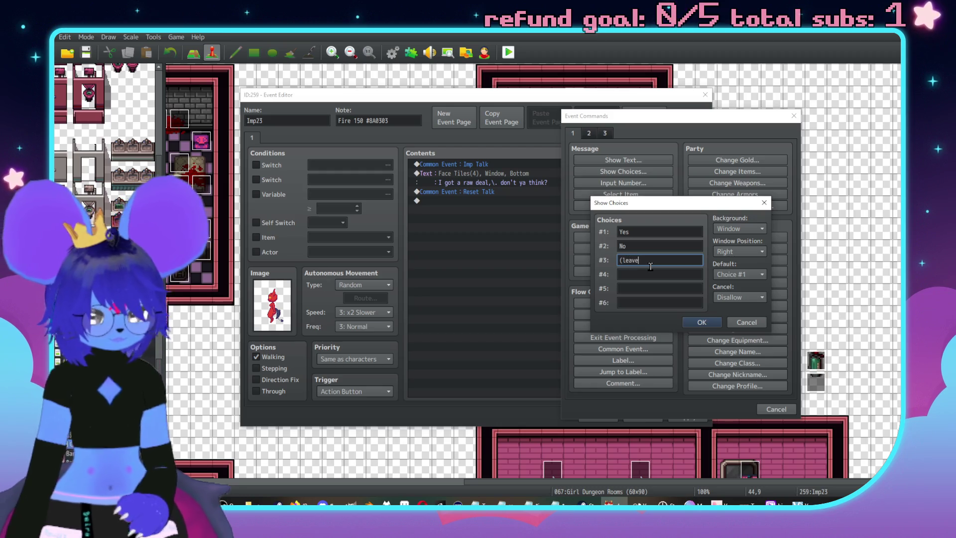
{"action": "left_click", "coordinate": [702, 322]}
{"action": "double_click", "coordinate": [482, 215]}
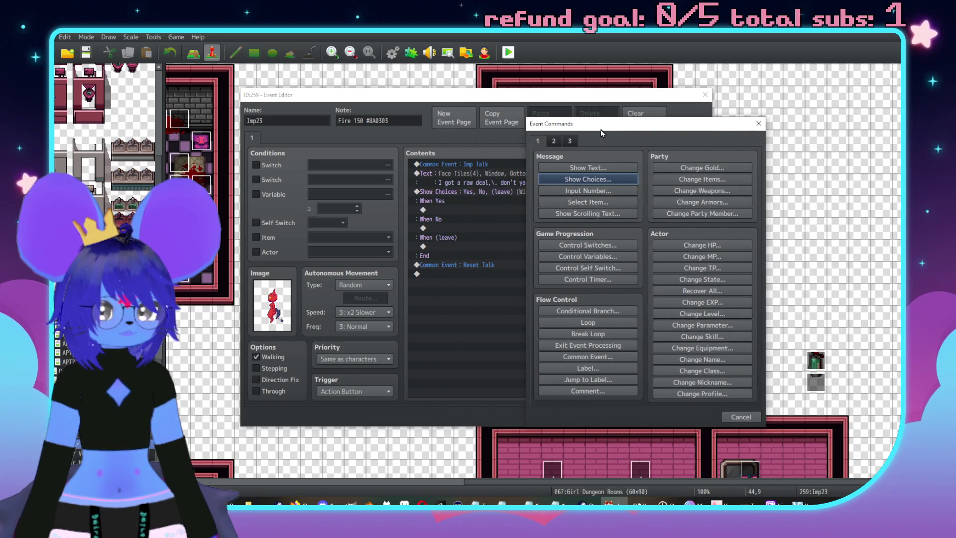
Under When Yes, add a red-imp message complaining about the laundry room and fancy rugs
{"action": "left_click", "coordinate": [588, 168]}
{"action": "double_click", "coordinate": [533, 277]}
{"action": "left_click", "coordinate": [529, 196]}
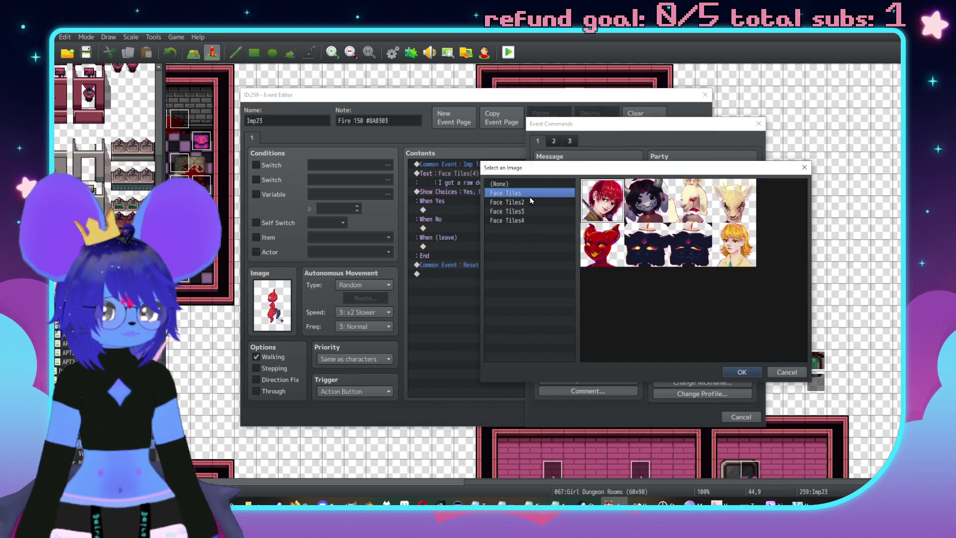
{"action": "double_click", "coordinate": [592, 256]}
{"action": "left_click", "coordinate": [611, 258]}
{"action": "type", "text": "ah!\\. "}
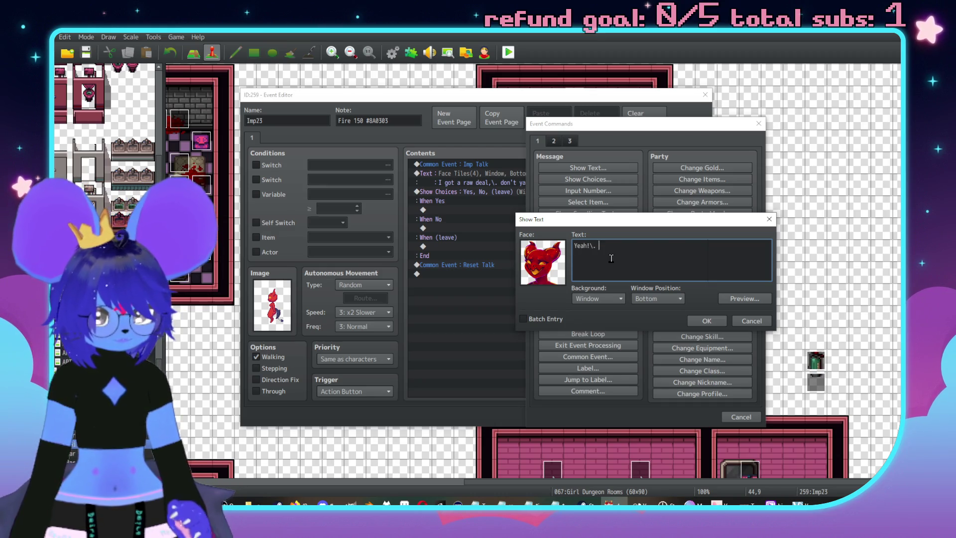
{"action": "type", "text": "I stinkin"}
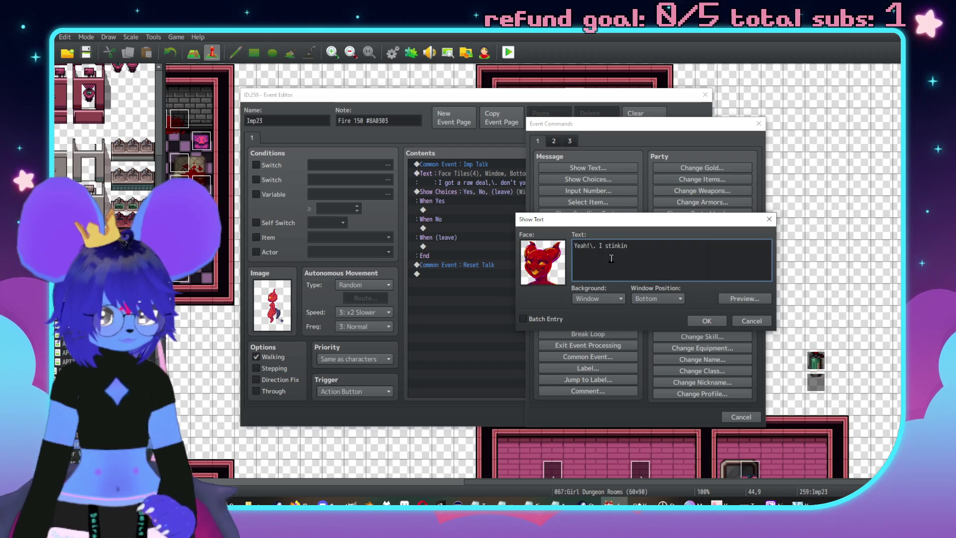
{"action": "key", "text": "BackSpace"}
{"action": "key", "text": "BackSpace"}
{"action": "key", "text": "BackSpace"}
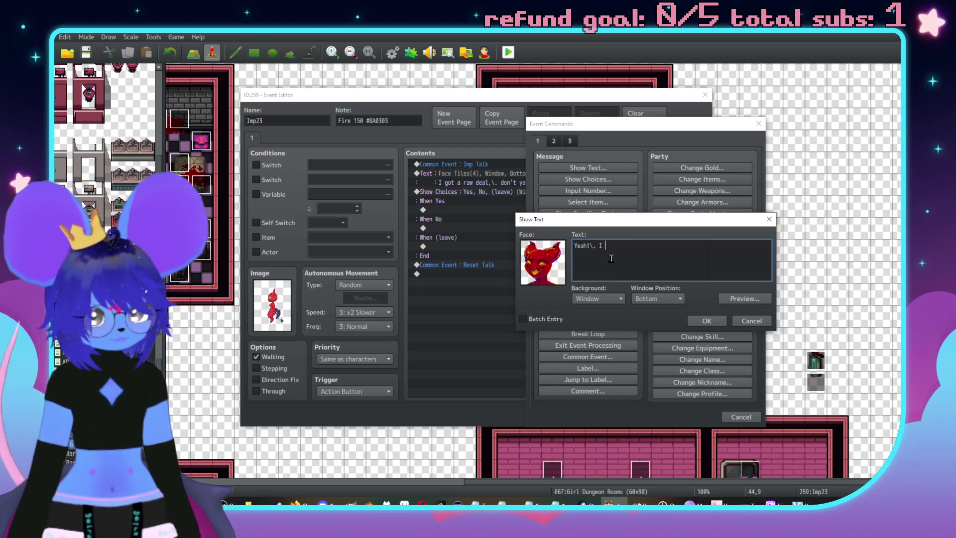
{"action": "type", "text": "et put in the l"}
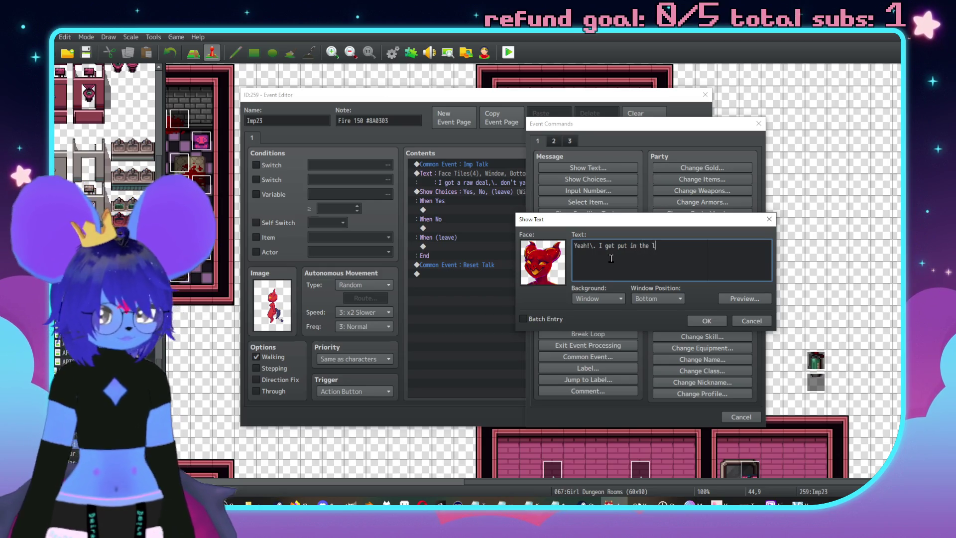
{"action": "type", "text": "aundry room and"}
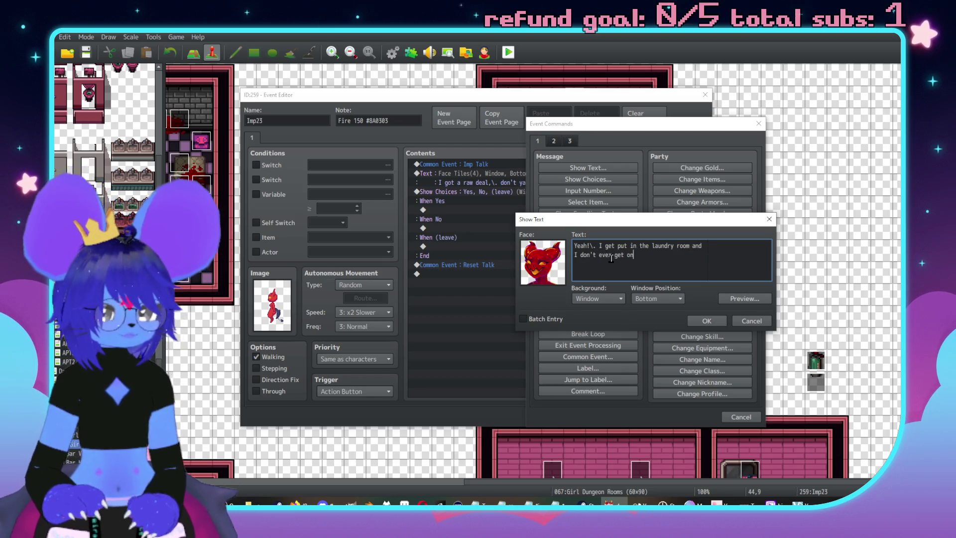
{"action": "type", "text": " tho"}
{"action": "type", "text": " rugs!"}
{"action": "left_click", "coordinate": [707, 320]}
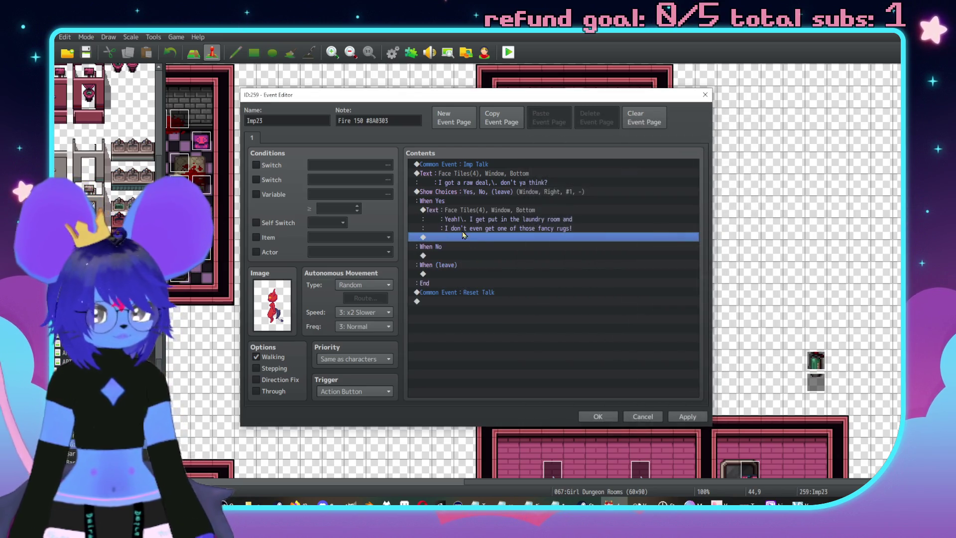
{"action": "double_click", "coordinate": [476, 239]}
Start a red-imp message, cancel it, and move the command window off the event list
{"action": "left_click", "coordinate": [499, 167]}
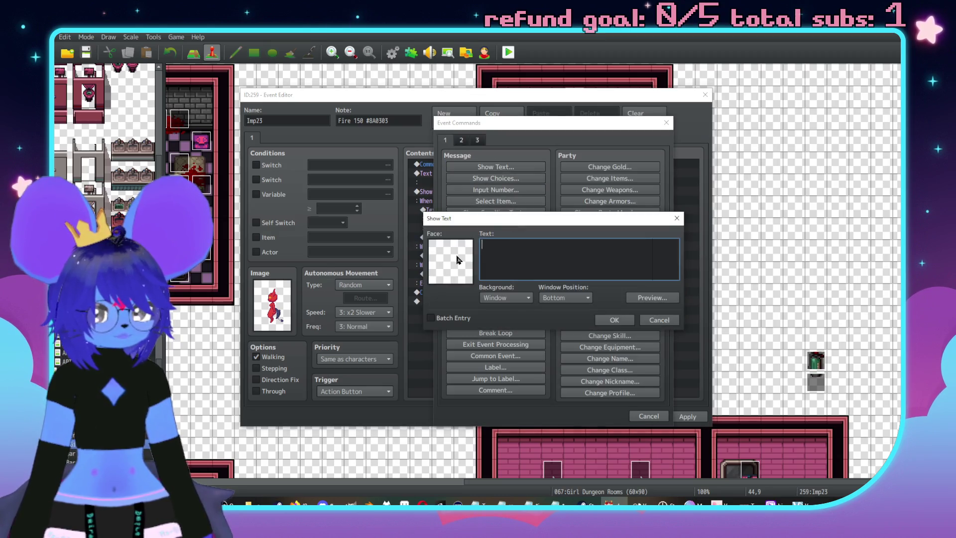
{"action": "double_click", "coordinate": [458, 259]}
{"action": "left_click", "coordinate": [462, 196]}
{"action": "left_click", "coordinate": [456, 193]}
{"action": "double_click", "coordinate": [517, 259]}
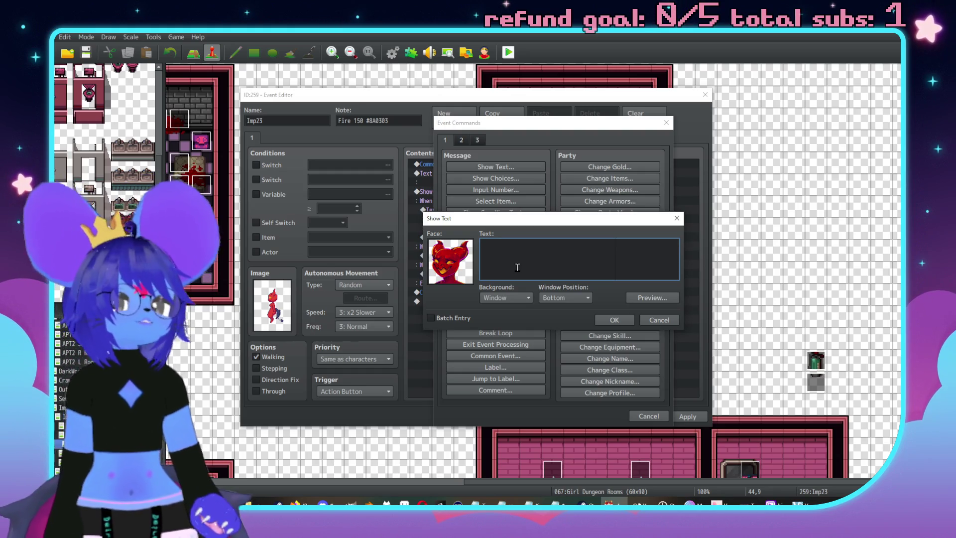
{"action": "left_click", "coordinate": [670, 321]}
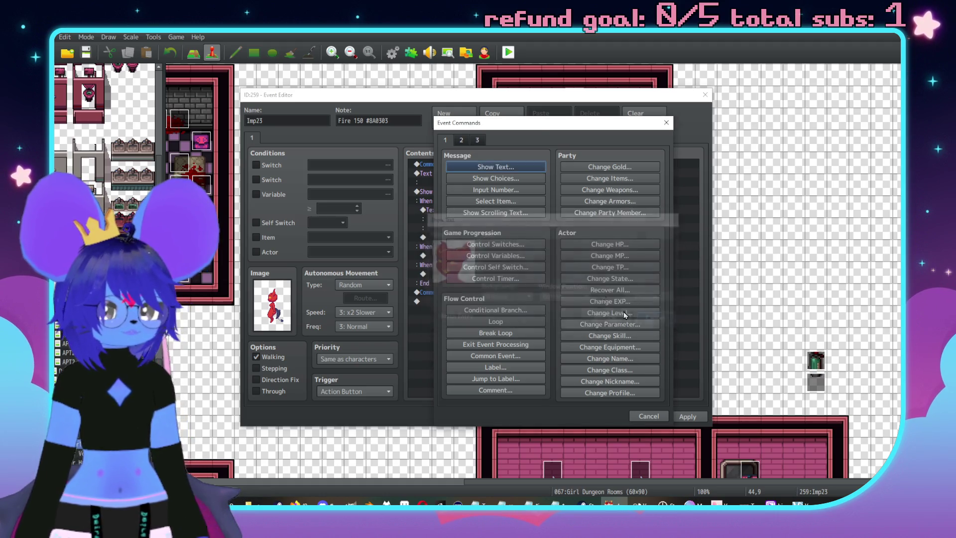
{"action": "left_click_drag", "start_coordinate": [527, 123], "coordinate": [733, 114]}
Add a two-line red-imp message about the 'number-shaped rug' ending 'I want a piece of that!'
{"action": "left_click", "coordinate": [712, 159]}
{"action": "double_click", "coordinate": [653, 234]}
{"action": "left_click", "coordinate": [662, 184]}
{"action": "double_click", "coordinate": [705, 234]}
{"action": "type", "text": "I thought t"}
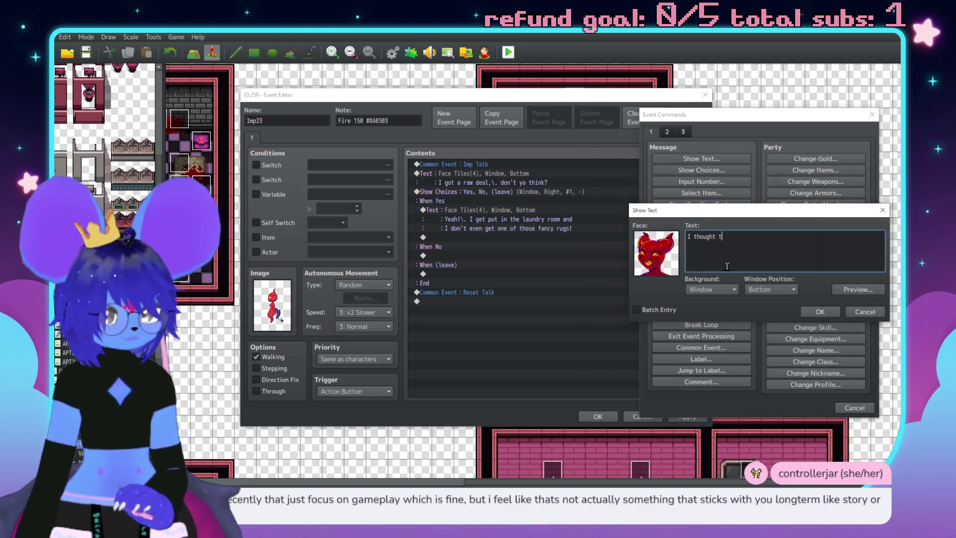
{"action": "type", "text": "he whole '"}
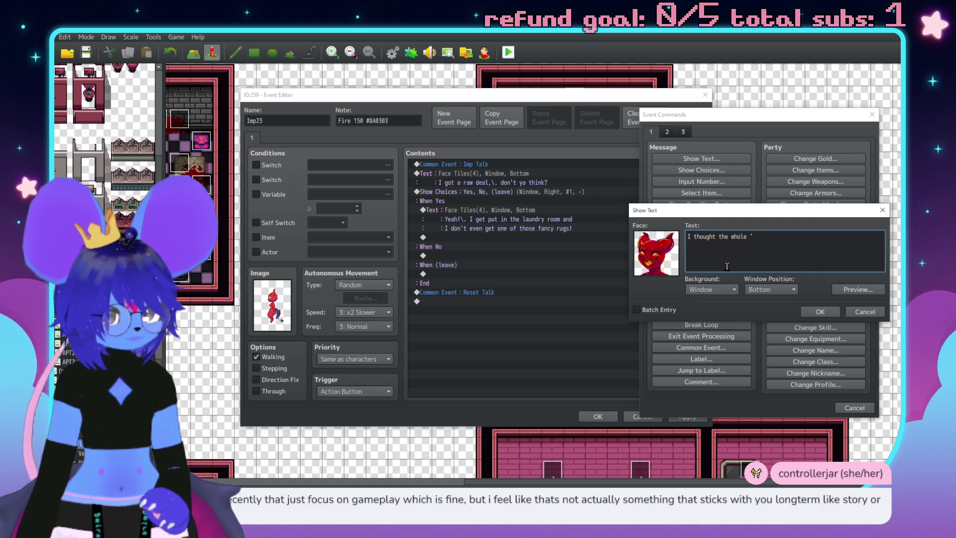
{"action": "type", "text": "number-shaped"}
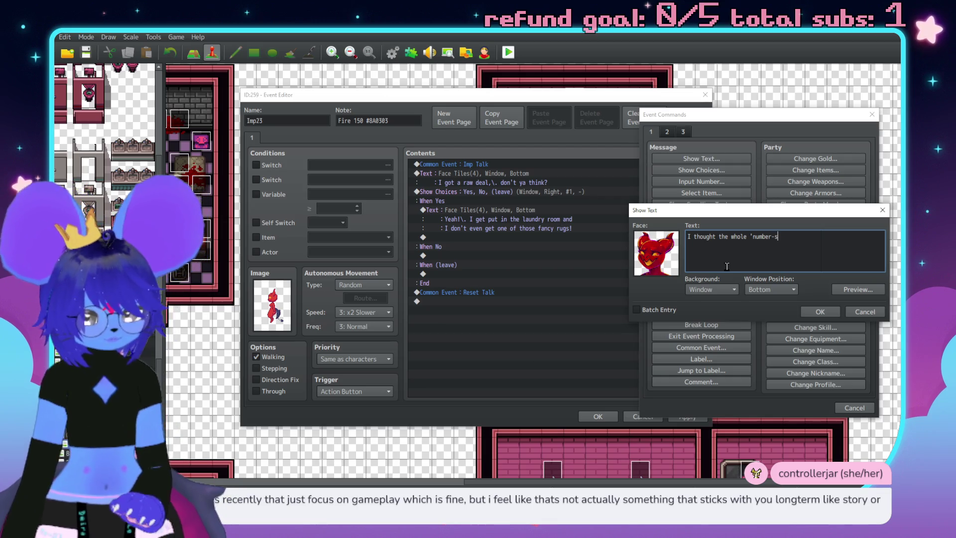
{"action": "type", "text": " rug'"}
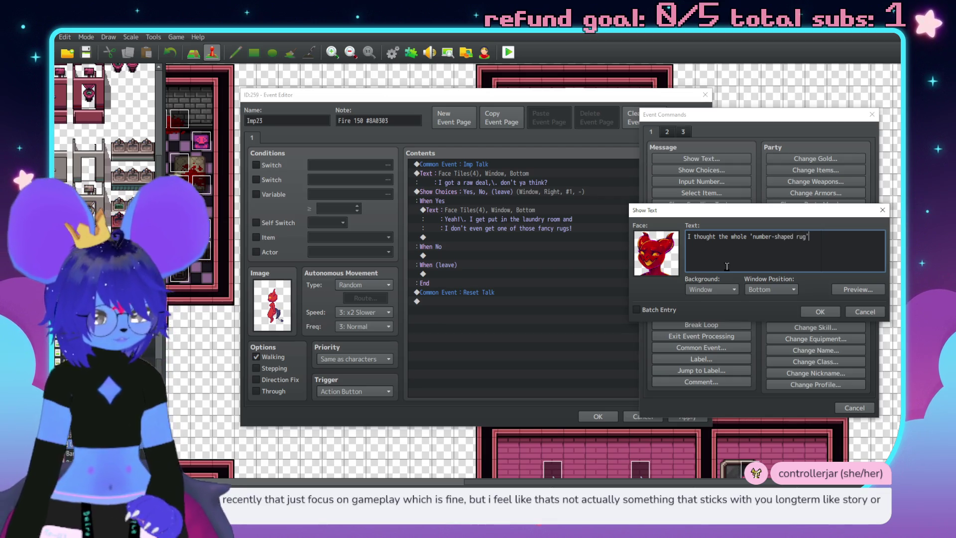
{"action": "type", "text": " thing"}
{"action": "key", "text": "Return"}
{"action": "type", "text": "wa"}
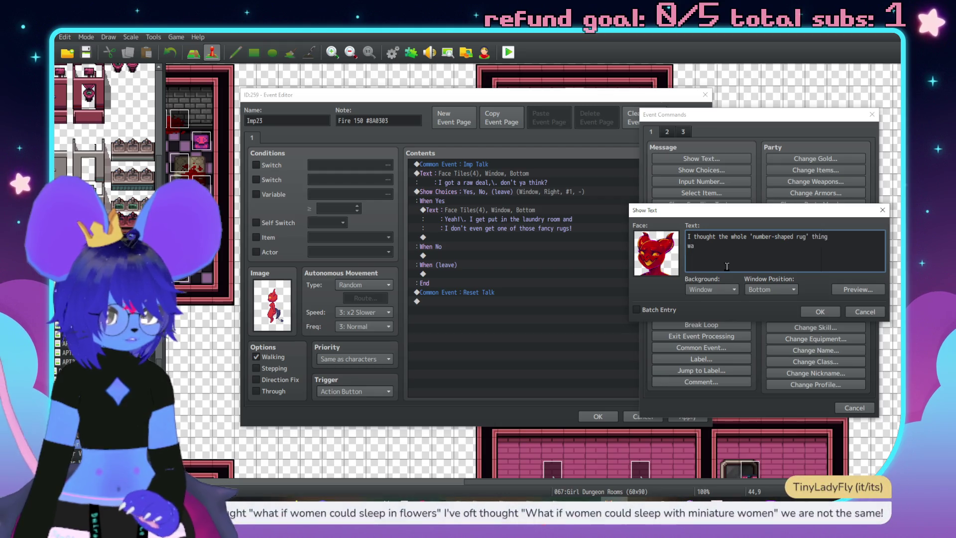
{"action": "type", "text": "s si"}
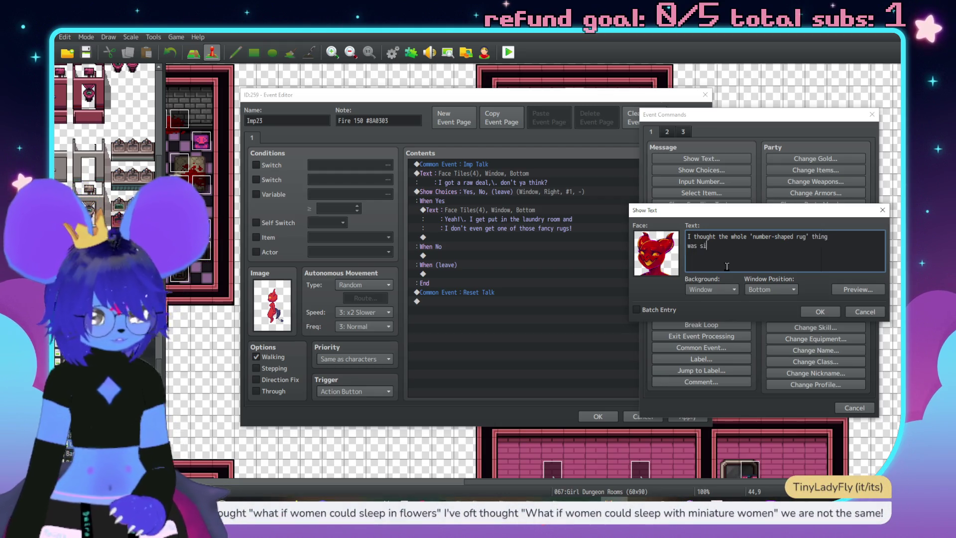
{"action": "type", "text": "lly dumb"}
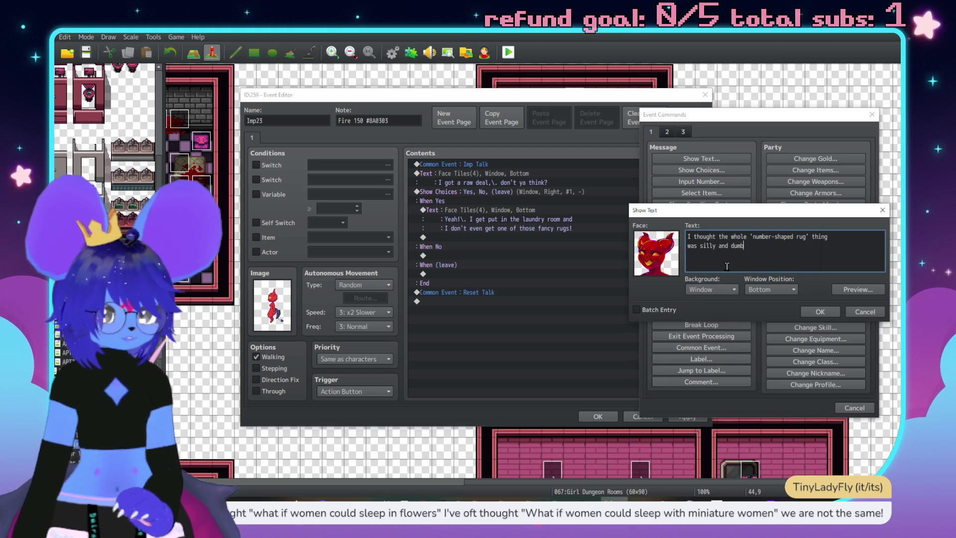
{"action": "type", "text": " but"}
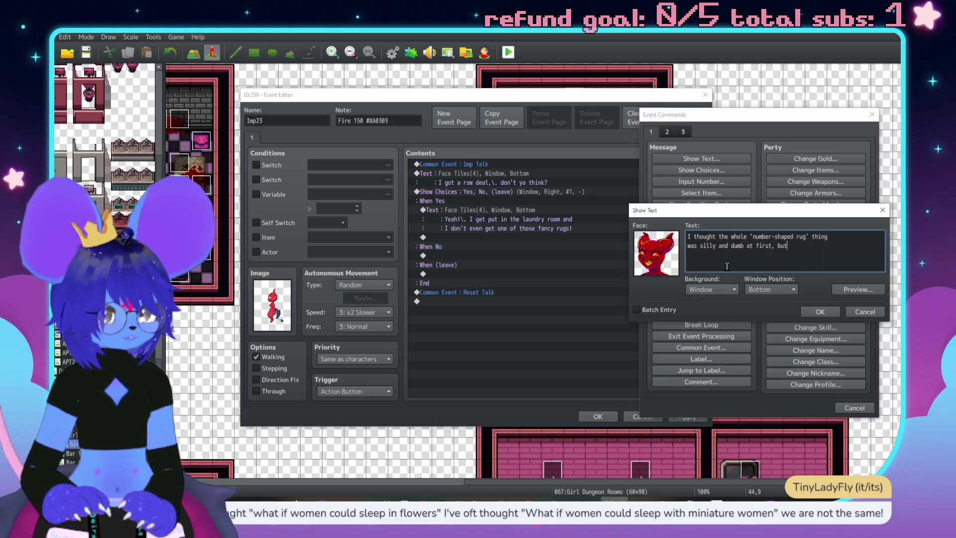
{"action": "type", "text": " now I just"}
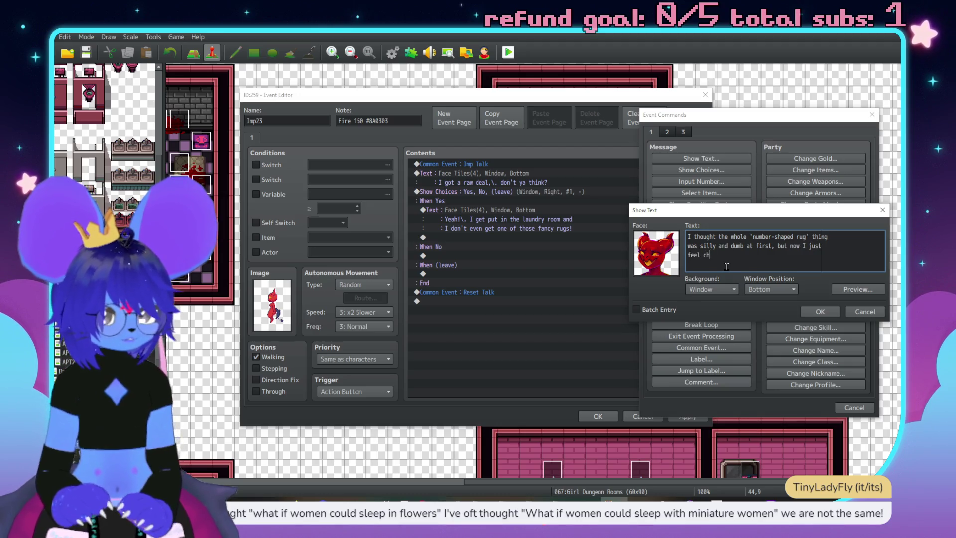
{"action": "type", "text": "ed!\\. "}
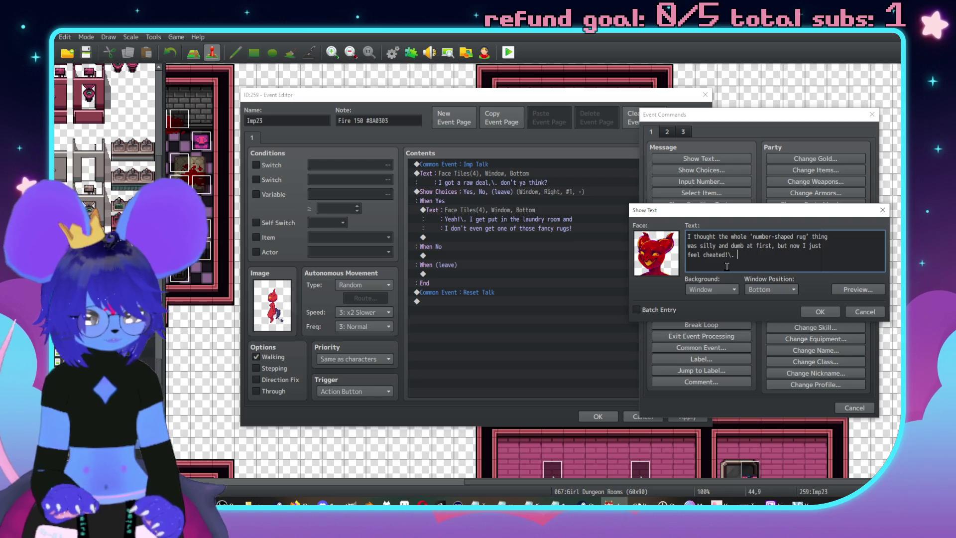
{"action": "type", "text": "I want"}
{"action": "type", "text": "ce of tgat!"}
{"action": "key", "text": "BackSpace"}
{"action": "key", "text": "BackSpace"}
{"action": "key", "text": "BackSpace"}
{"action": "type", "text": "hat!"}
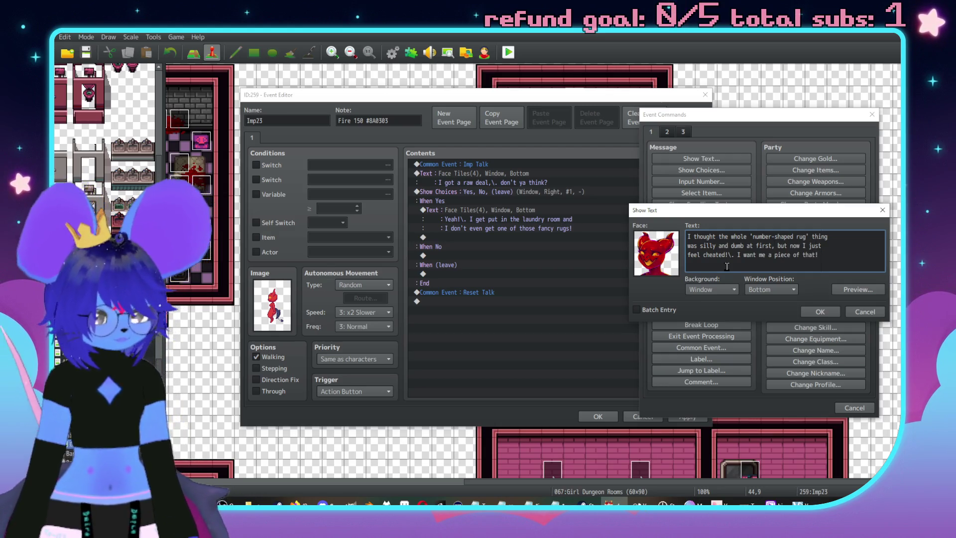
{"action": "left_click", "coordinate": [820, 312]}
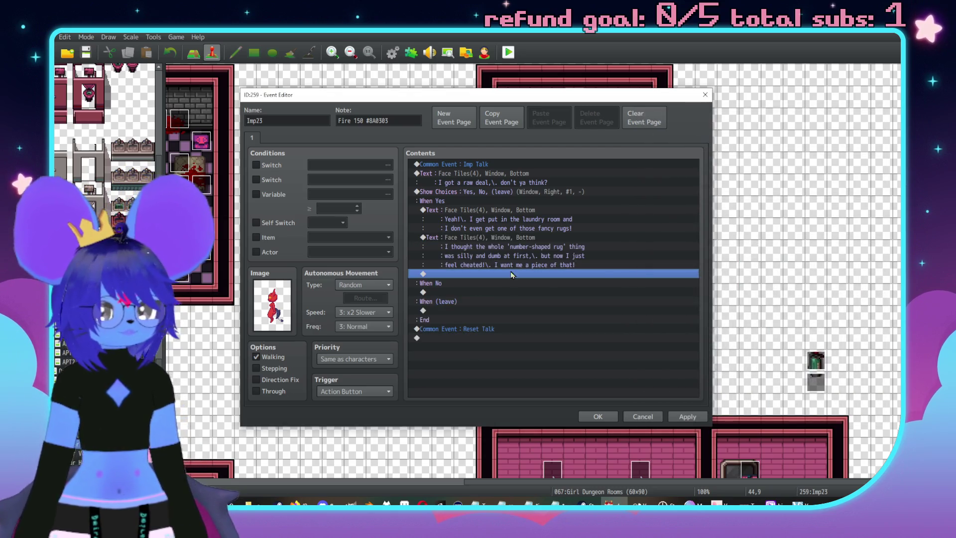
{"action": "double_click", "coordinate": [528, 293]}
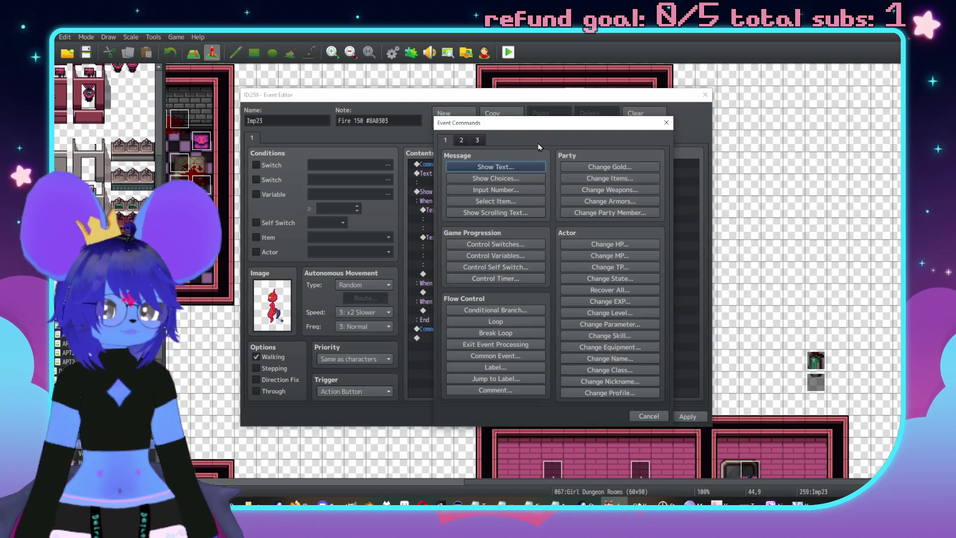
Under When No, add a red-imp message: 'Eh, what do you know. I know what I'm worth.'
{"action": "left_click", "coordinate": [630, 157]}
{"action": "double_click", "coordinate": [581, 254]}
{"action": "left_click", "coordinate": [559, 192]}
{"action": "left_click", "coordinate": [554, 184]}
{"action": "double_click", "coordinate": [655, 255]}
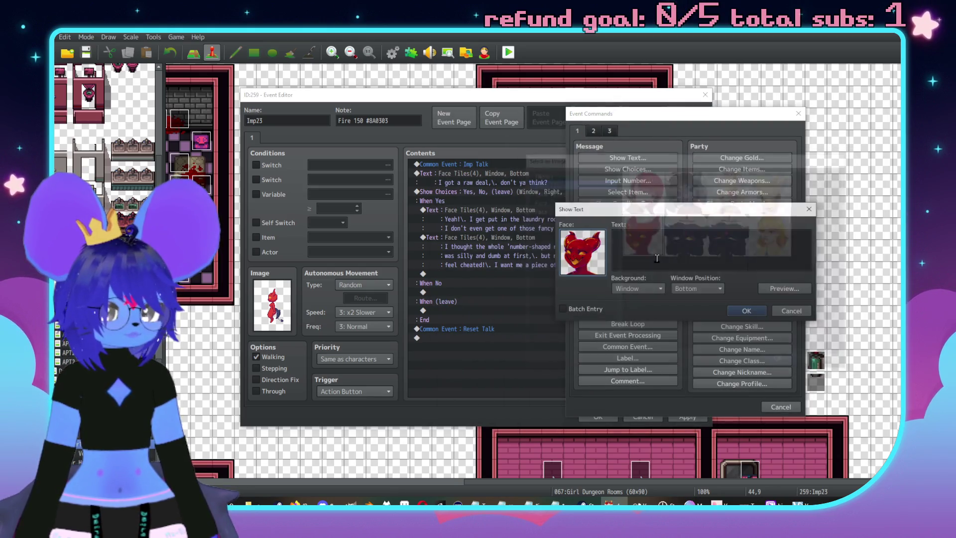
{"action": "type", "text": "Eh,\\. what do you know.\\."}
{"action": "key", "text": "Return"}
{"action": "type", "text": "I know what I'm worth"}
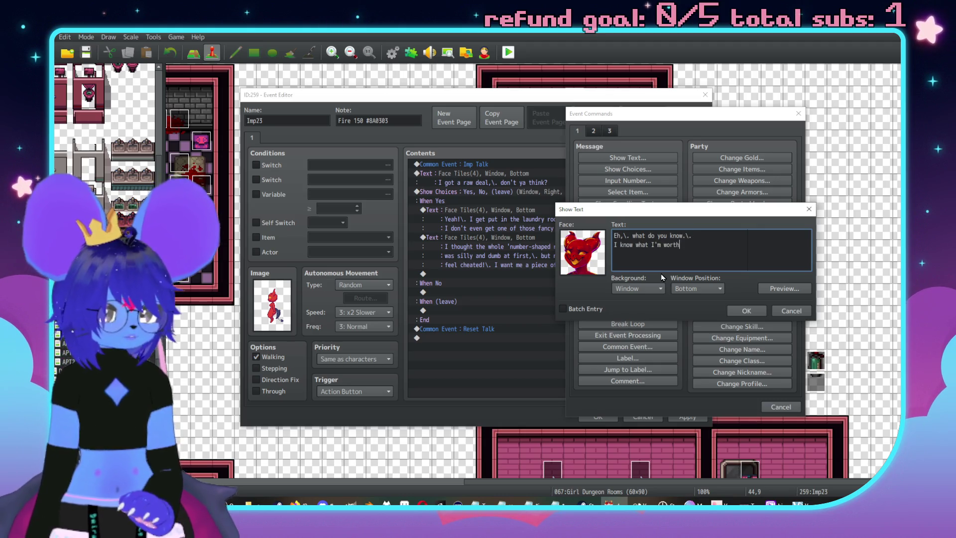
{"action": "type", "text": "."}
{"action": "left_click", "coordinate": [746, 310]}
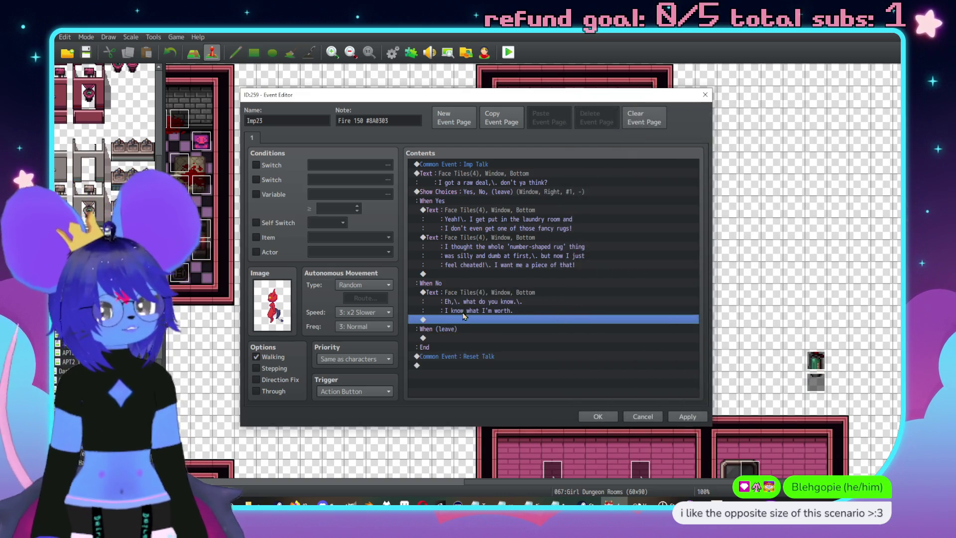
Under When (leave), add a red-imp message reading "It's true!\. I did!"
{"action": "double_click", "coordinate": [456, 338]}
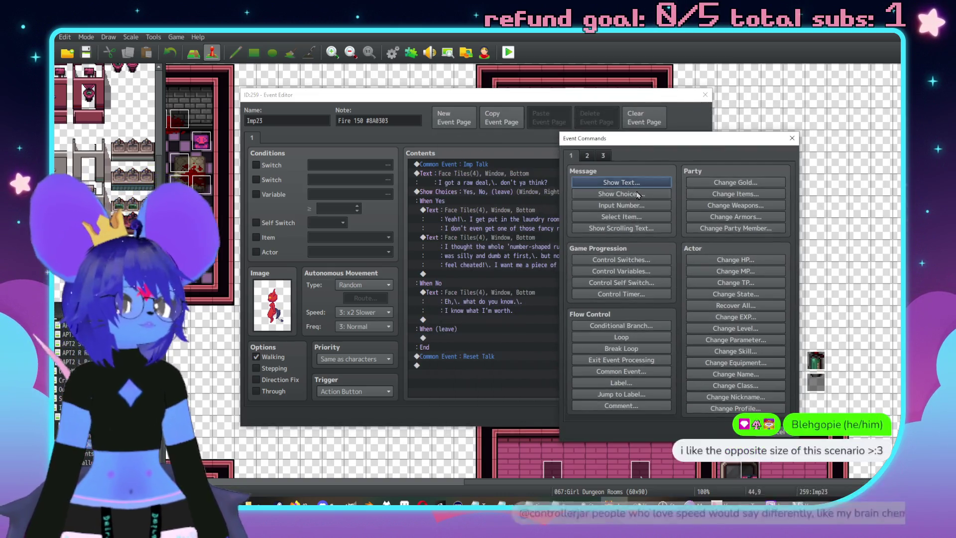
{"action": "left_click", "coordinate": [630, 183]}
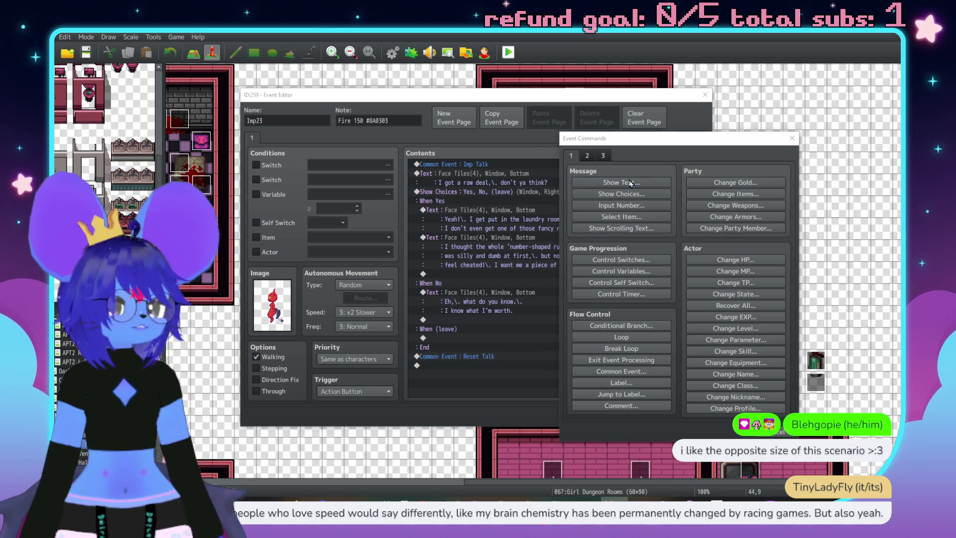
{"action": "double_click", "coordinate": [576, 277]}
{"action": "double_click", "coordinate": [642, 272]}
{"action": "left_click", "coordinate": [643, 272]}
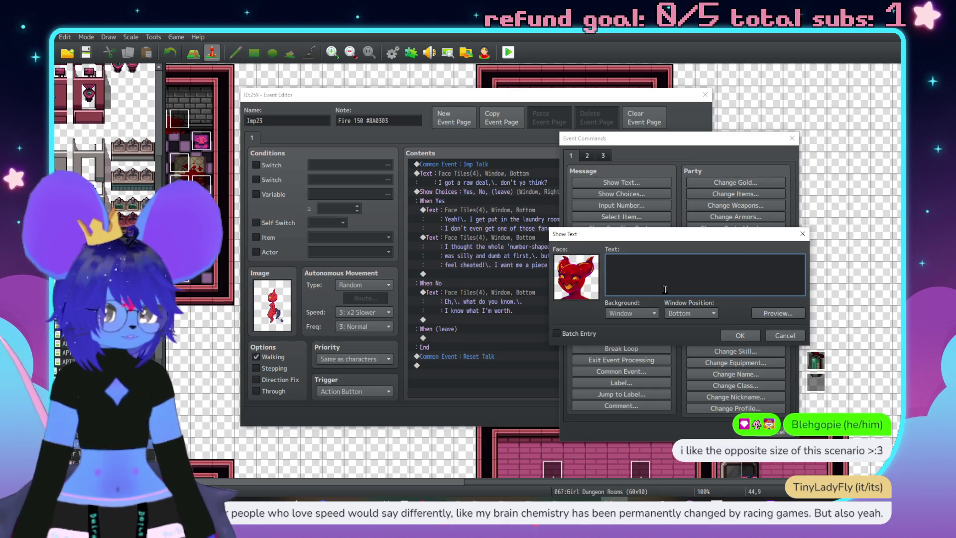
{"action": "type", "text": "It's true!\\."}
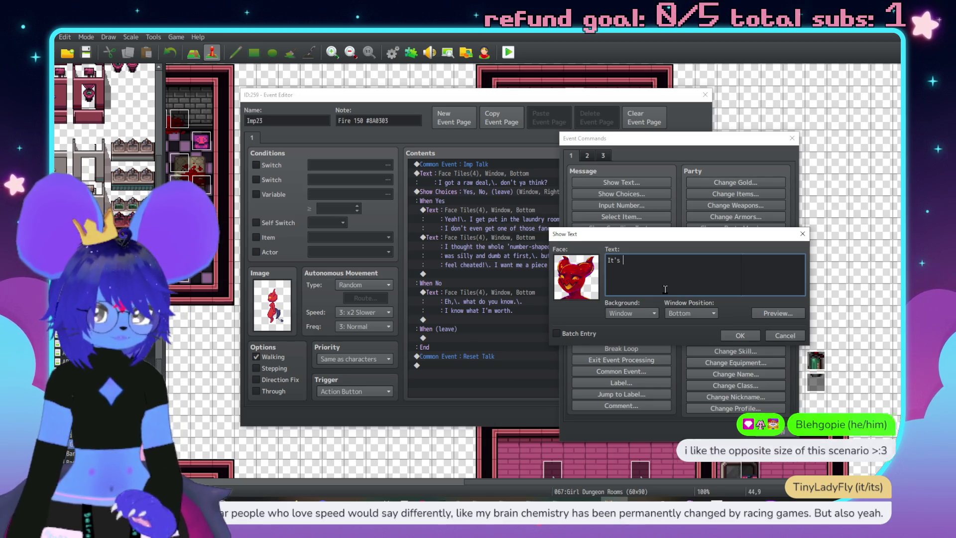
{"action": "type", "text": " I did!\\. I got"}
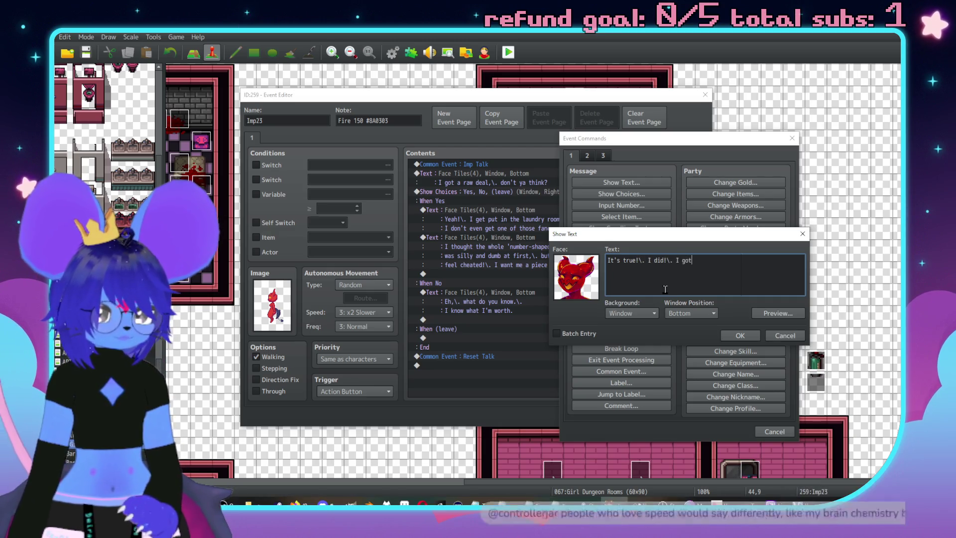
{"action": "key", "text": "BackSpace"}
{"action": "key", "text": "BackSpace"}
{"action": "key", "text": "BackSpace"}
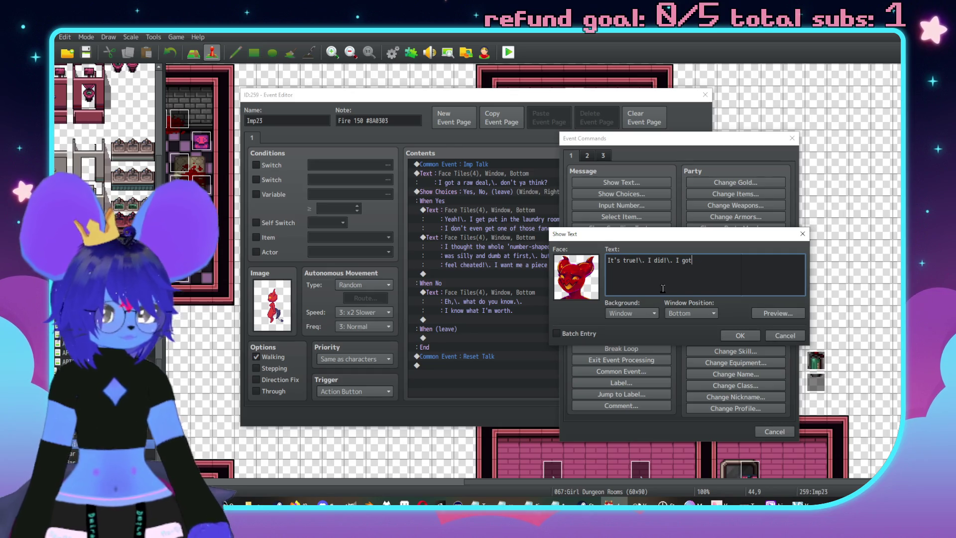
{"action": "type", "text": "!"}
{"action": "left_click", "coordinate": [740, 335]}
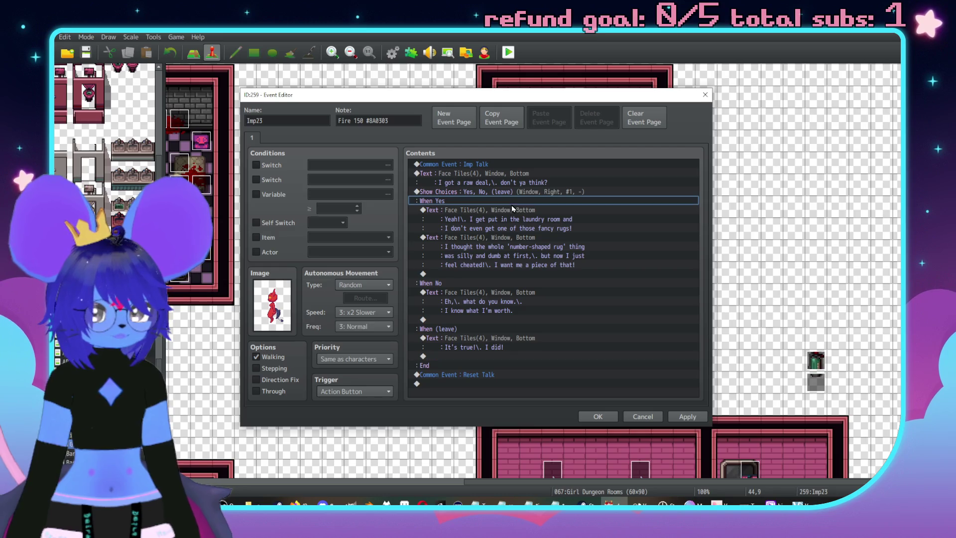
Insert 'I got rawed!!' into the first Yes message and rebreak its laundry-room lines
{"action": "double_click", "coordinate": [512, 208]}
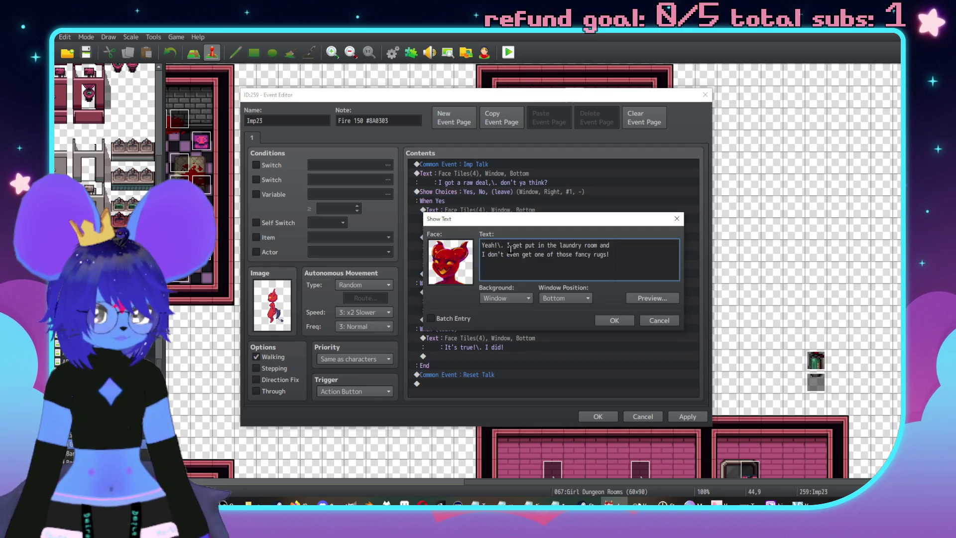
{"action": "left_click", "coordinate": [507, 245]}
{"action": "type", "text": "I got ra"}
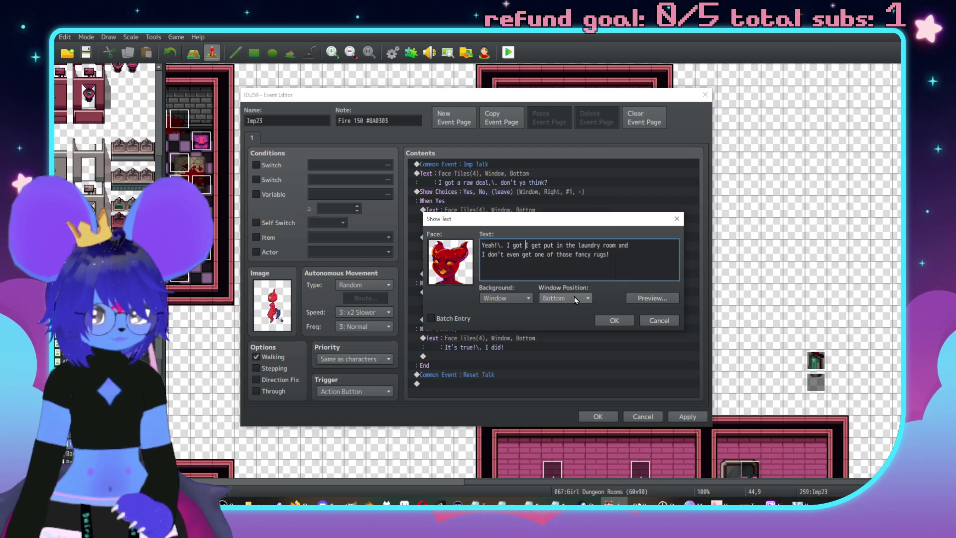
{"action": "type", "text": "wed!!\\."}
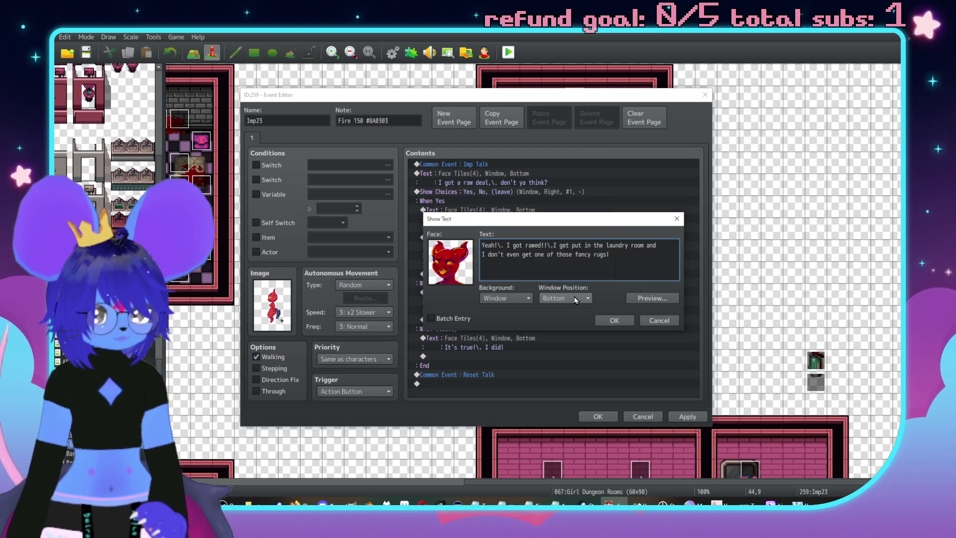
{"action": "key", "text": "Return"}
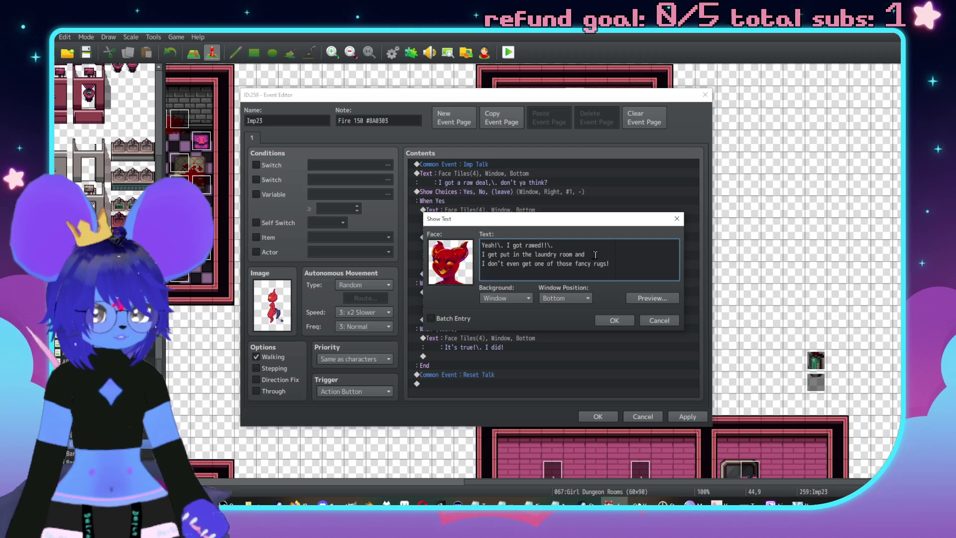
{"action": "left_click", "coordinate": [601, 258]}
{"action": "key", "text": "BackSpace"}
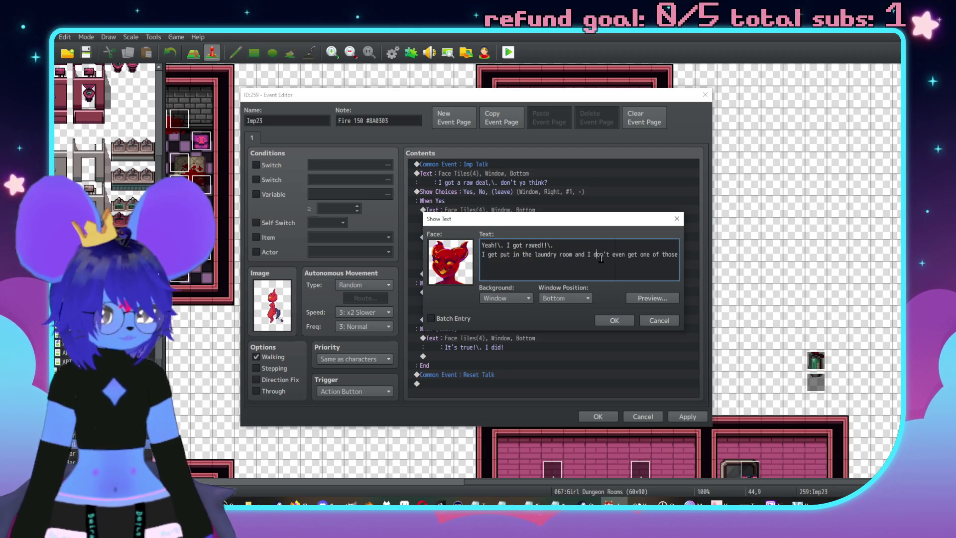
{"action": "key", "text": "Return"}
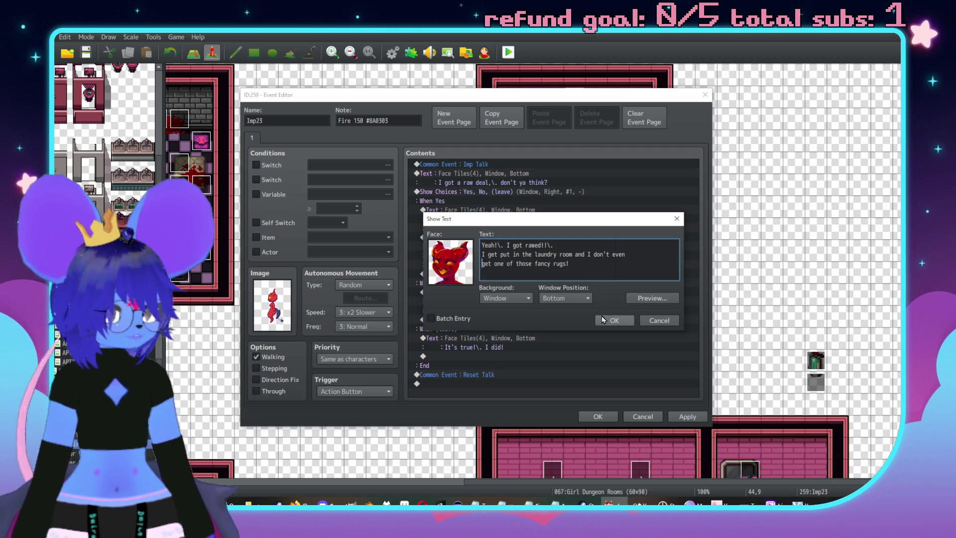
{"action": "left_click", "coordinate": [613, 319]}
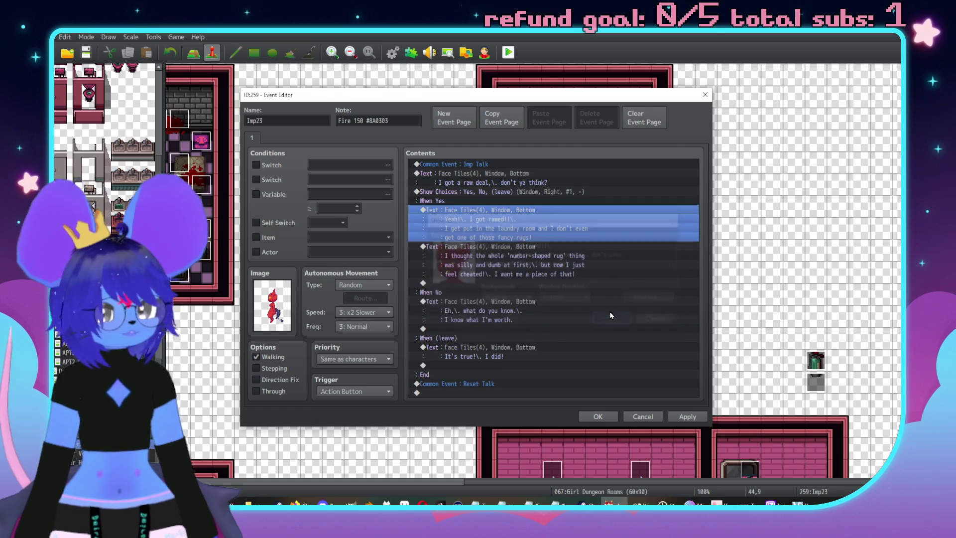
Rework the rug message with 'shtick', ending 'I want me a piece of that!!'
{"action": "double_click", "coordinate": [546, 251]}
{"action": "left_click_drag", "start_coordinate": [623, 245], "coordinate": [607, 244]}
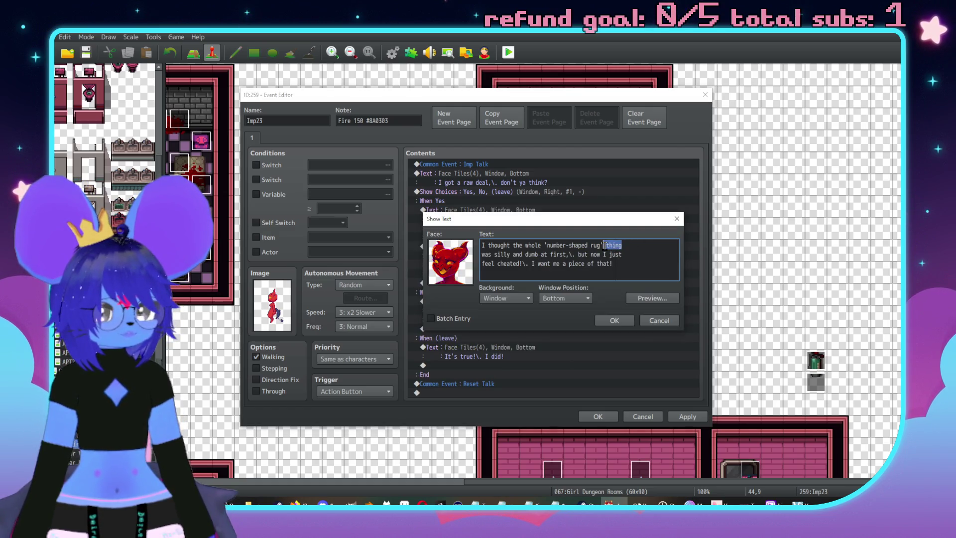
{"action": "type", "text": "shtick"}
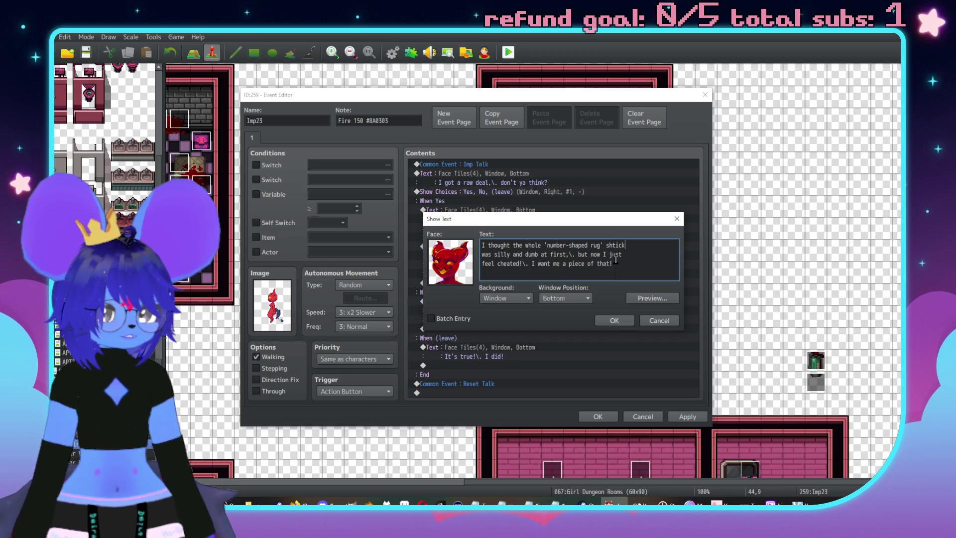
{"action": "left_click_drag", "start_coordinate": [620, 264], "coordinate": [591, 255]}
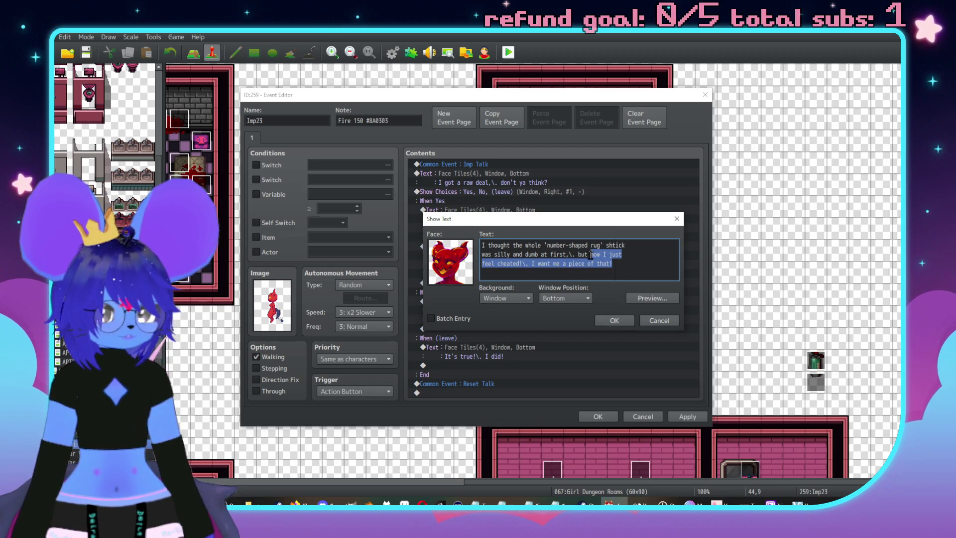
{"action": "type", "text": "ev"}
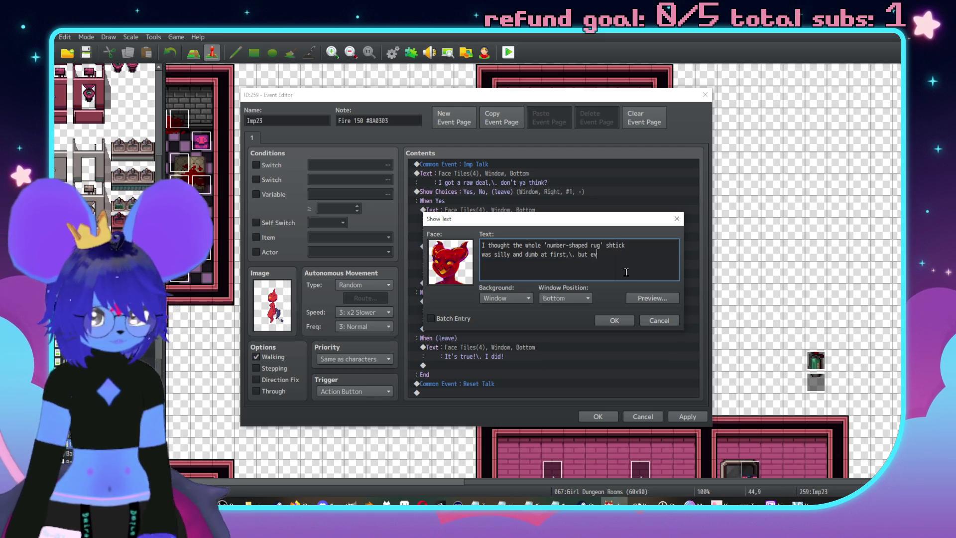
{"action": "type", "text": "er since Pe"}
{"action": "type", "text": "cuity told me the Maste"}
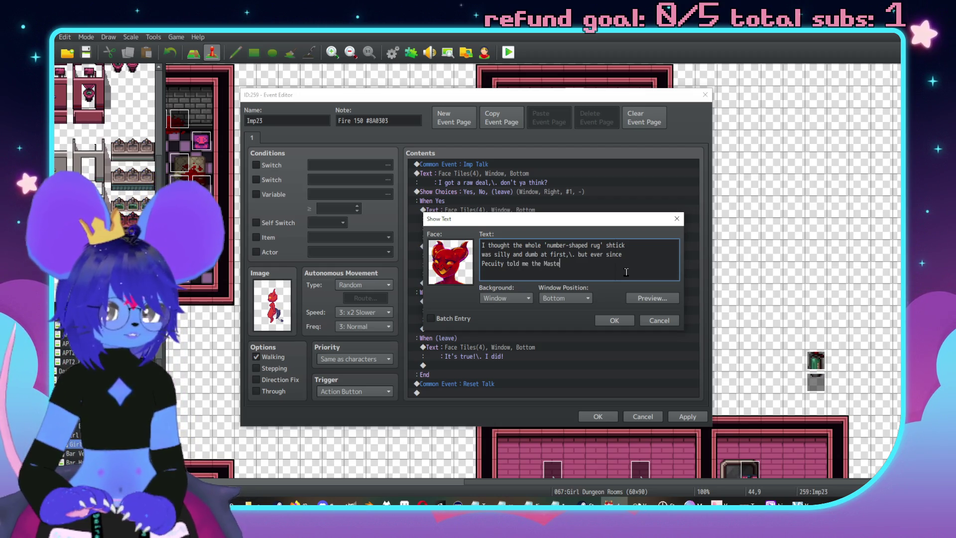
{"action": "key", "text": "BackSpace"}
{"action": "key", "text": "BackSpace"}
{"action": "key", "text": "BackSpace"}
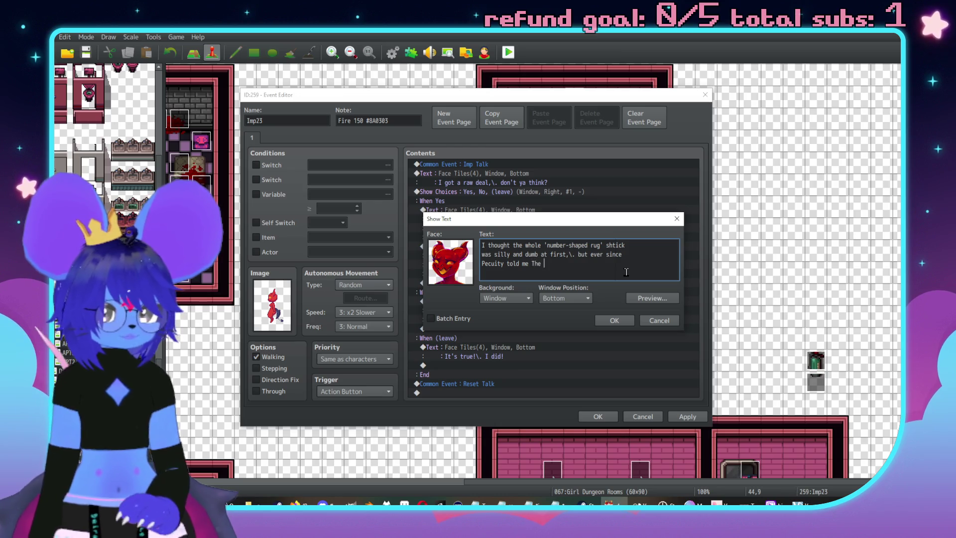
{"action": "type", "text": "he"}
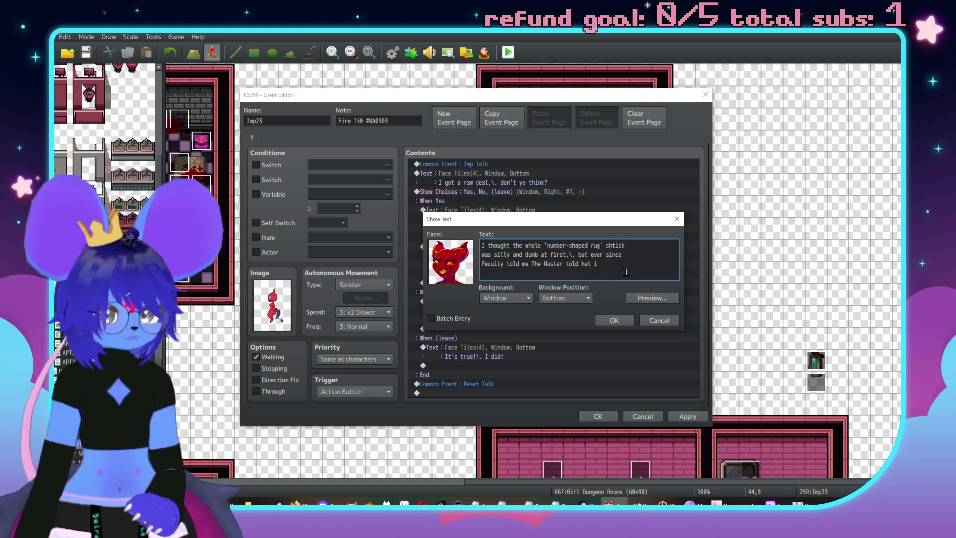
{"action": "type", "text": "r it was s"}
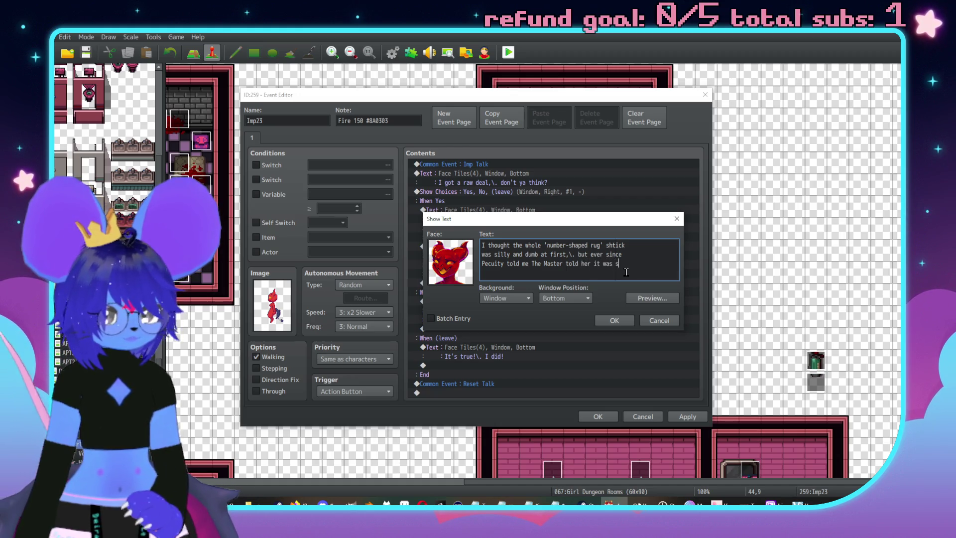
{"action": "type", "text": "omething import"}
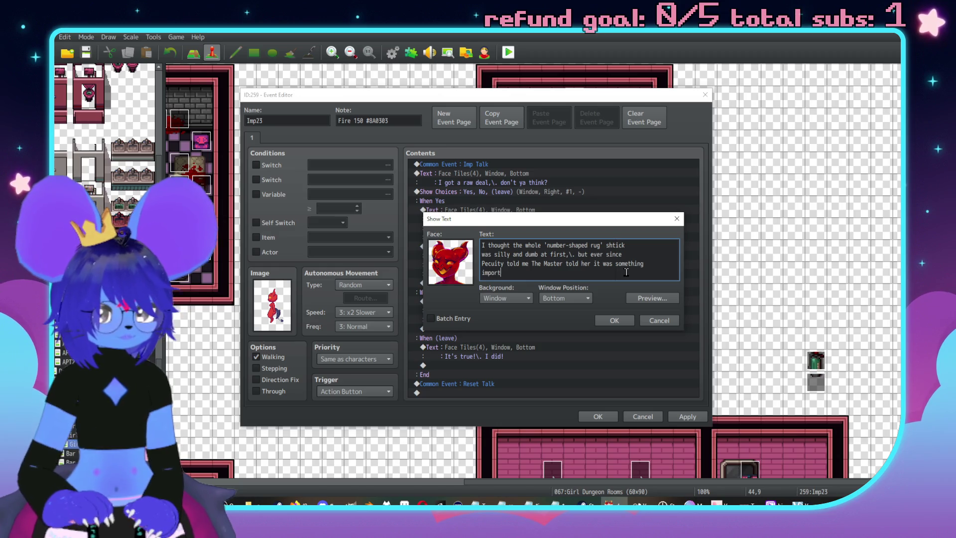
{"action": "type", "text": "ant,\\. I want me a pi"}
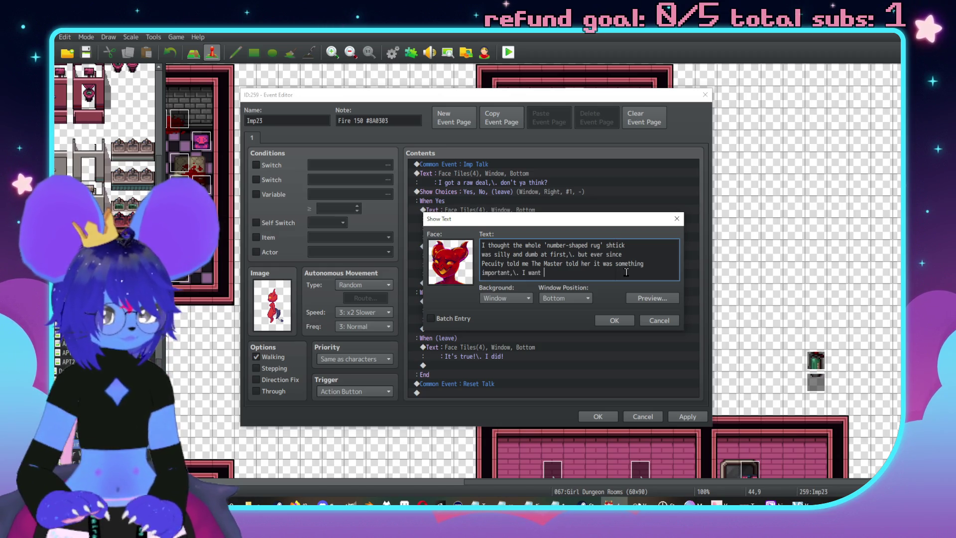
{"action": "type", "text": "ece"}
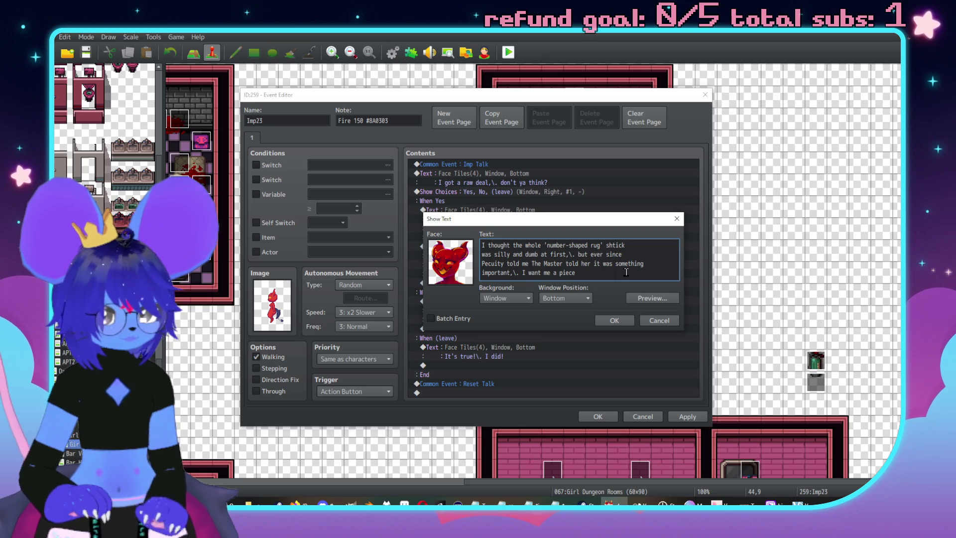
{"action": "type", "text": " of that!!"}
{"action": "left_click", "coordinate": [621, 323]}
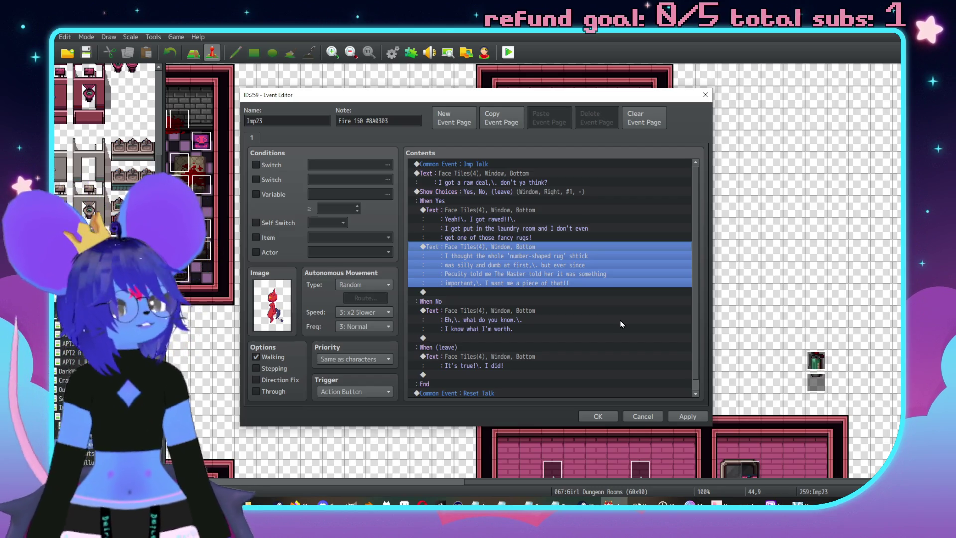
{"action": "key", "text": "alt+Tab"}
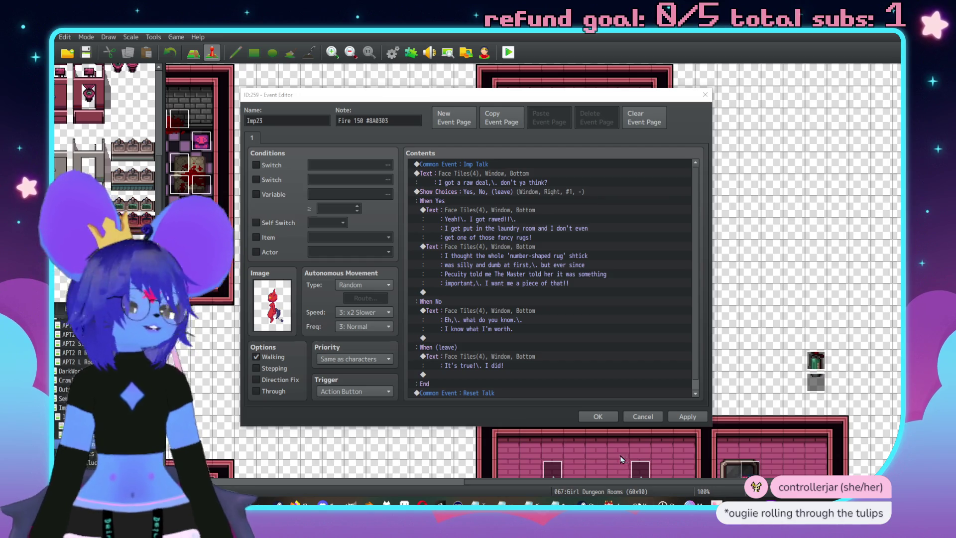
{"action": "left_click", "coordinate": [459, 193]}
{"action": "key", "text": "Insert"}
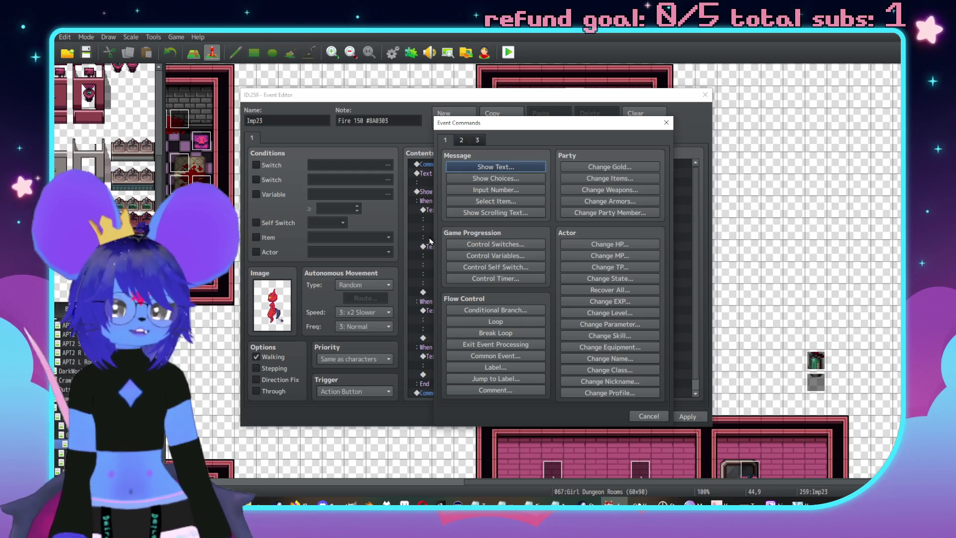
Add a Conditional Branch on variable 0030 ImpsKilled ≥ constant 3, with an Else branch
{"action": "left_click", "coordinate": [495, 310]}
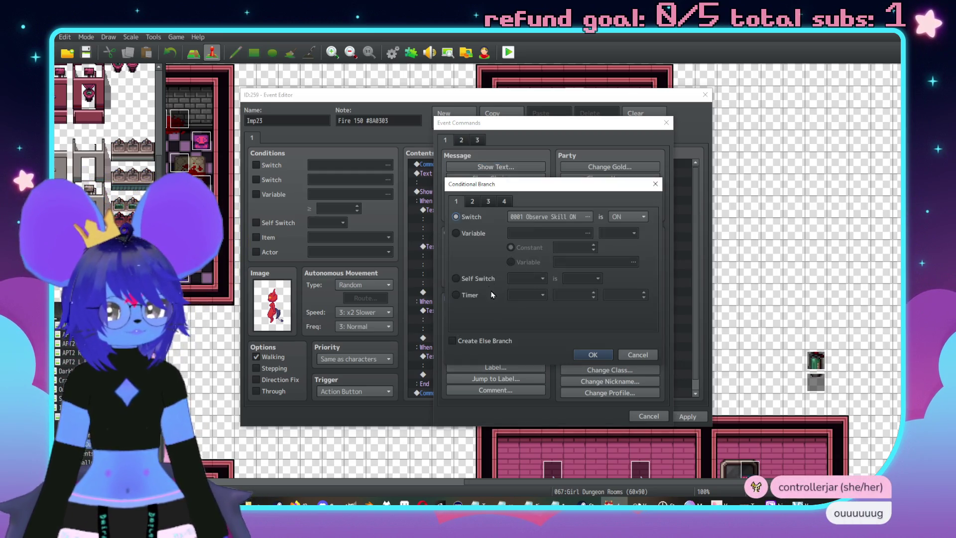
{"action": "left_click", "coordinate": [456, 233]}
{"action": "left_click", "coordinate": [513, 233]}
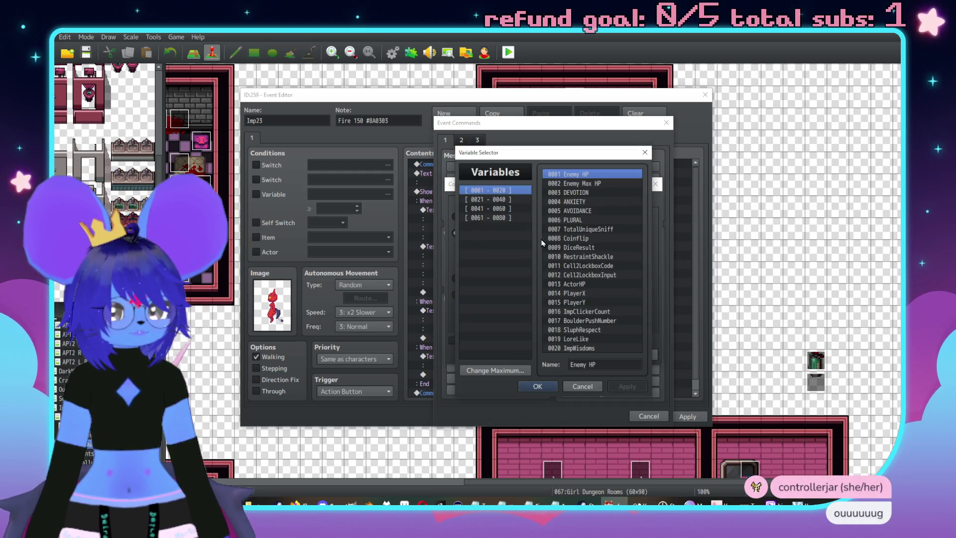
{"action": "left_click", "coordinate": [496, 200]}
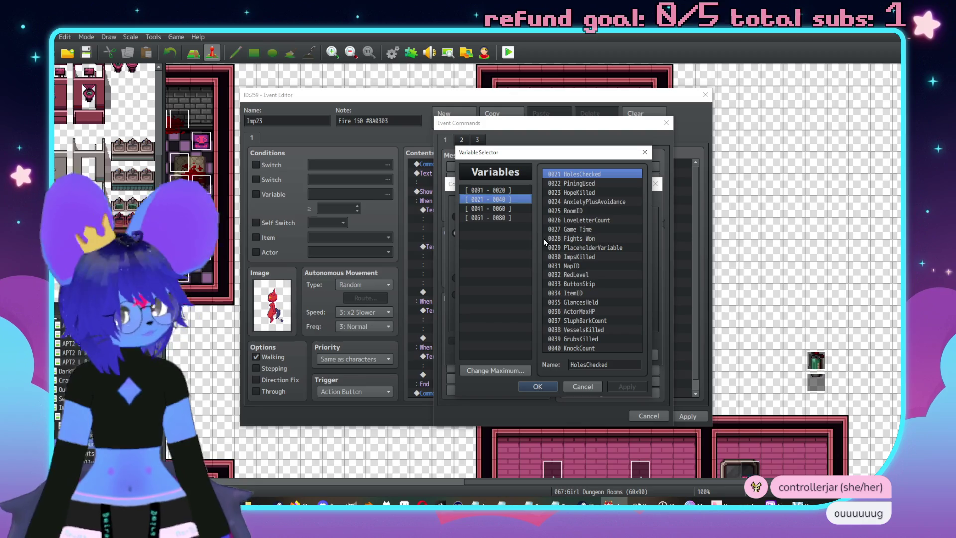
{"action": "double_click", "coordinate": [577, 257]}
{"action": "left_click", "coordinate": [618, 234]}
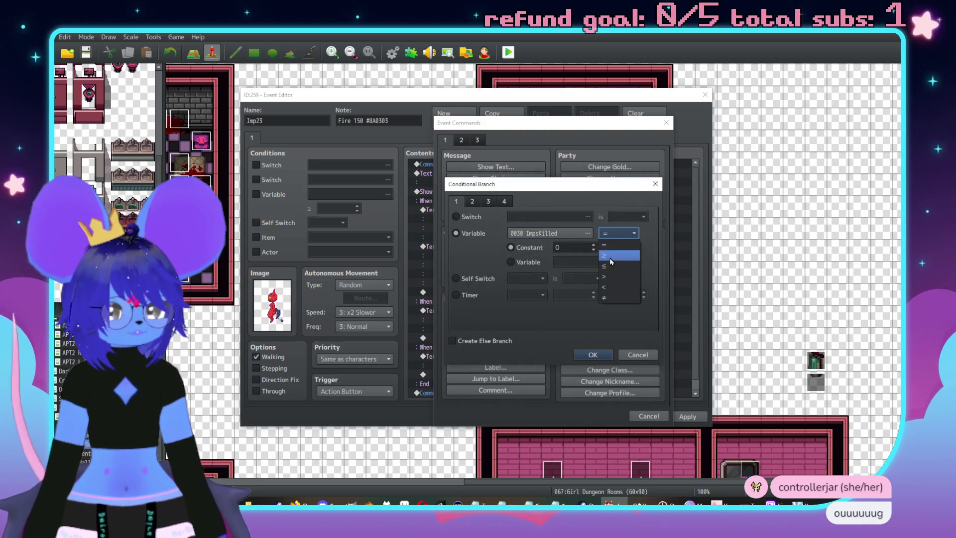
{"action": "left_click", "coordinate": [612, 256]}
{"action": "double_click", "coordinate": [572, 249]}
{"action": "type", "text": "3"}
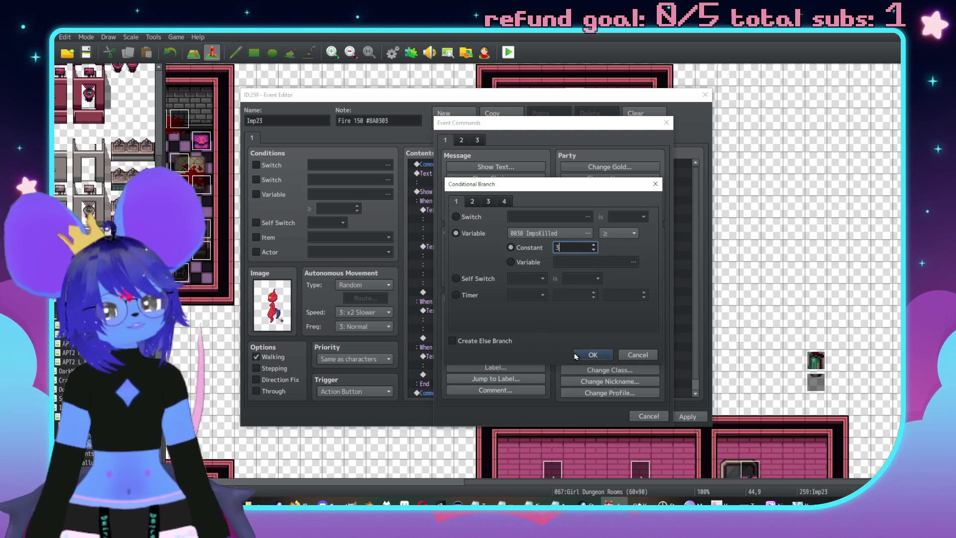
{"action": "left_click", "coordinate": [493, 341]}
{"action": "left_click", "coordinate": [593, 354]}
Cut the old Show Choices block and paste it under Else
{"action": "scroll", "coordinate": [490, 220], "scroll_direction": "down", "scroll_amount": 2}
{"action": "left_click", "coordinate": [484, 208]}
{"action": "left_click", "coordinate": [487, 201]}
{"action": "scroll", "coordinate": [529, 238], "scroll_direction": "up", "scroll_amount": 1}
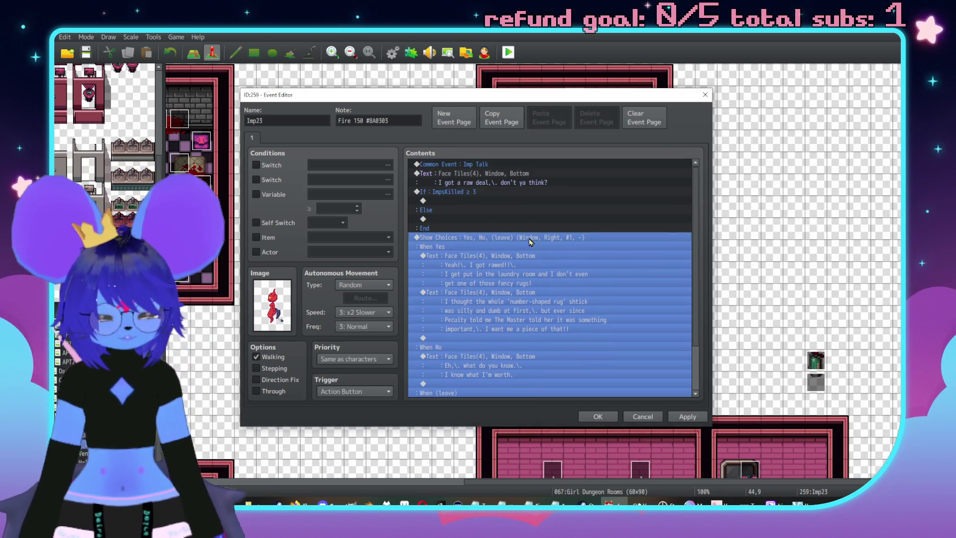
{"action": "key", "text": "Delete"}
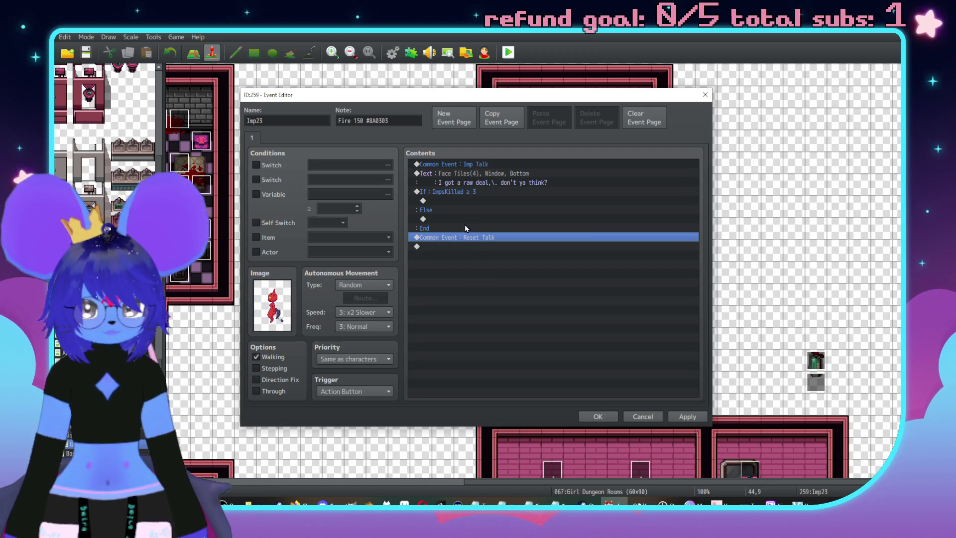
{"action": "left_click", "coordinate": [466, 220]}
{"action": "key", "text": "ctrl+v"}
Under the If, add Show Choices Yes, No, (leave), Attack her with cancel disallowed
{"action": "scroll", "coordinate": [463, 279], "scroll_direction": "up", "scroll_amount": 1}
{"action": "double_click", "coordinate": [476, 202]}
{"action": "left_click_drag", "start_coordinate": [528, 123], "coordinate": [774, 125]}
{"action": "left_click", "coordinate": [738, 182]}
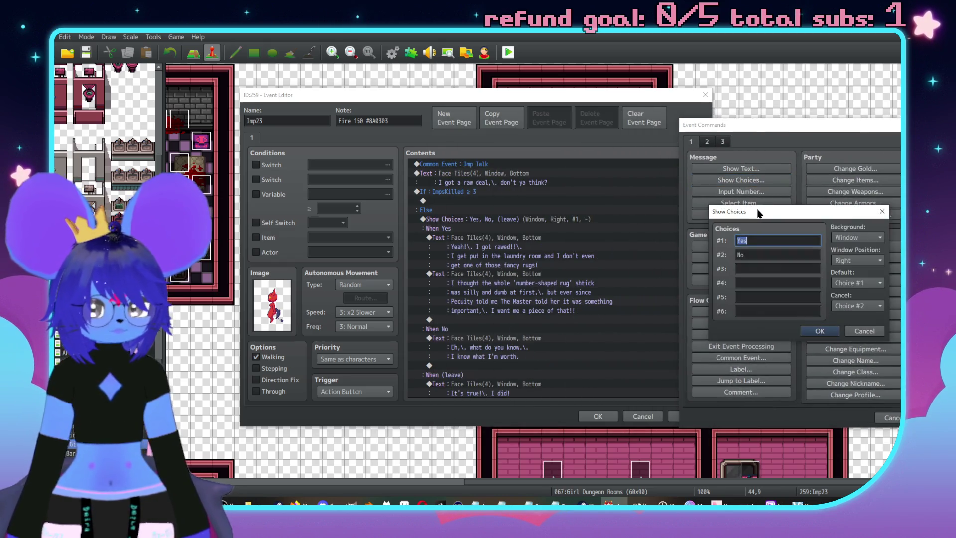
{"action": "left_click", "coordinate": [857, 305]}
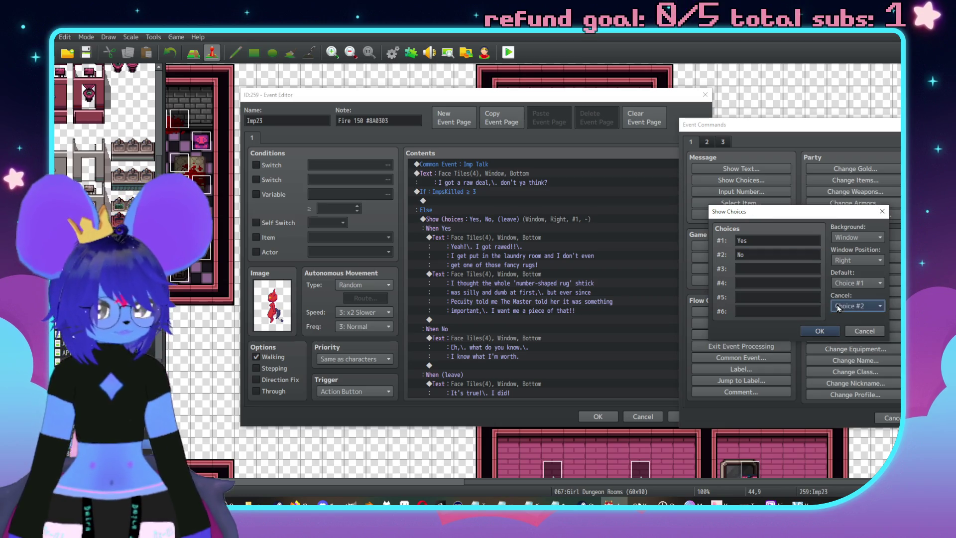
{"action": "left_click", "coordinate": [856, 328]}
{"action": "left_click", "coordinate": [767, 272]}
{"action": "type", "text": "("}
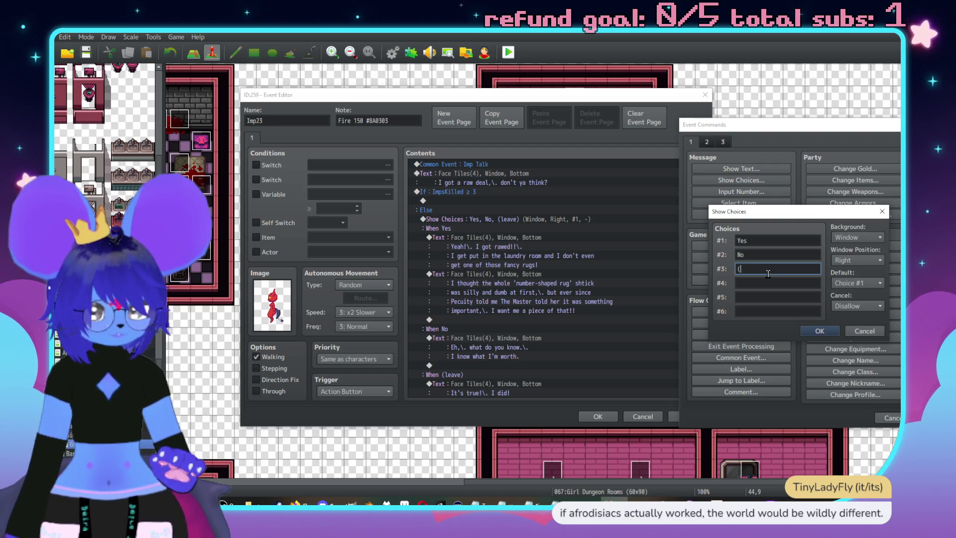
{"action": "type", "text": "leave"}
{"action": "key", "text": "Tab"}
{"action": "type", "text": "Attack h"}
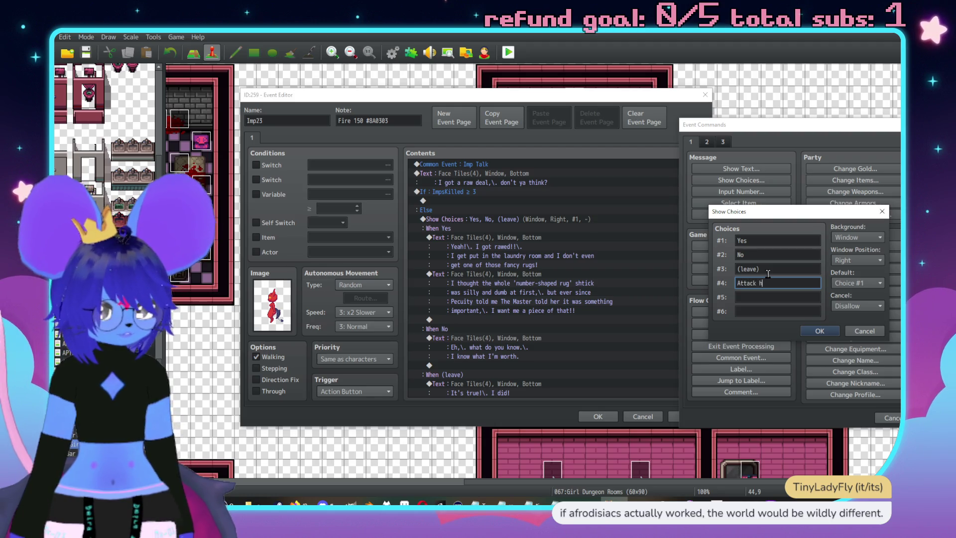
{"action": "type", "text": "er"}
{"action": "left_click", "coordinate": [819, 331]}
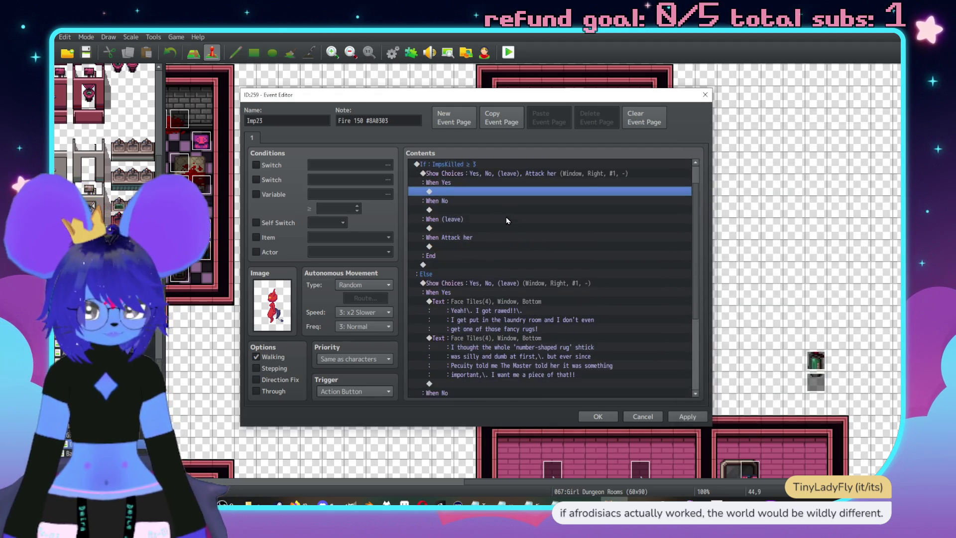
Insert a Label named Leave before the Else branch's (leave) reply text
{"action": "scroll", "coordinate": [498, 227], "scroll_direction": "down", "scroll_amount": 1}
{"action": "scroll", "coordinate": [474, 249], "scroll_direction": "up", "scroll_amount": 2}
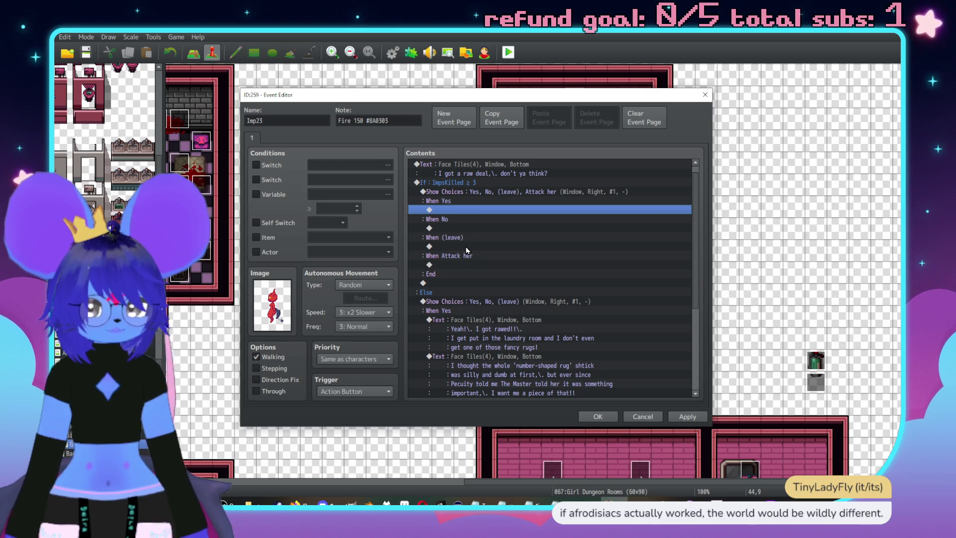
{"action": "left_click", "coordinate": [465, 247]}
{"action": "scroll", "coordinate": [513, 271], "scroll_direction": "down", "scroll_amount": 4}
{"action": "scroll", "coordinate": [498, 288], "scroll_direction": "down", "scroll_amount": 3}
{"action": "left_click", "coordinate": [468, 328]}
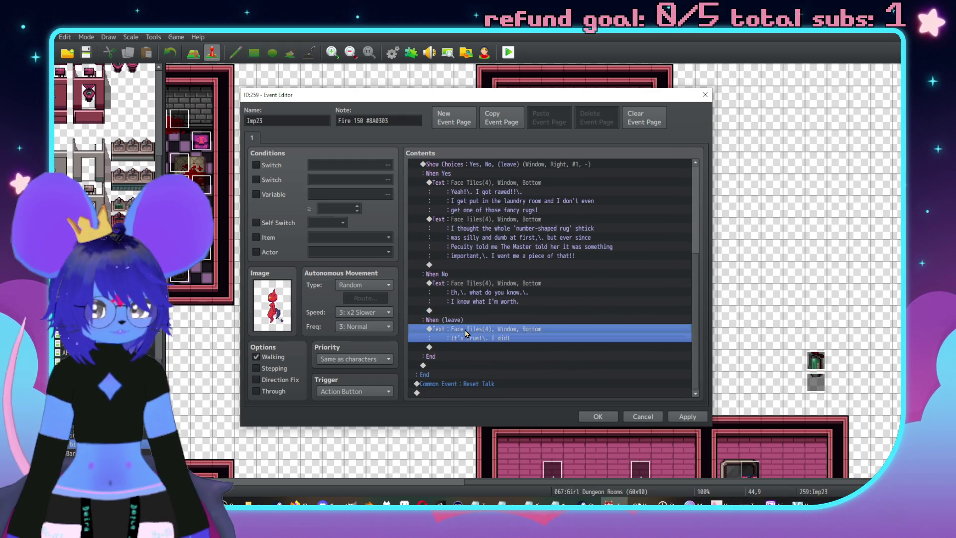
{"action": "key", "text": "Insert"}
{"action": "left_click", "coordinate": [498, 369]}
{"action": "type", "text": "Leave"}
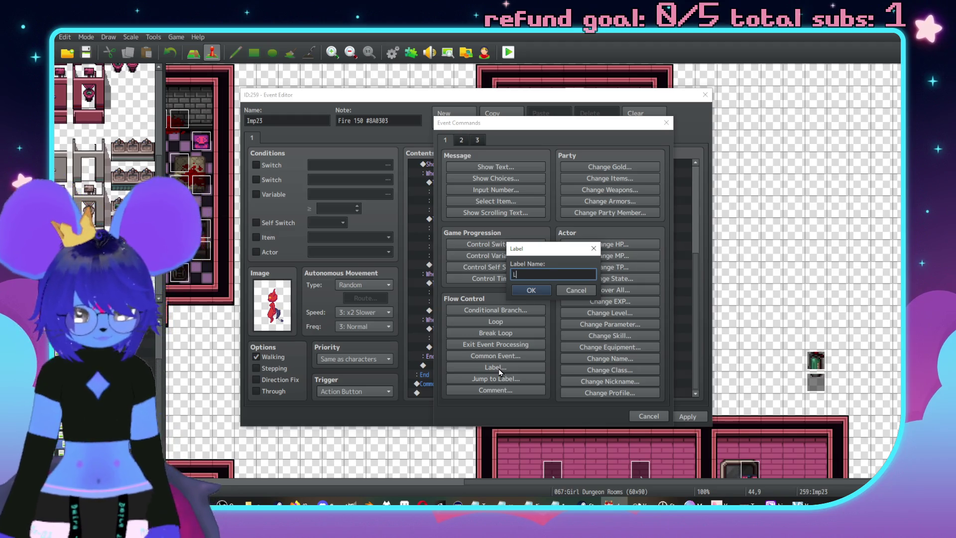
{"action": "key", "text": "Return"}
{"action": "left_click", "coordinate": [498, 368]}
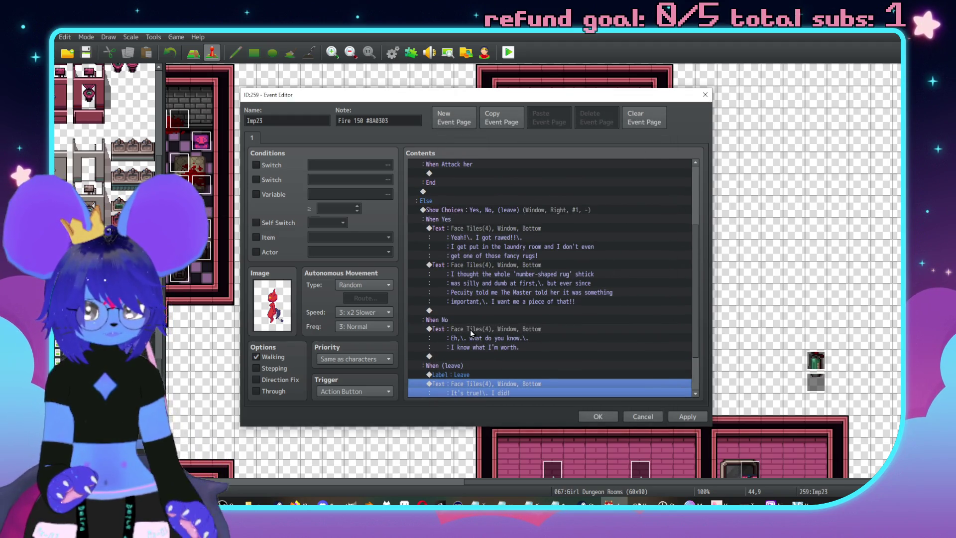
Insert Labels 'No' and 'Yes' before the Else branch's No and Yes replies
{"action": "key", "text": "Insert"}
{"action": "left_click", "coordinate": [504, 367]}
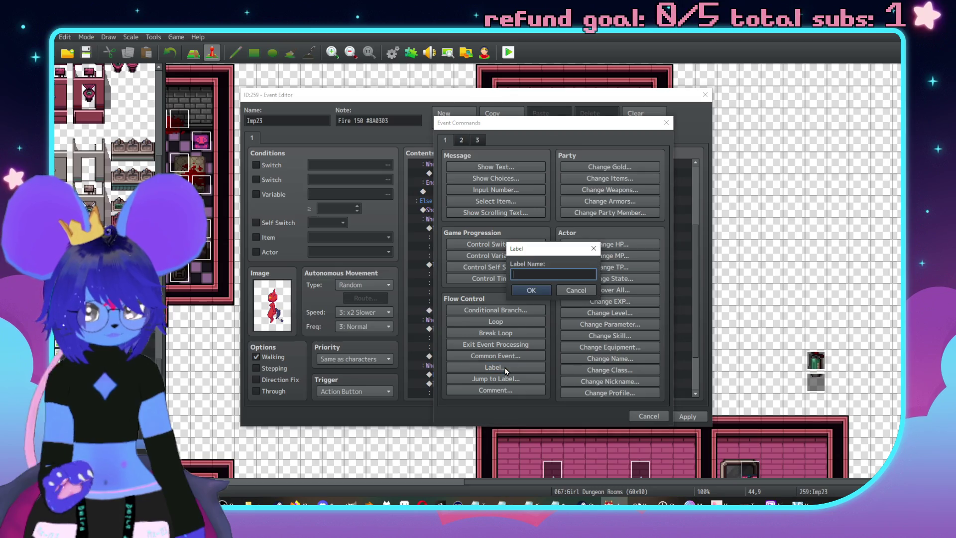
{"action": "type", "text": "No"}
{"action": "key", "text": "Return"}
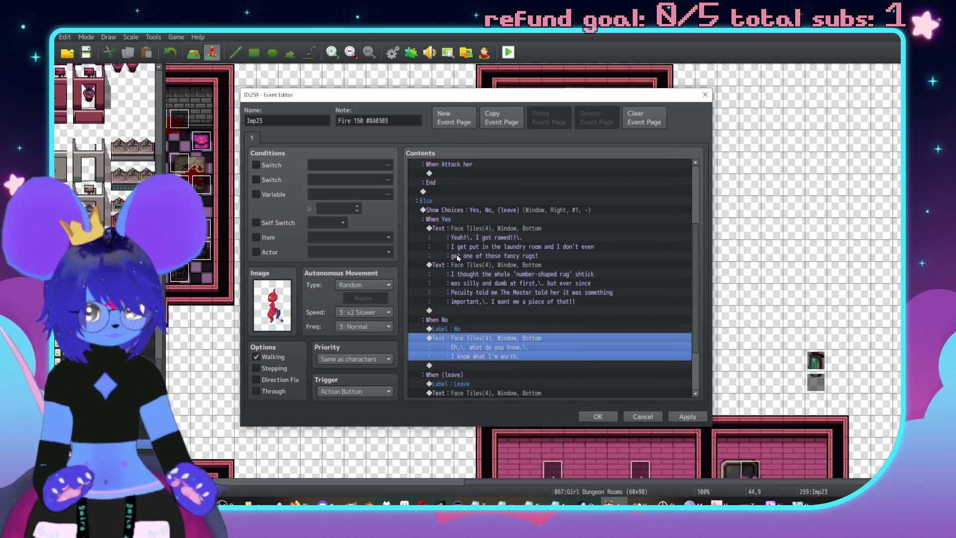
{"action": "left_click", "coordinate": [459, 239]}
{"action": "key", "text": "Insert"}
{"action": "left_click", "coordinate": [496, 368]}
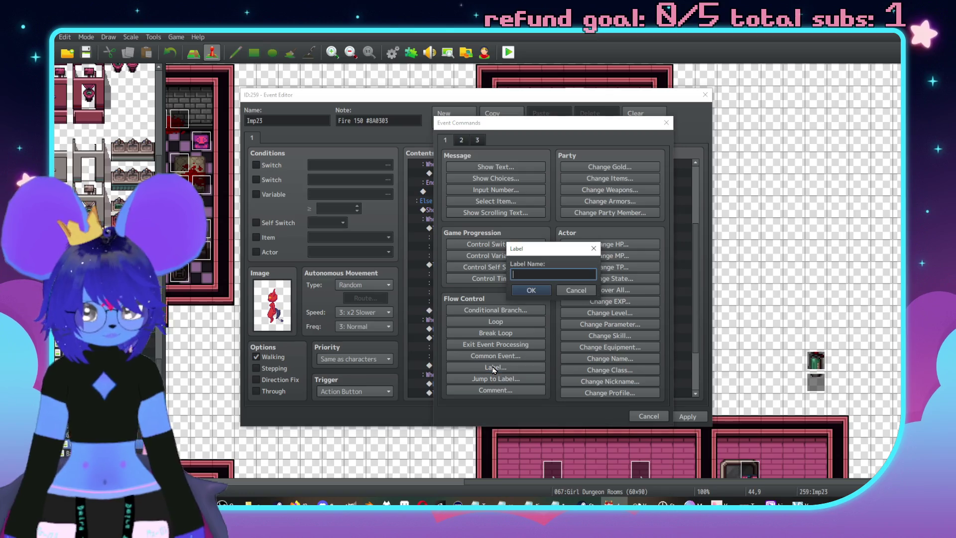
{"action": "type", "text": "Yes"}
{"action": "key", "text": "Return"}
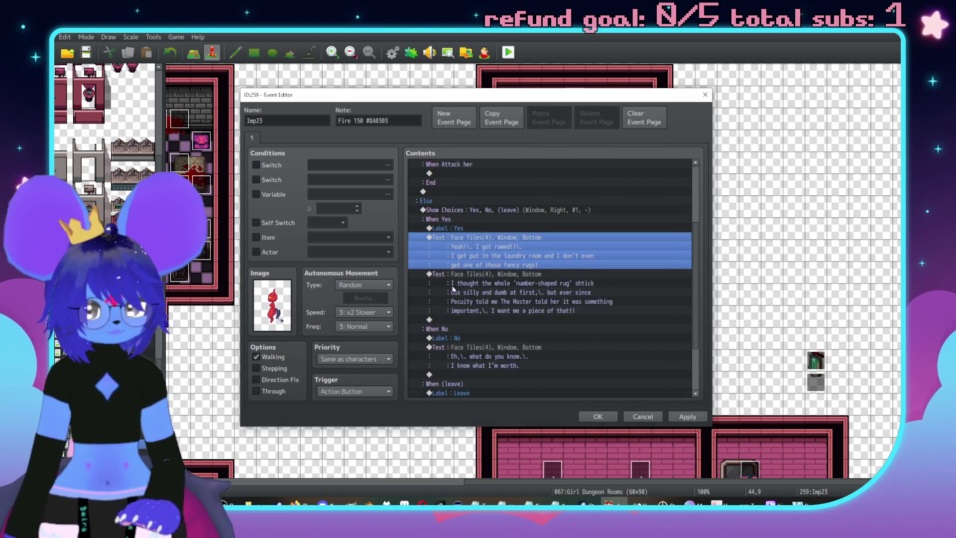
Add a Jump to Label Yes under the new When Yes and copy it
{"action": "scroll", "coordinate": [464, 241], "scroll_direction": "up", "scroll_amount": 4}
{"action": "double_click", "coordinate": [470, 219]}
{"action": "left_click", "coordinate": [512, 380]}
{"action": "key", "text": "Return"}
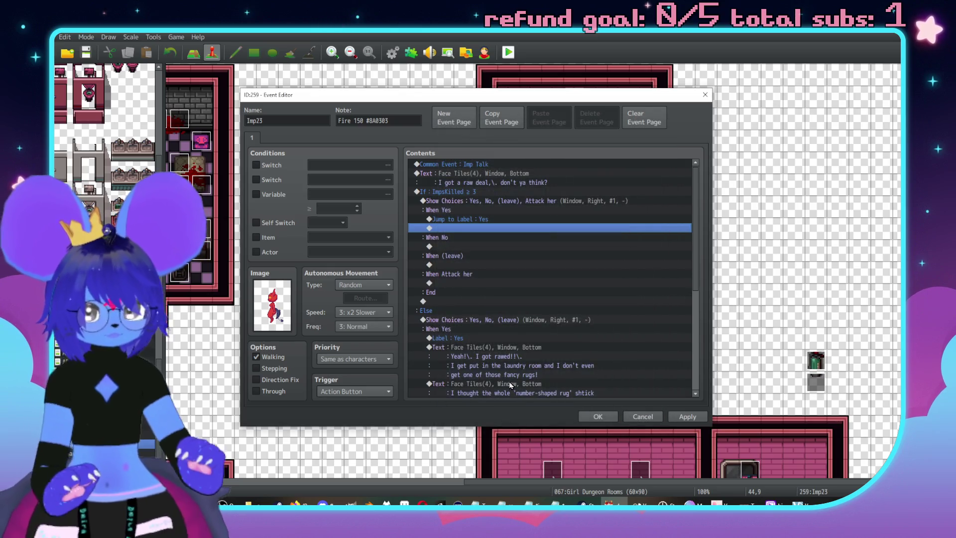
{"action": "left_click", "coordinate": [468, 219]}
{"action": "key", "text": "ctrl+c"}
Paste jumps under When No and When (leave), targeting labels No and Leave
{"action": "left_click", "coordinate": [468, 246]}
{"action": "key", "text": "ctrl+v"}
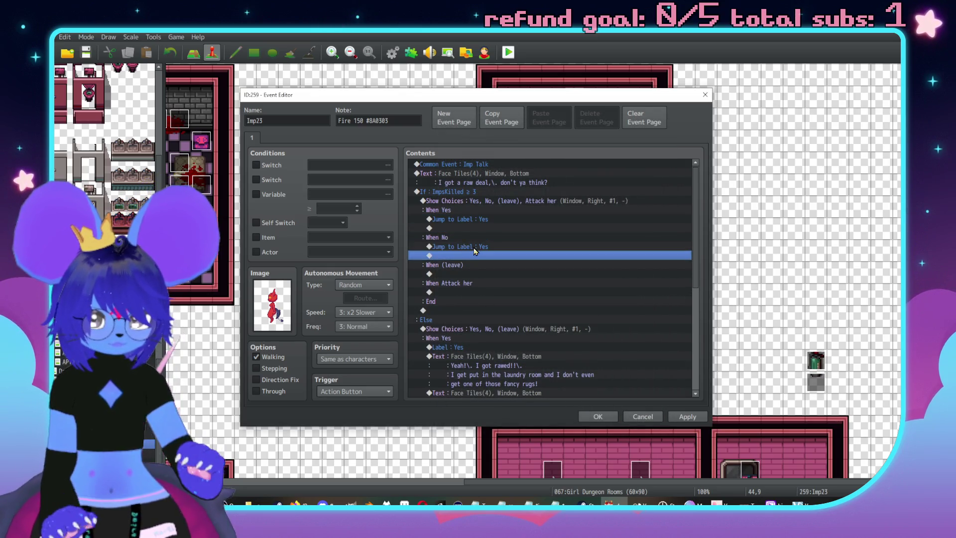
{"action": "double_click", "coordinate": [483, 246]}
{"action": "type", "text": "No"}
{"action": "key", "text": "Return"}
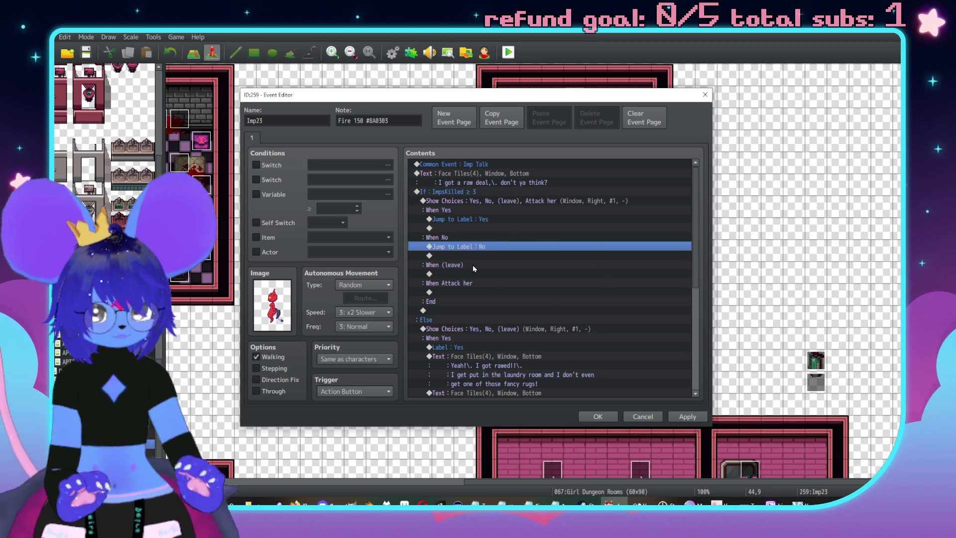
{"action": "left_click", "coordinate": [475, 274]}
{"action": "key", "text": "ctrl+v"}
{"action": "key", "text": "Up"}
{"action": "key", "text": "Return"}
{"action": "type", "text": "Leave"}
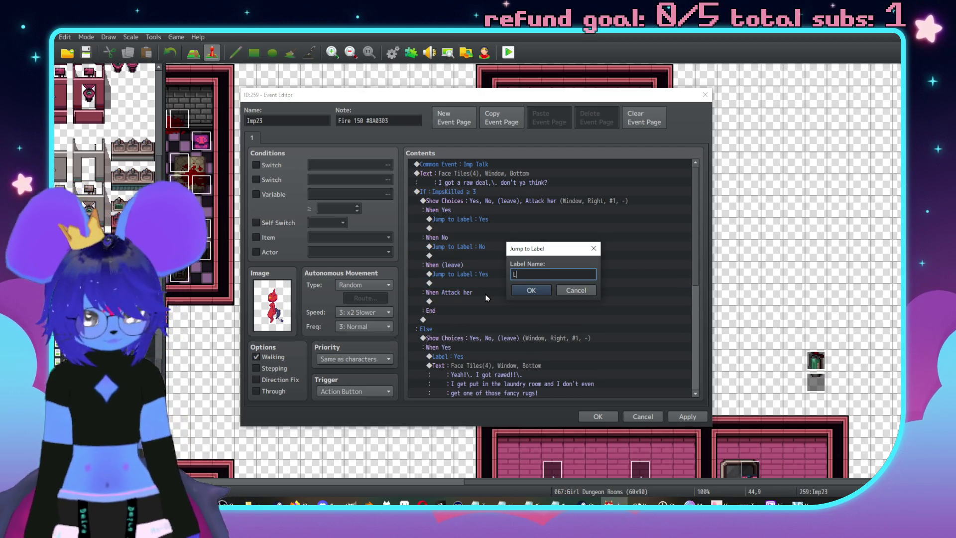
{"action": "key", "text": "Return"}
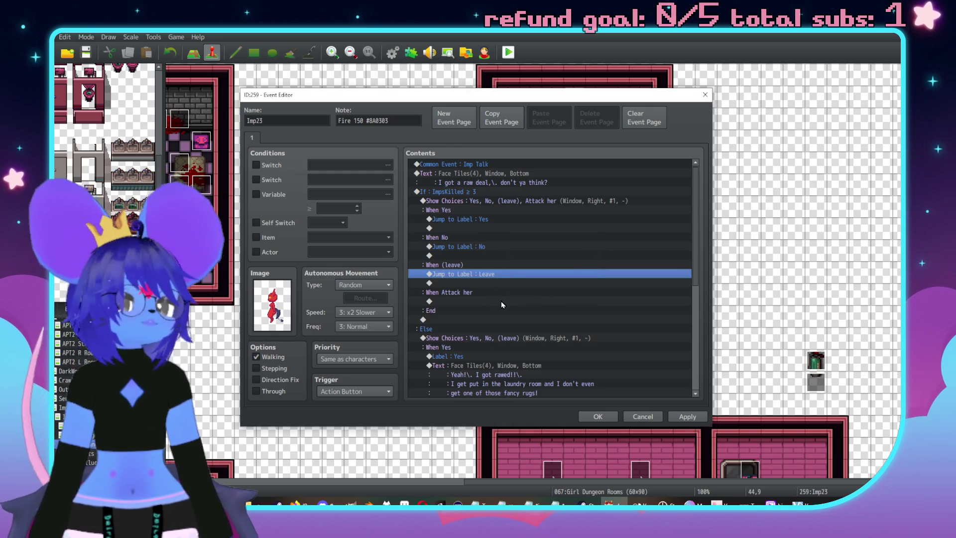
Apply and close the Imp23 event, and move to the Nexus Inside map
{"action": "left_click", "coordinate": [688, 419]}
{"action": "left_click", "coordinate": [607, 417]}
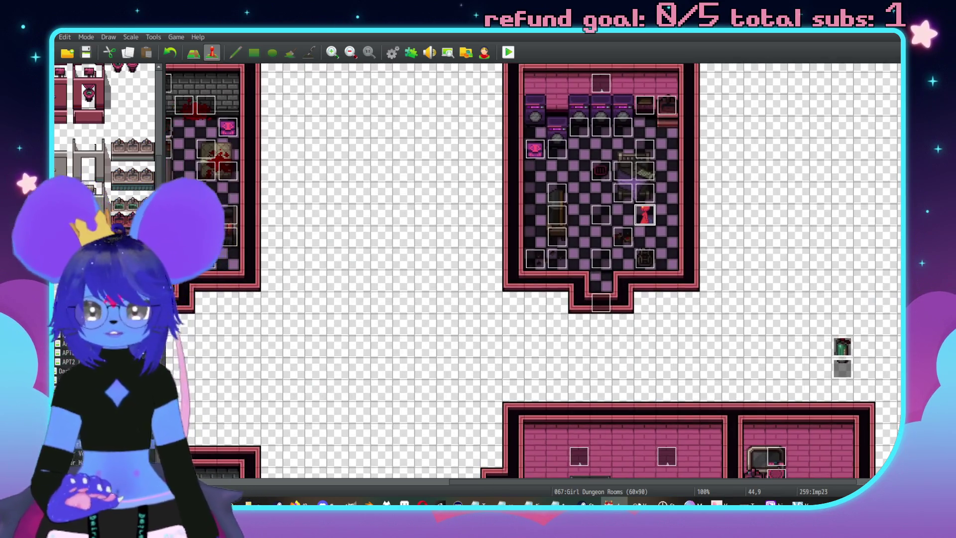
{"action": "left_click", "coordinate": [70, 453]}
{"action": "left_click", "coordinate": [70, 444]}
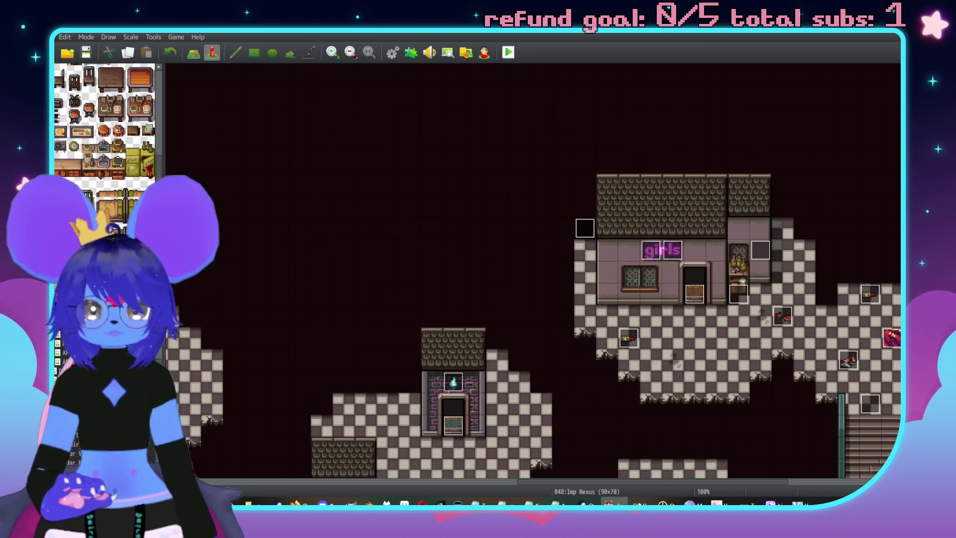
{"action": "left_click", "coordinate": [69, 462]}
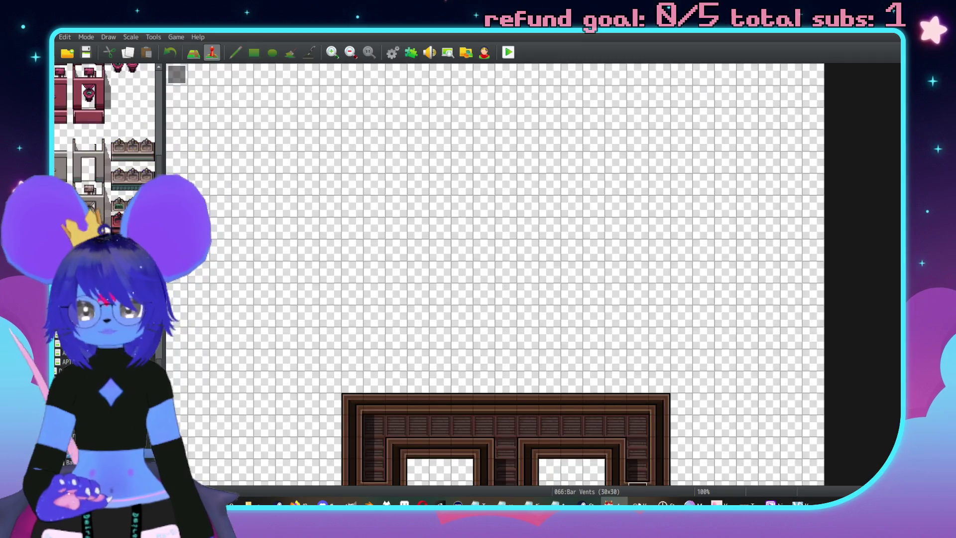
{"action": "key", "text": "Down"}
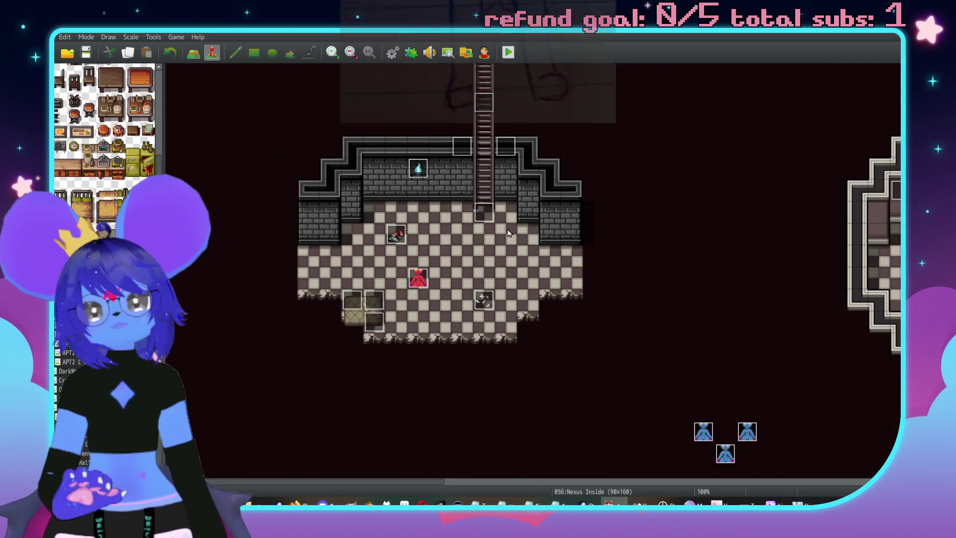
{"action": "key", "text": "Down"}
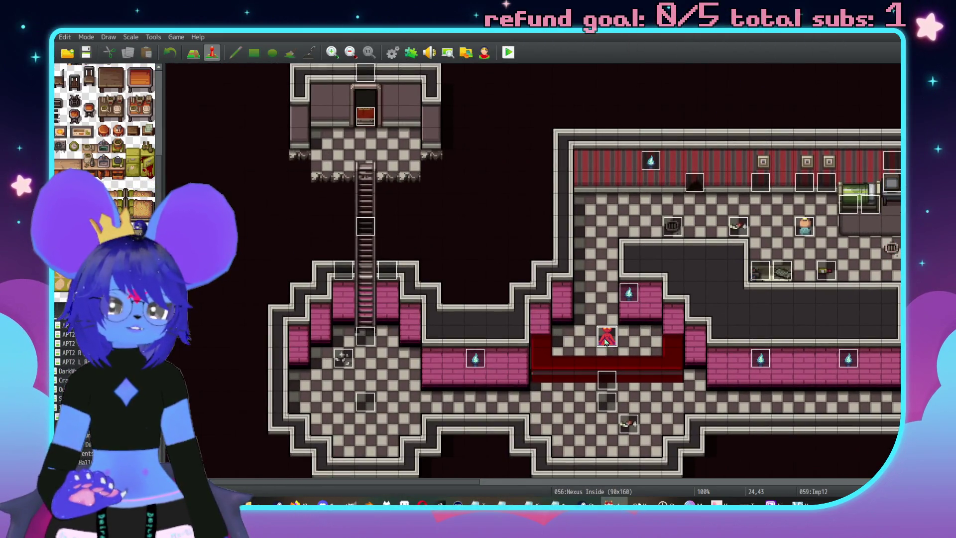
In Imp12, select Change Battle BGM through Battle Processing's End, then close the event
{"action": "double_click", "coordinate": [606, 338]}
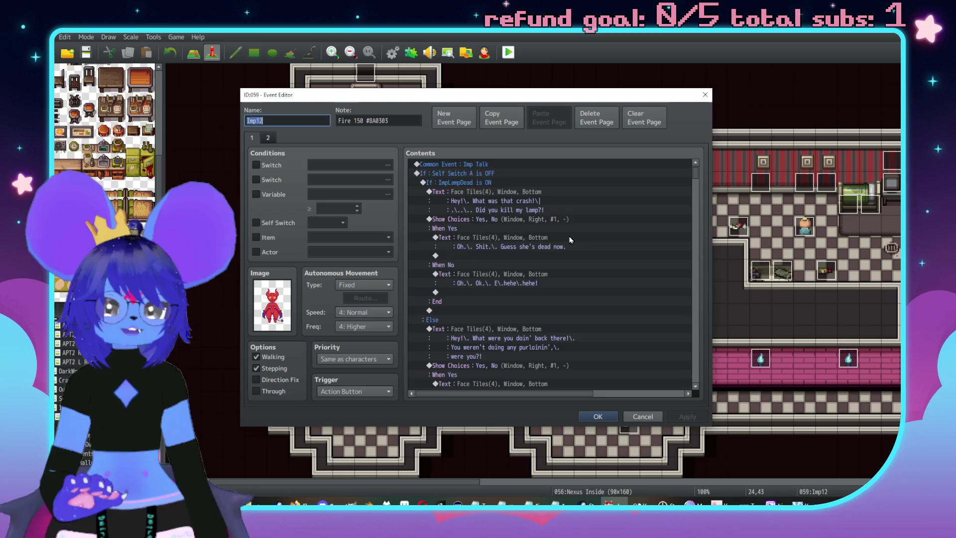
{"action": "scroll", "coordinate": [587, 250], "scroll_direction": "down", "scroll_amount": 6}
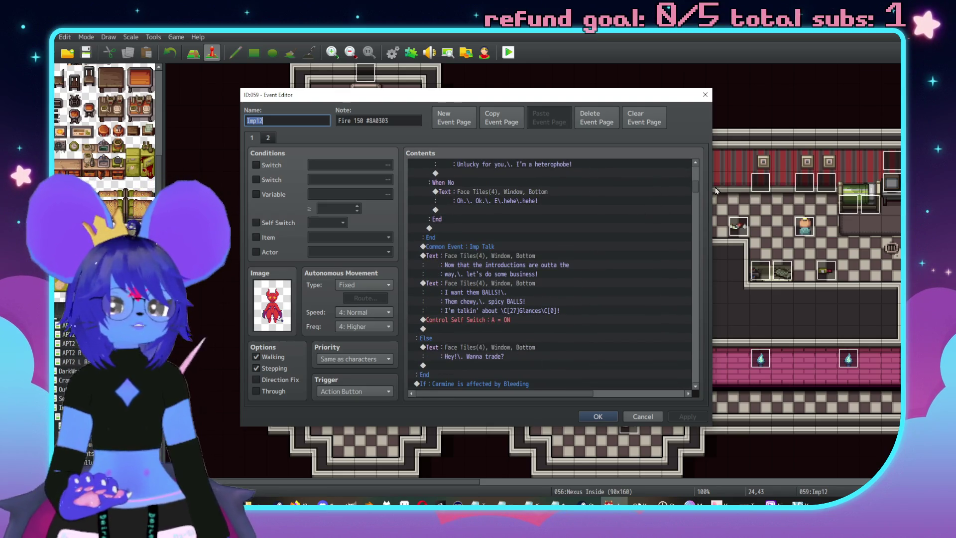
{"action": "mouse_move", "coordinate": [699, 184]}
{"action": "left_mouse_down"}
{"action": "mouse_move", "coordinate": [689, 247]}
{"action": "mouse_move", "coordinate": [709, 386]}
{"action": "left_mouse_up"}
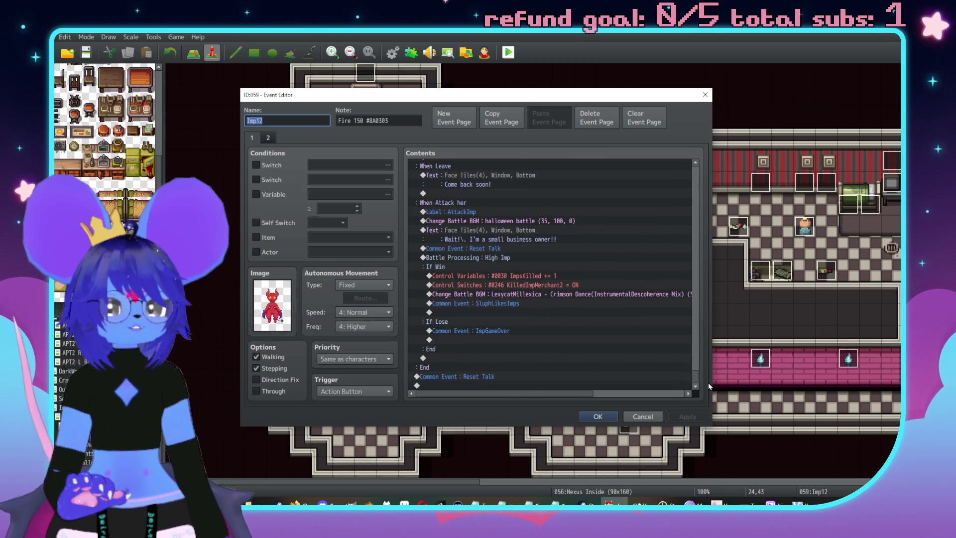
{"action": "left_click", "coordinate": [476, 248]}
{"action": "key", "text": "Up"}
{"action": "key", "text": "Up"}
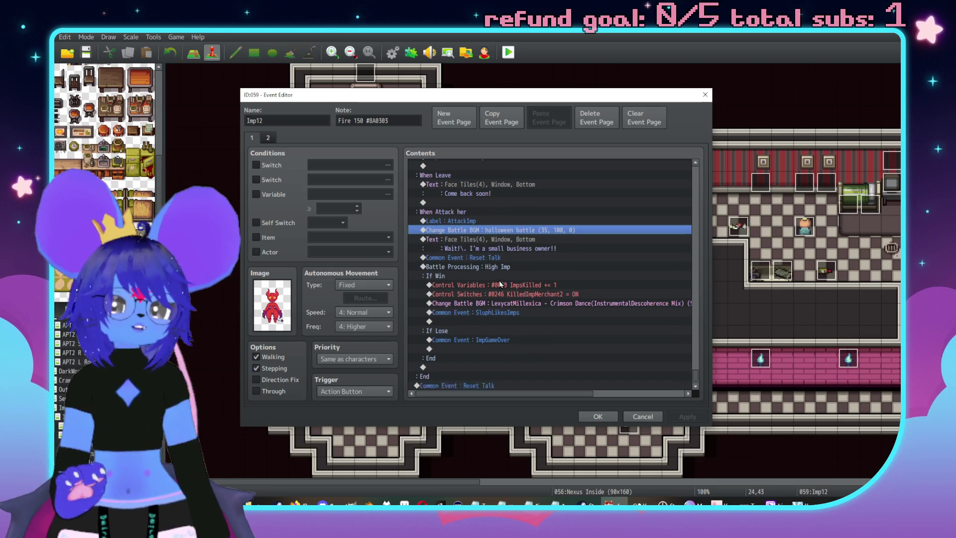
{"action": "scroll", "coordinate": [500, 284], "scroll_direction": "down", "scroll_amount": 1}
{"action": "left_click", "coordinate": [475, 259], "text": "shift"}
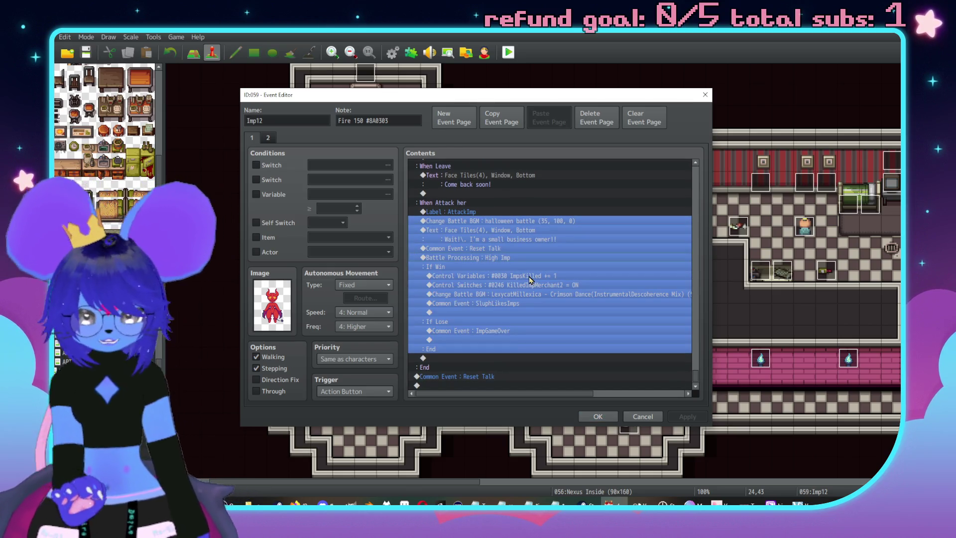
{"action": "left_click", "coordinate": [608, 417]}
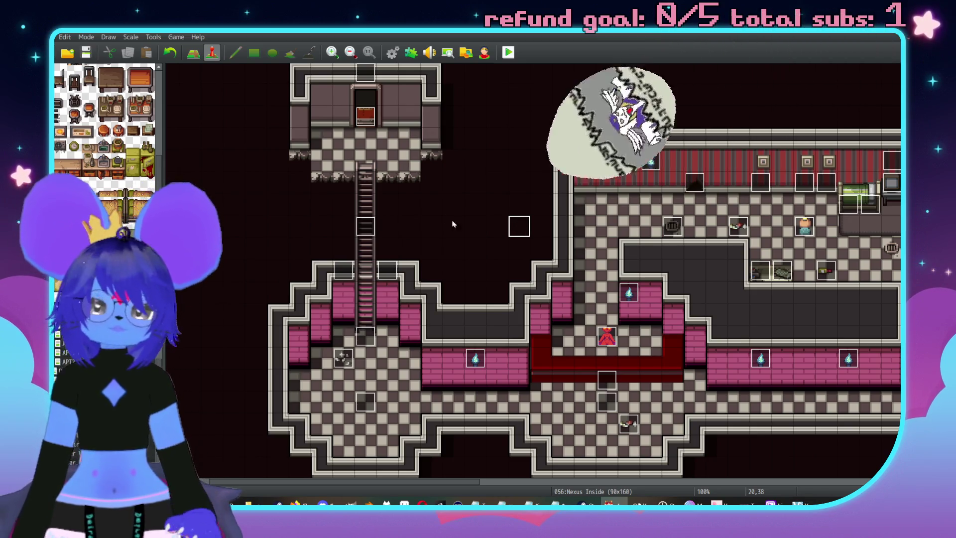
Open the common event 0025 SluphLikesImps in the database
{"action": "key", "text": "F9"}
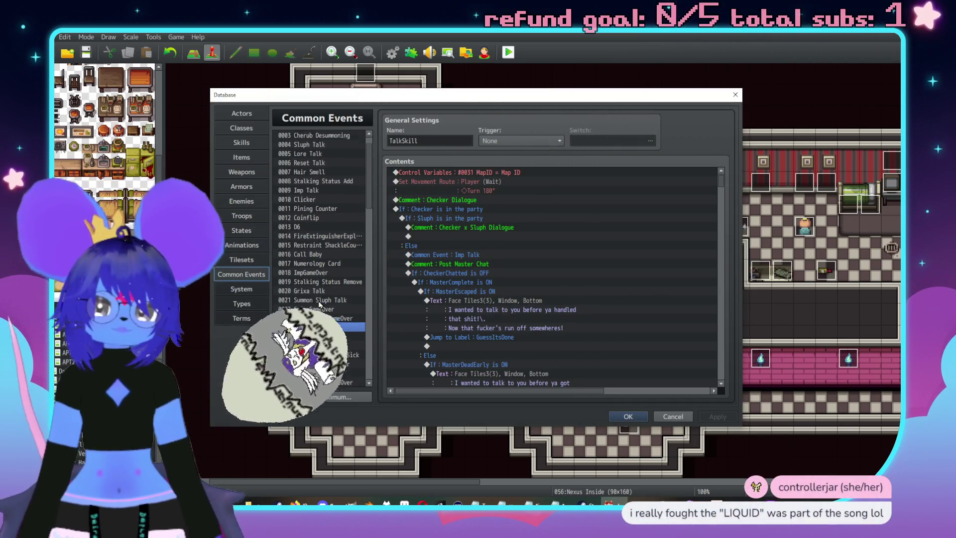
{"action": "scroll", "coordinate": [336, 321], "scroll_direction": "up", "scroll_amount": 2}
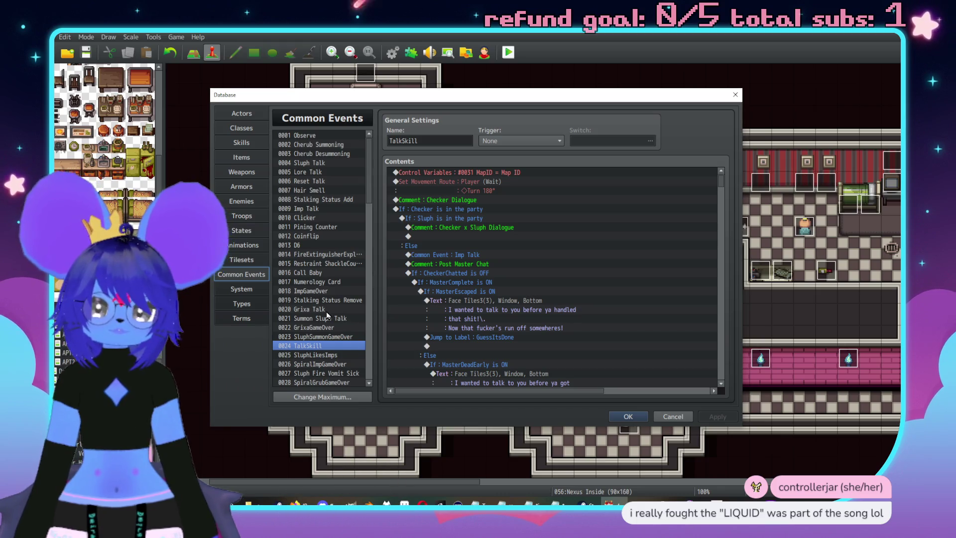
{"action": "scroll", "coordinate": [324, 332], "scroll_direction": "down", "scroll_amount": 3}
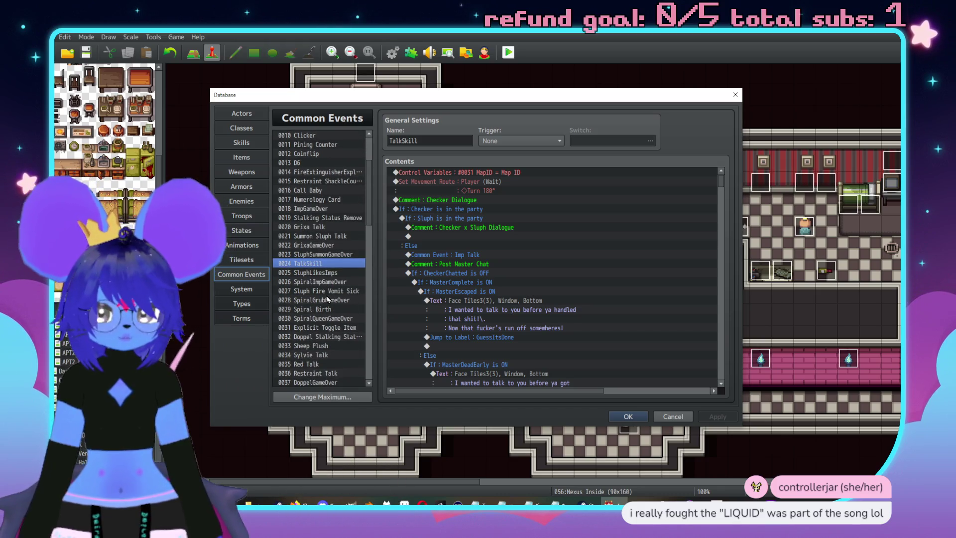
{"action": "left_click", "coordinate": [322, 271]}
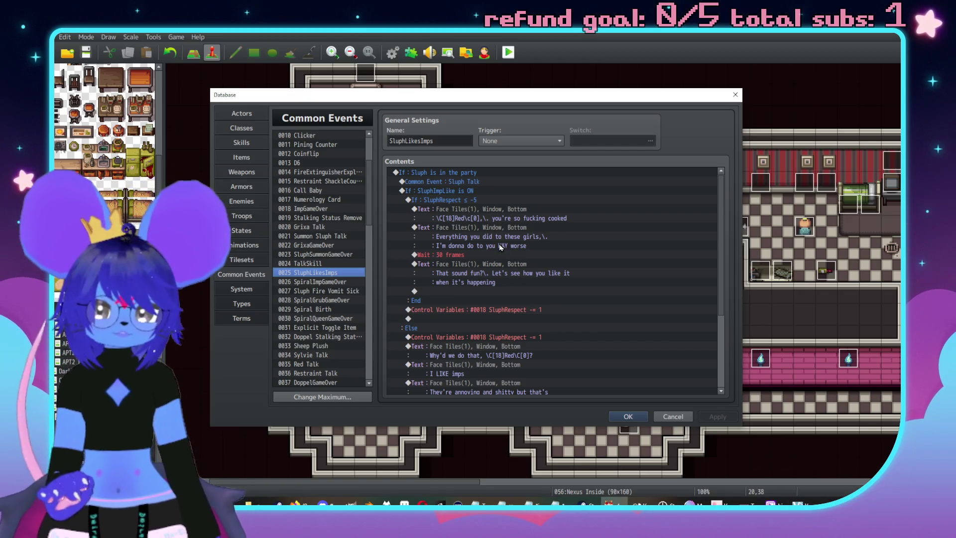
{"action": "left_click", "coordinate": [459, 201]}
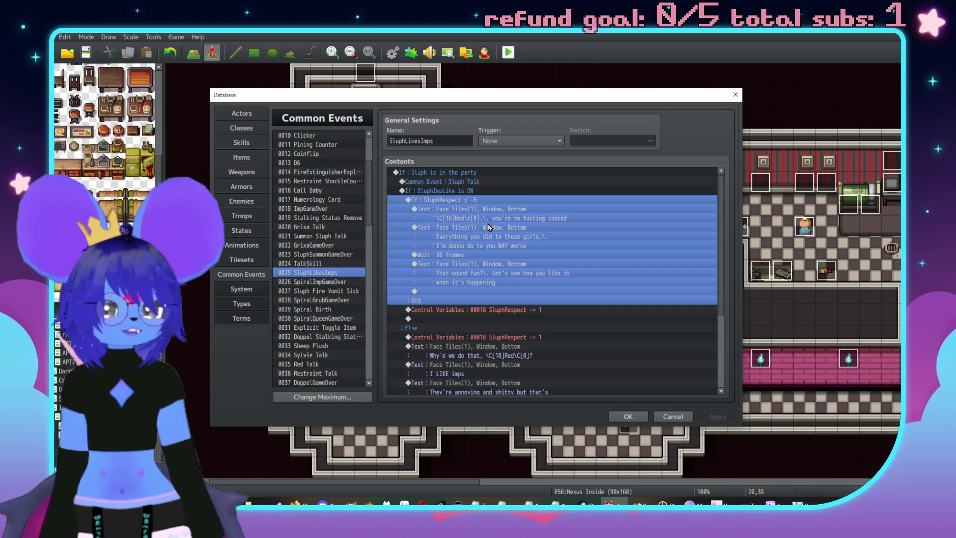
{"action": "left_click", "coordinate": [490, 318]}
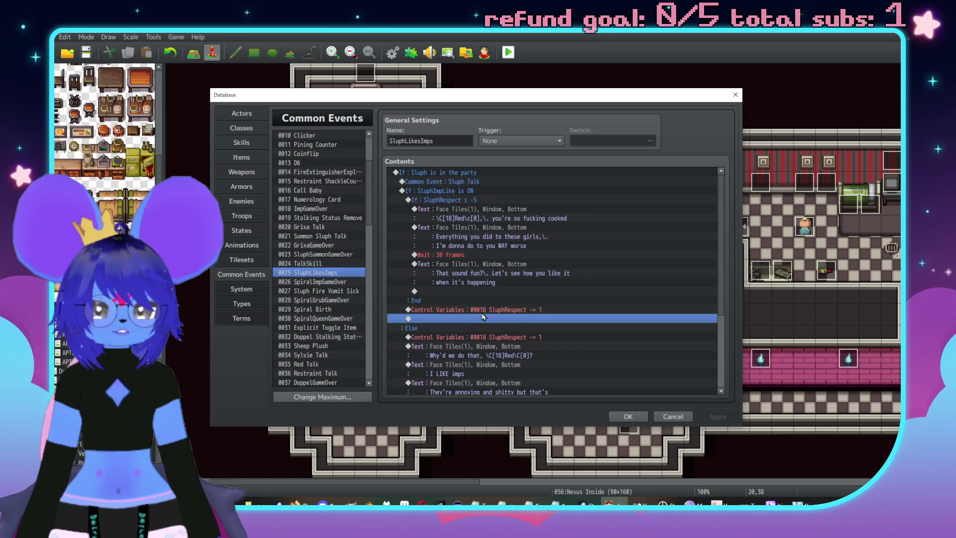
{"action": "left_click", "coordinate": [490, 291]}
{"action": "scroll", "coordinate": [498, 298], "scroll_direction": "down", "scroll_amount": 3}
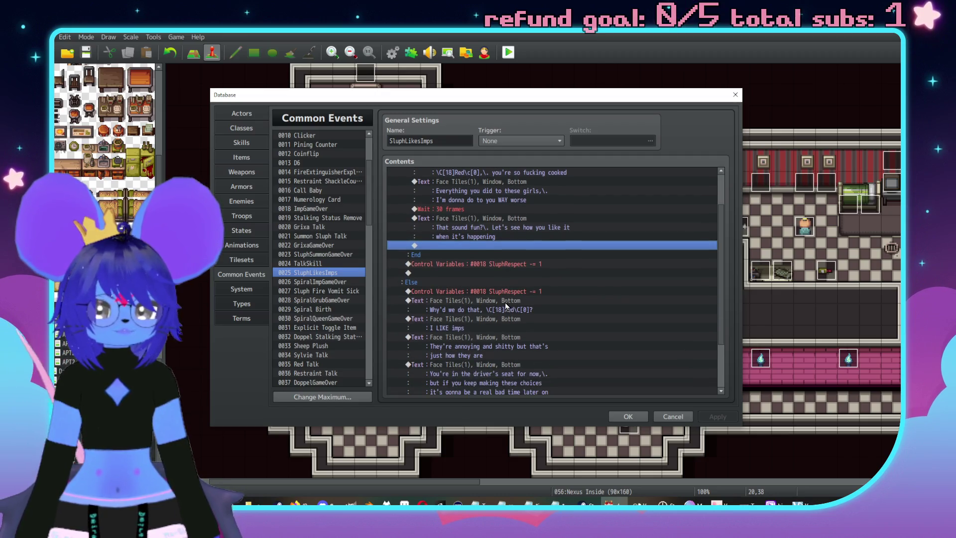
{"action": "scroll", "coordinate": [551, 265], "scroll_direction": "down", "scroll_amount": 3}
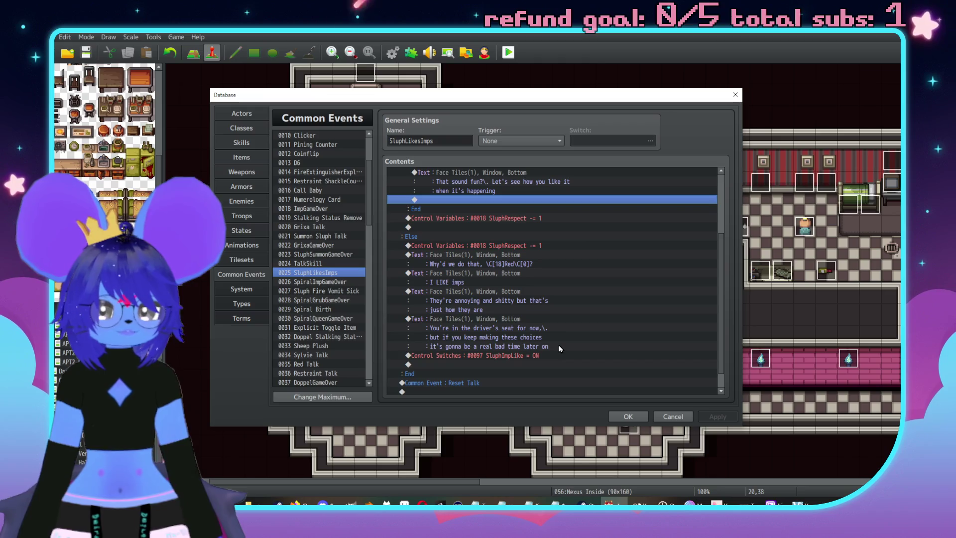
{"action": "scroll", "coordinate": [581, 305], "scroll_direction": "down", "scroll_amount": 1}
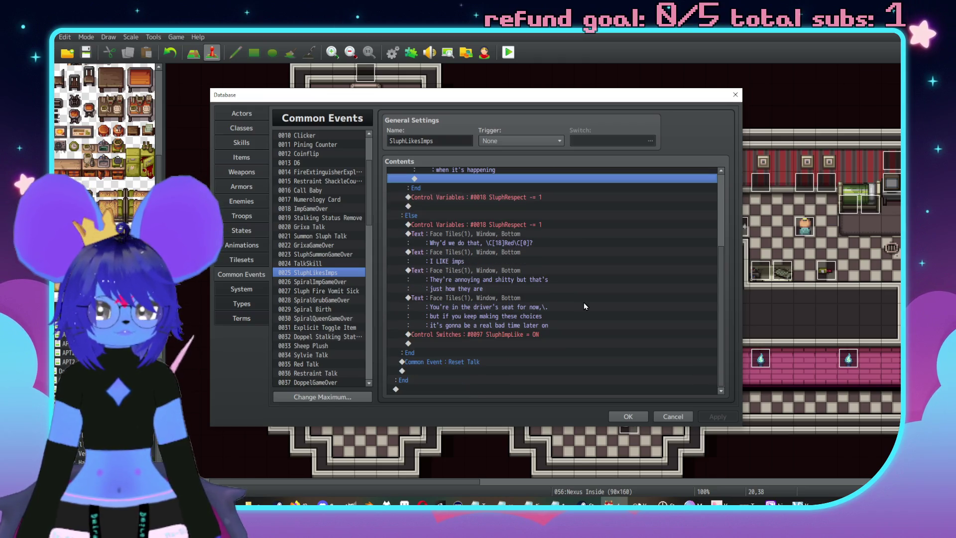
Reword the 'They're annoying' line to end "part of the charm,\. y'know?" and apply
{"action": "double_click", "coordinate": [499, 278]}
{"action": "left_click_drag", "start_coordinate": [537, 257], "coordinate": [486, 256]}
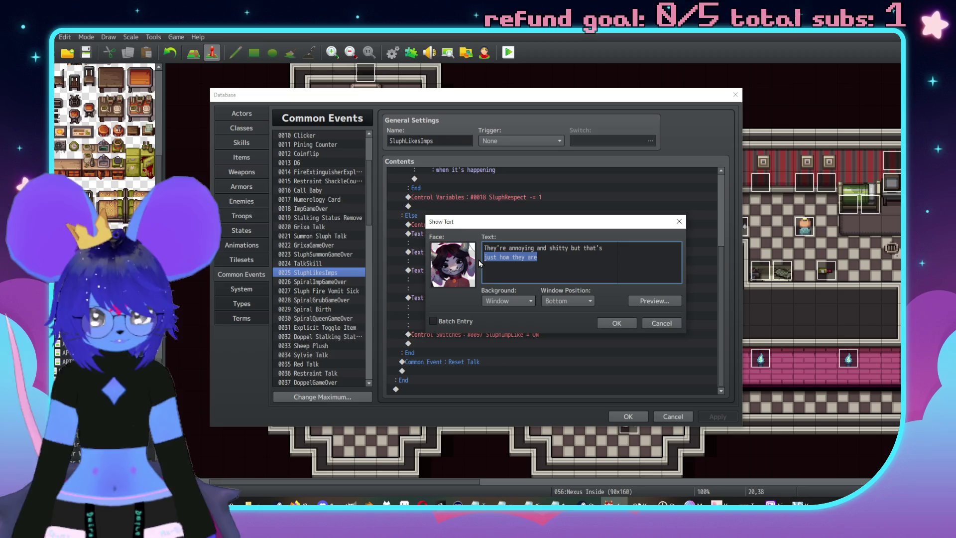
{"action": "type", "text": "part of the ch"}
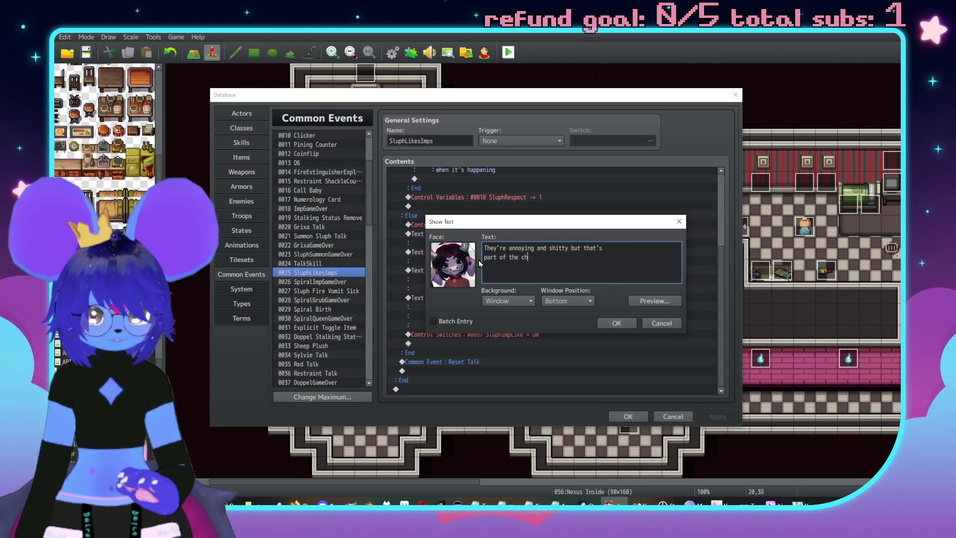
{"action": "type", "text": "arm,\\."}
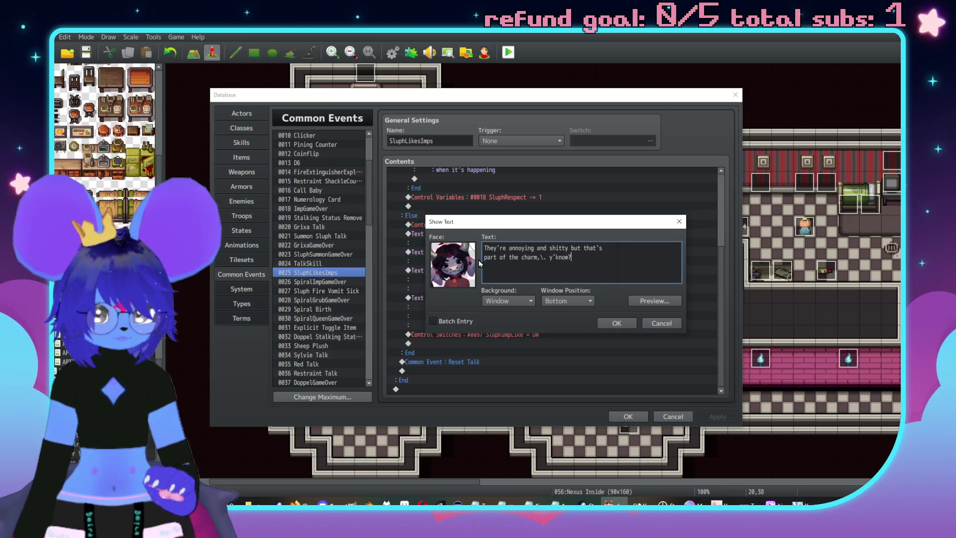
{"action": "left_click", "coordinate": [606, 323]}
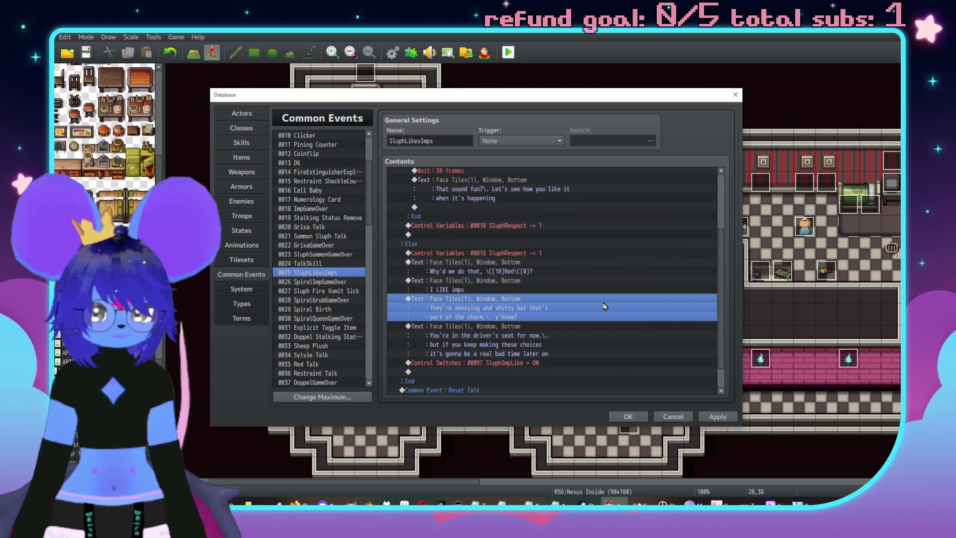
{"action": "scroll", "coordinate": [641, 298], "scroll_direction": "down", "scroll_amount": 1}
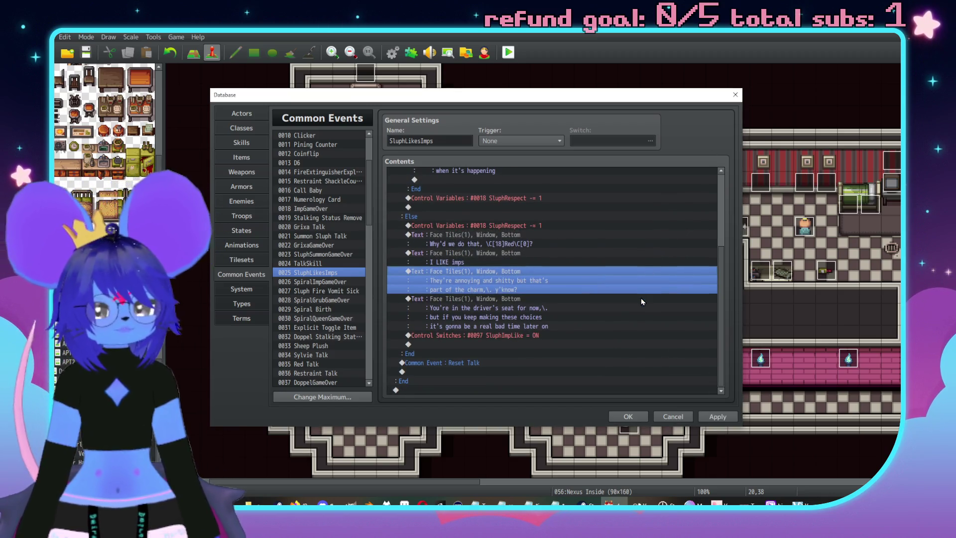
{"action": "scroll", "coordinate": [602, 334], "scroll_direction": "up", "scroll_amount": 2}
{"action": "scroll", "coordinate": [592, 345], "scroll_direction": "up", "scroll_amount": 2}
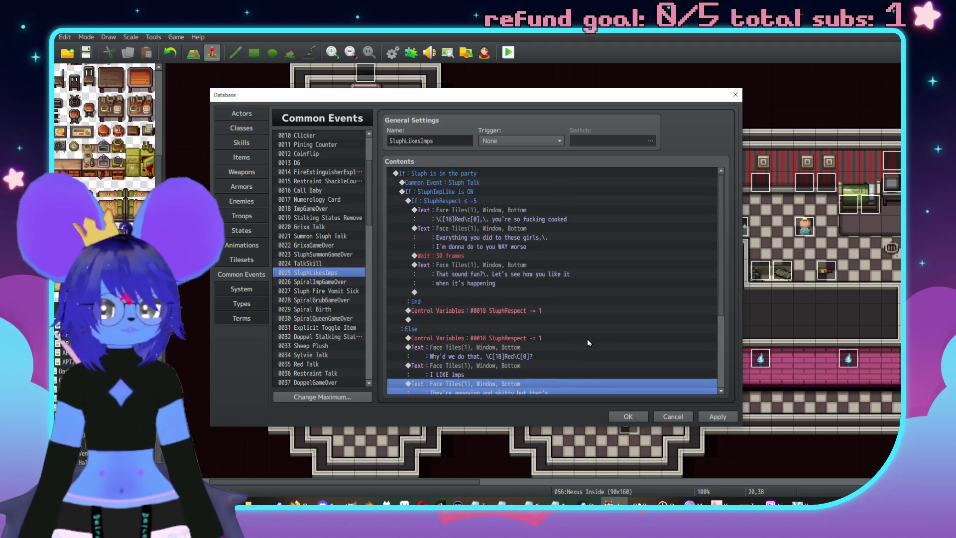
{"action": "scroll", "coordinate": [547, 296], "scroll_direction": "down", "scroll_amount": 3}
{"action": "scroll", "coordinate": [546, 300], "scroll_direction": "down", "scroll_amount": 1}
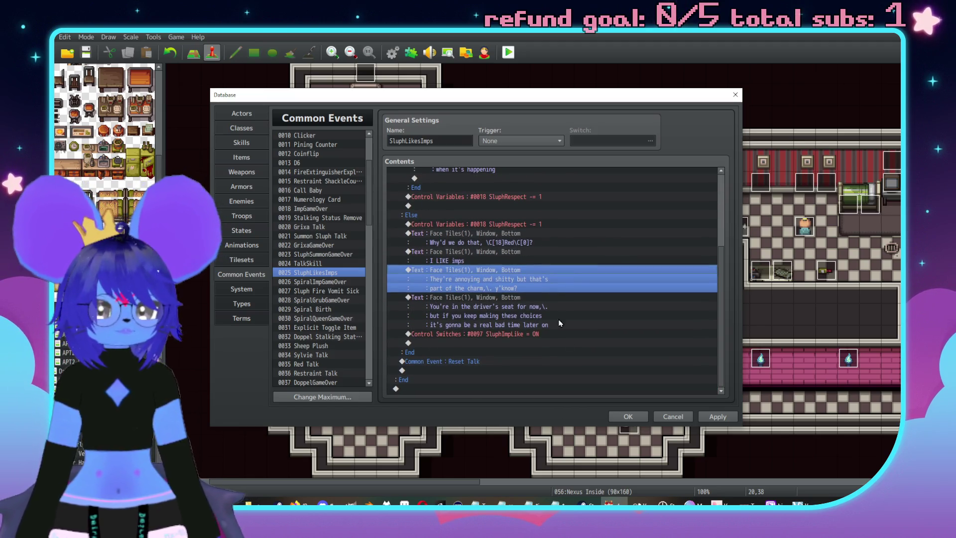
{"action": "left_click", "coordinate": [718, 417]}
{"action": "left_click", "coordinate": [629, 417]}
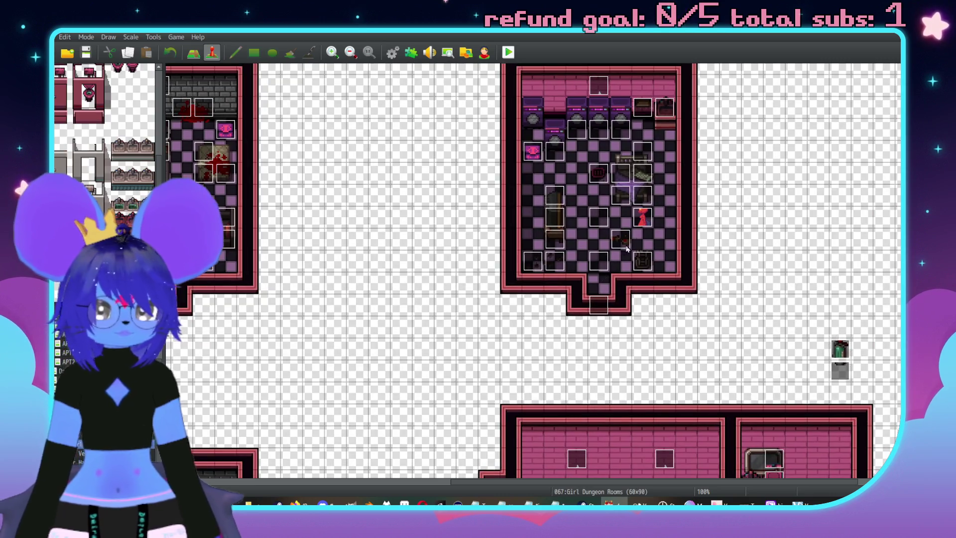
Paste the copied battle commands under Imp23's When Attack her
{"action": "double_click", "coordinate": [642, 218]}
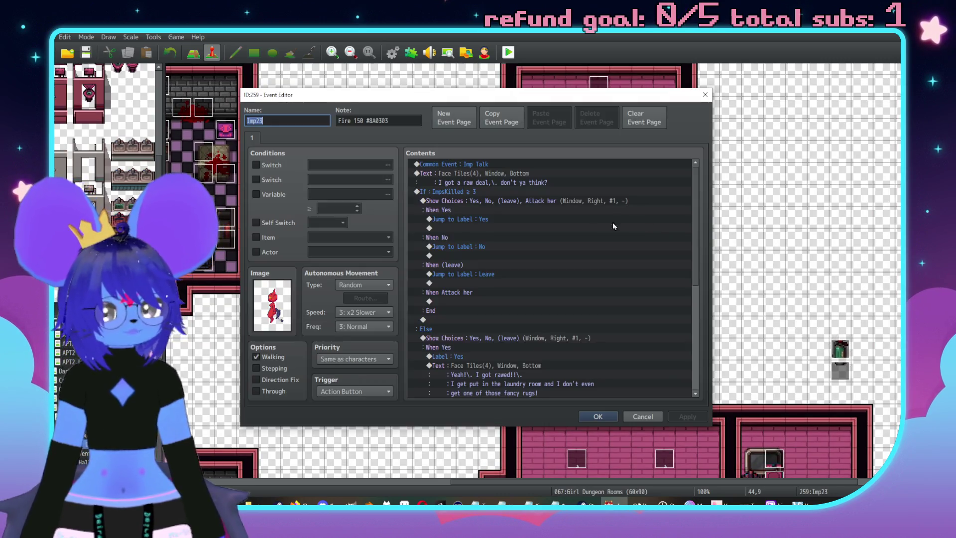
{"action": "scroll", "coordinate": [494, 250], "scroll_direction": "down", "scroll_amount": 2}
{"action": "left_click", "coordinate": [503, 264]}
{"action": "key", "text": "ctrl+v"}
Change the pasted imp line to "Waa!\. Getting rawed again!!"
{"action": "scroll", "coordinate": [506, 302], "scroll_direction": "up", "scroll_amount": 1}
{"action": "double_click", "coordinate": [522, 279]}
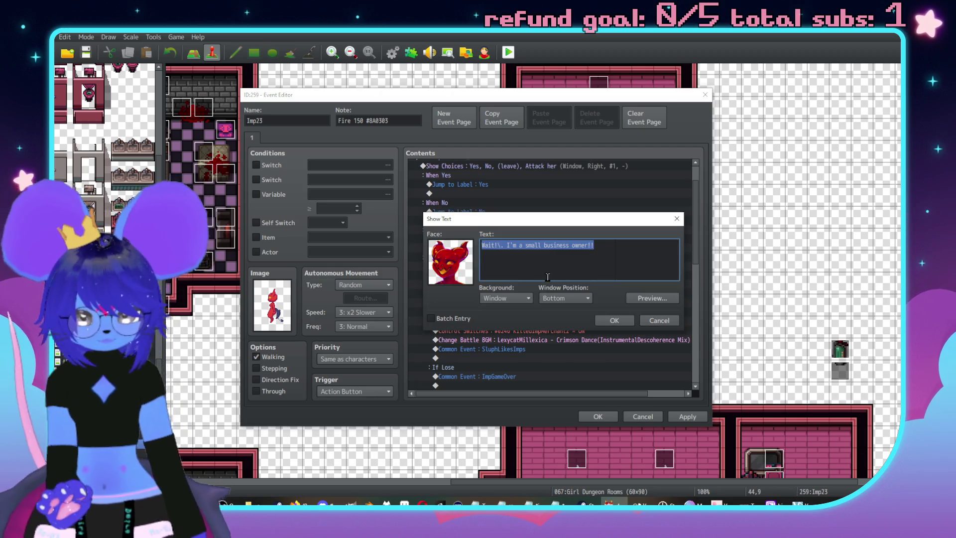
{"action": "type", "text": "Wa"}
{"action": "type", "text": " I"}
{"action": "type", "text": "tting rawe"}
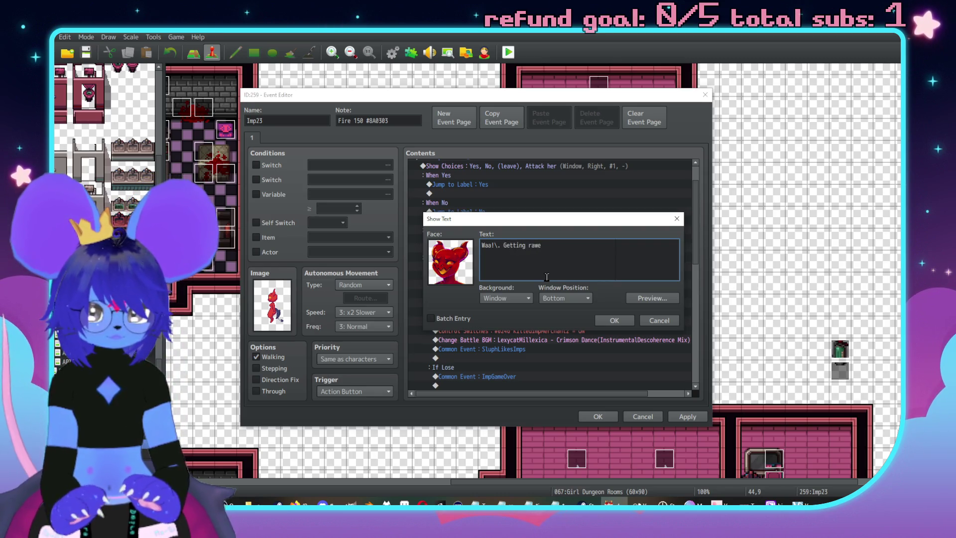
{"action": "type", "text": "!!"}
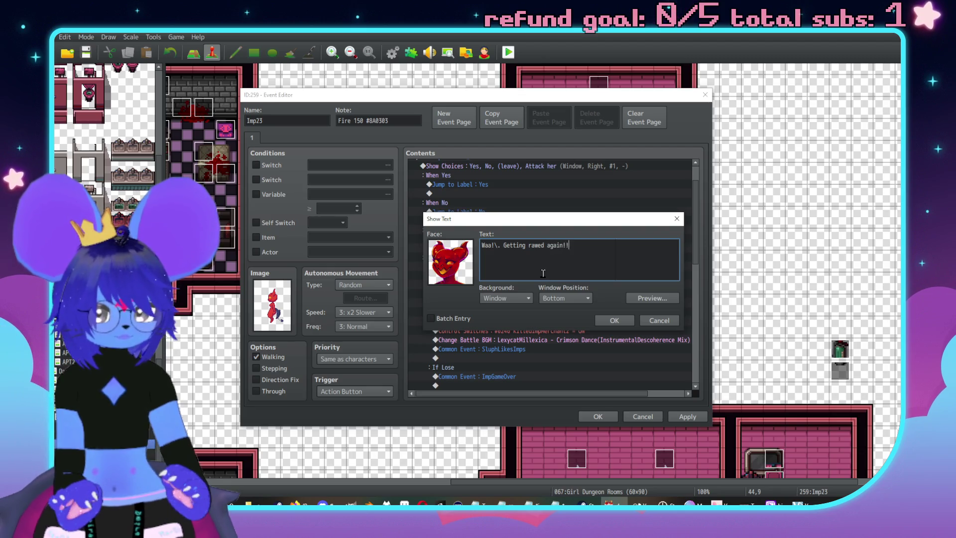
{"action": "left_click", "coordinate": [614, 320]}
{"action": "scroll", "coordinate": [599, 339], "scroll_direction": "down", "scroll_amount": 3}
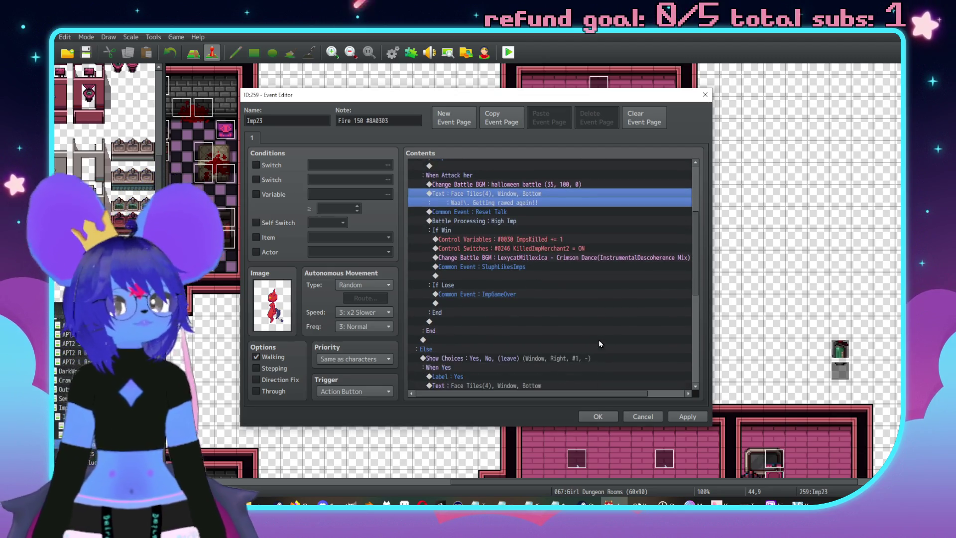
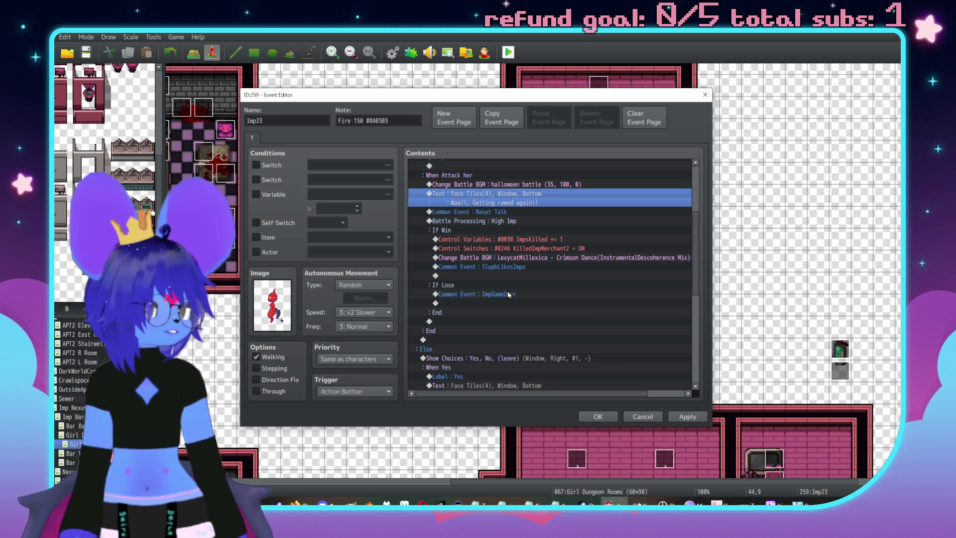
Delete the Control Switches #0246 KilledImpMerchant2 command from Imp23's win branch
{"action": "left_click", "coordinate": [544, 271]}
{"action": "left_click", "coordinate": [551, 251]}
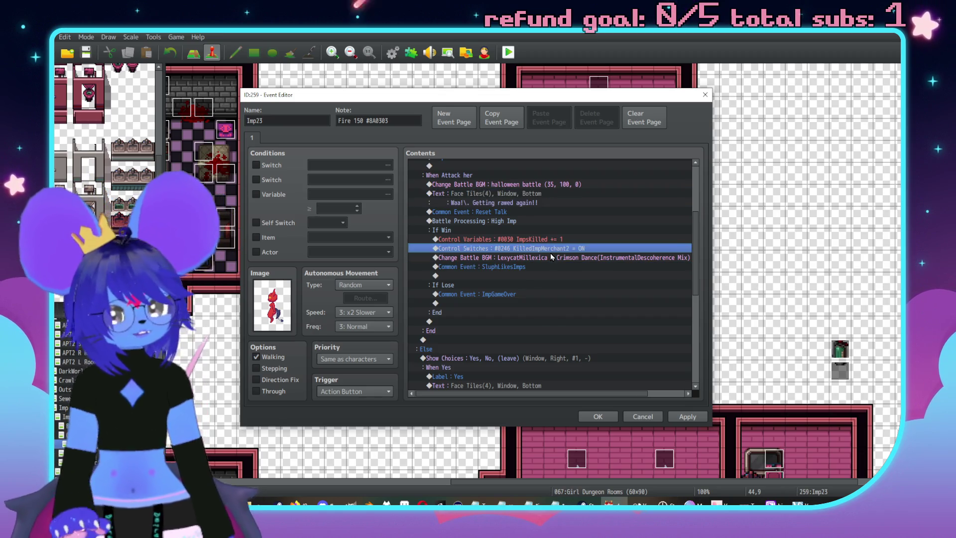
{"action": "key", "text": "Delete"}
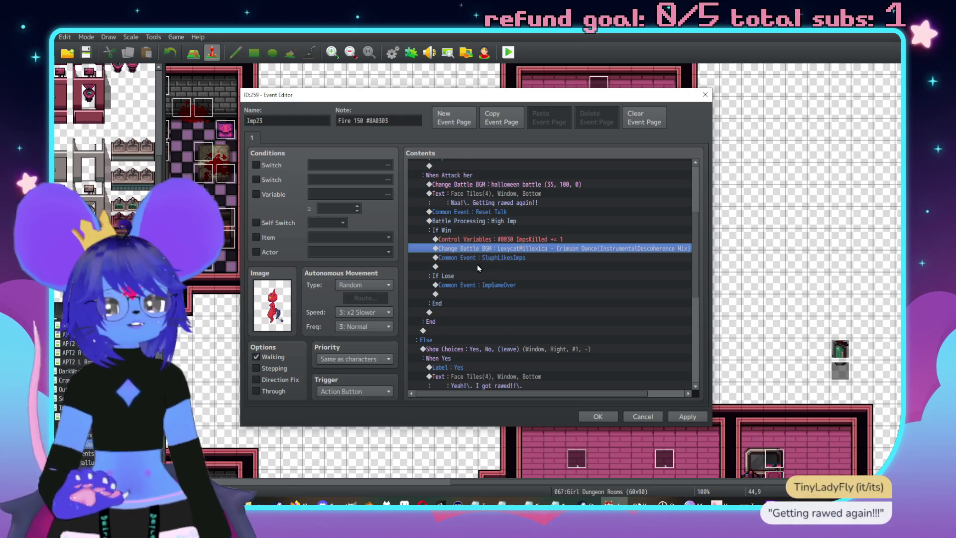
{"action": "scroll", "coordinate": [520, 275], "scroll_direction": "up", "scroll_amount": 2}
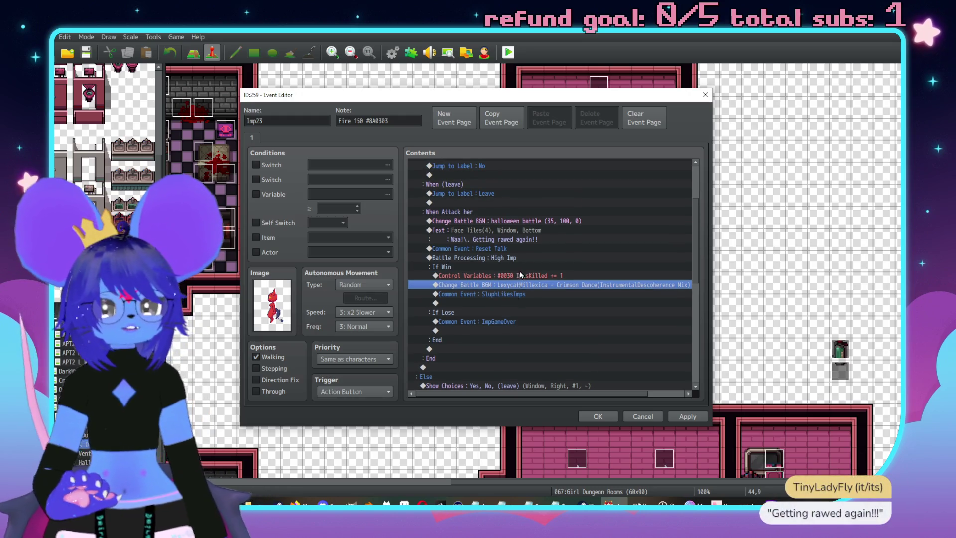
Insert Control Self Switch A = ON there and add a page 2 requiring self switch A
{"action": "double_click", "coordinate": [534, 303]}
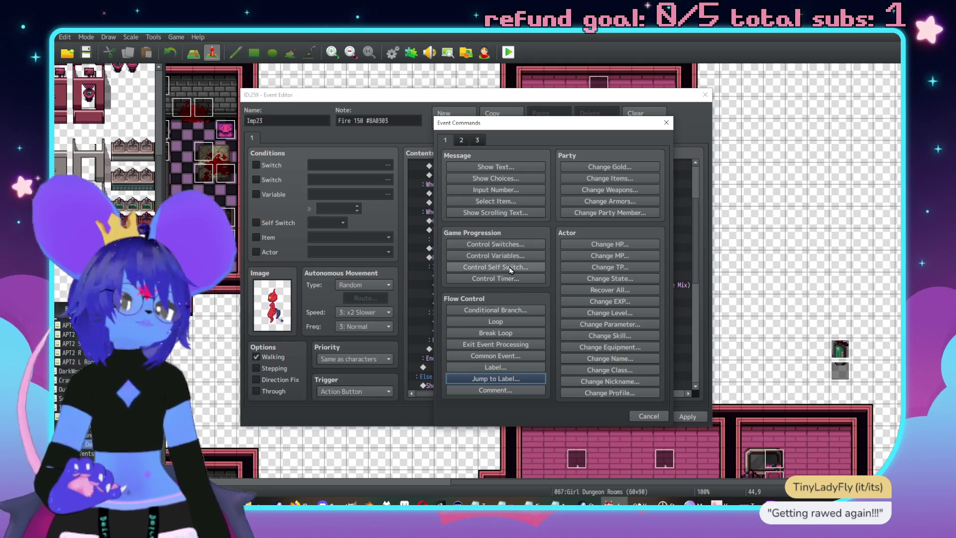
{"action": "left_click", "coordinate": [509, 269]}
{"action": "left_click", "coordinate": [540, 308]}
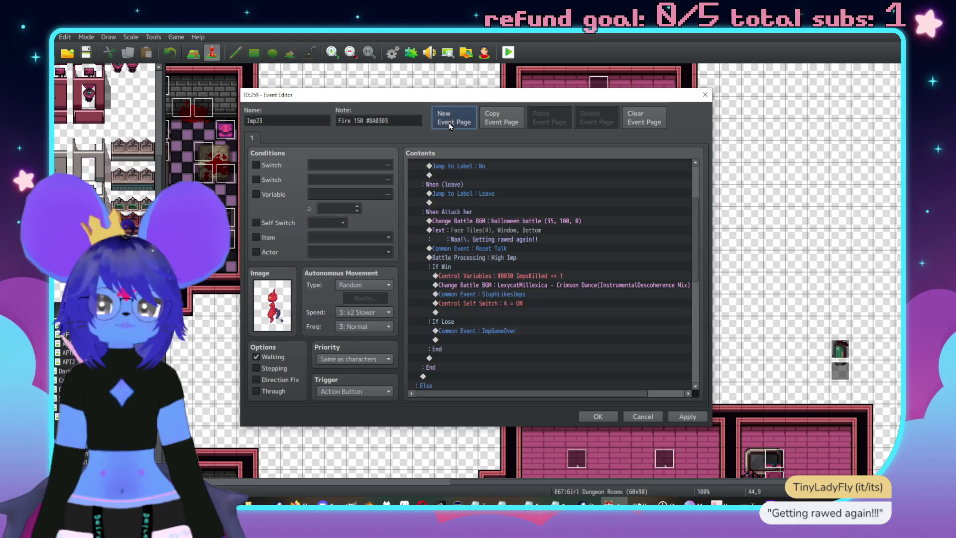
{"action": "left_click", "coordinate": [450, 119]}
{"action": "left_click", "coordinate": [257, 222]}
Set page 2's image to the $Corpse-Imp sprite
{"action": "double_click", "coordinate": [273, 309]}
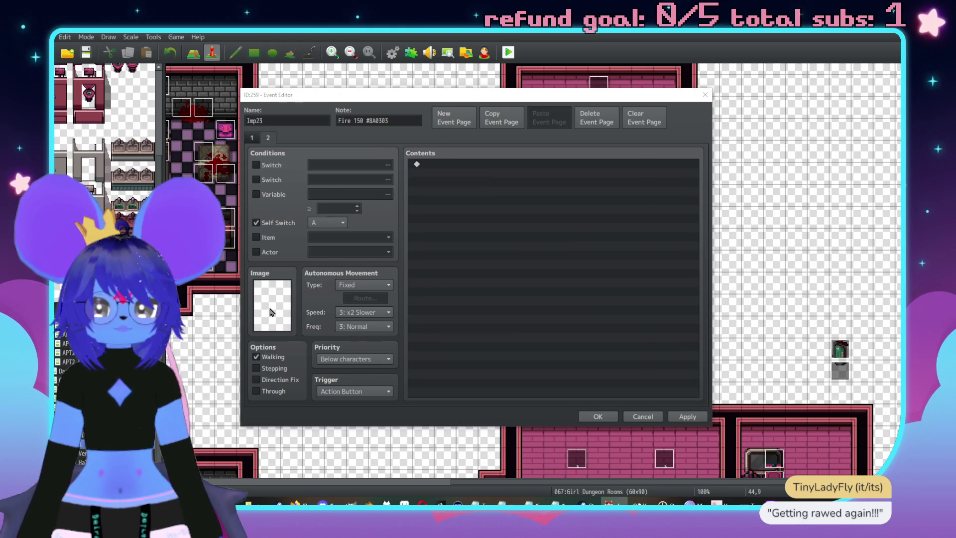
{"action": "mouse_move", "coordinate": [402, 182]}
{"action": "left_mouse_down"}
{"action": "mouse_move", "coordinate": [405, 282]}
{"action": "mouse_move", "coordinate": [402, 271]}
{"action": "left_mouse_up"}
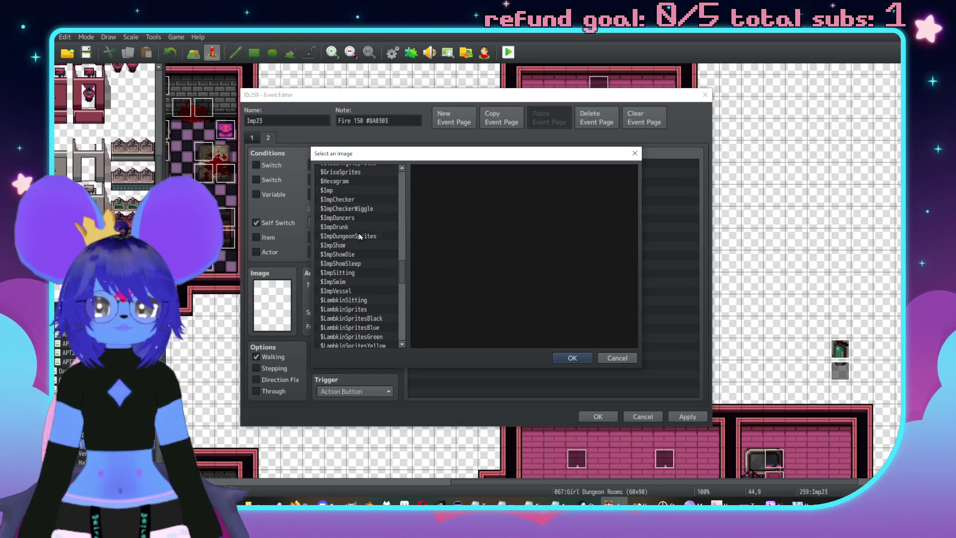
{"action": "scroll", "coordinate": [352, 219], "scroll_direction": "up", "scroll_amount": 10}
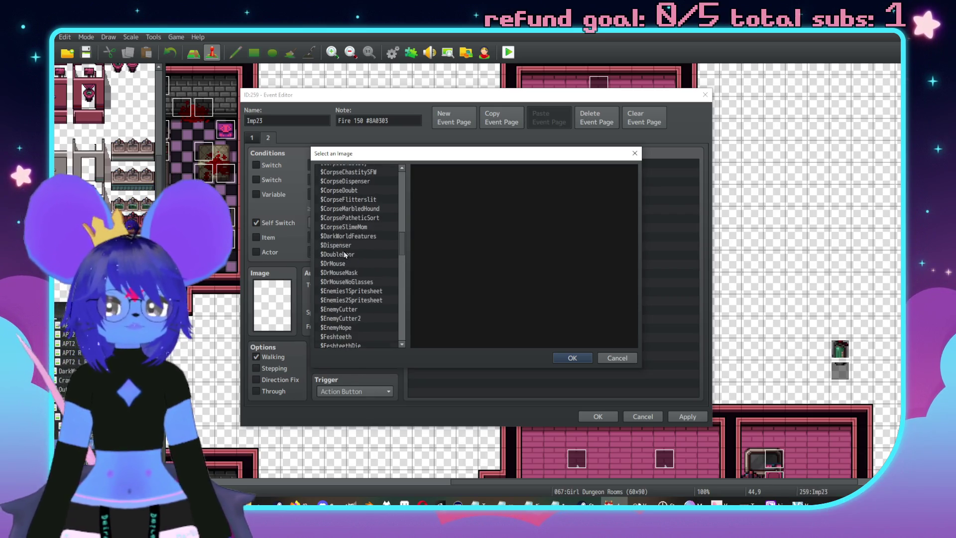
{"action": "scroll", "coordinate": [354, 249], "scroll_direction": "up", "scroll_amount": 3}
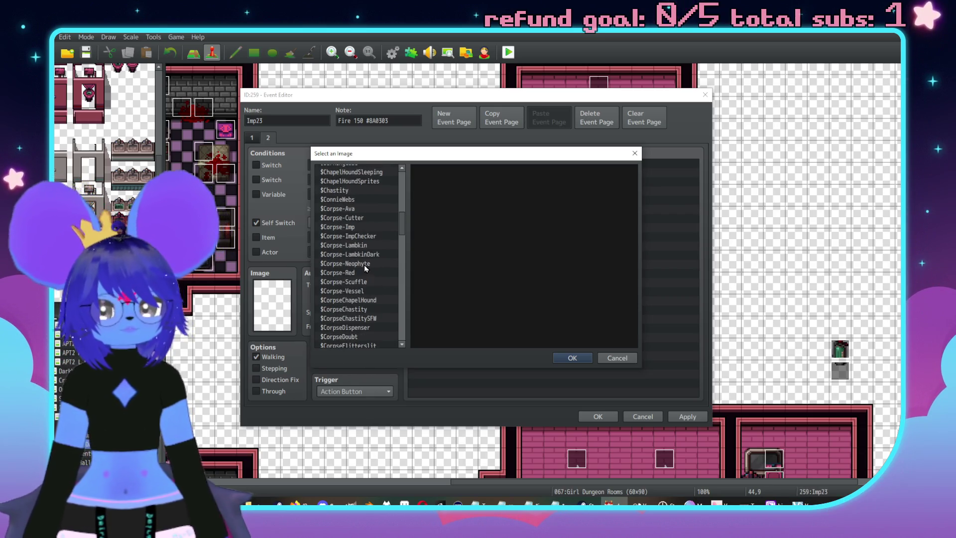
{"action": "left_click", "coordinate": [360, 228]}
{"action": "double_click", "coordinate": [360, 228]}
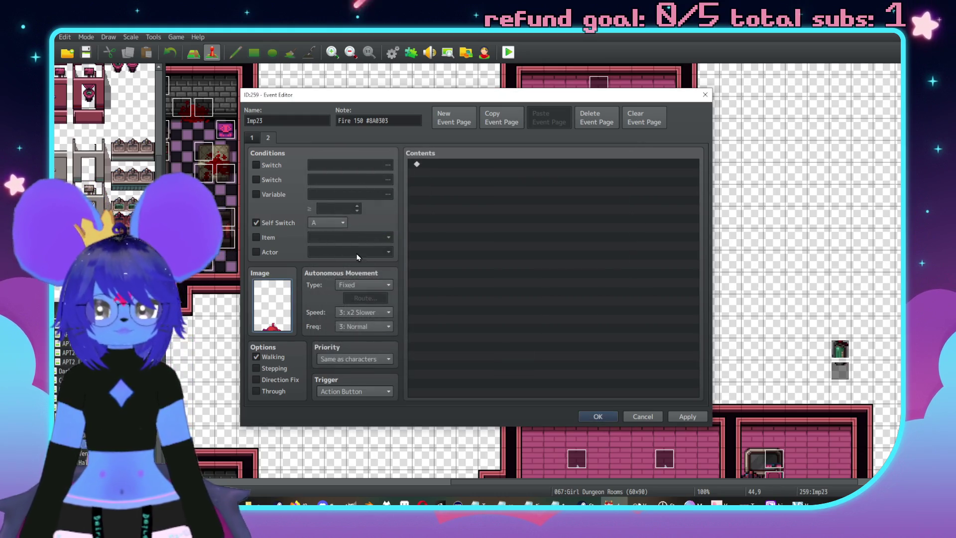
Add the message "She's dead." and set page 2's priority to Below characters
{"action": "double_click", "coordinate": [448, 165]}
{"action": "left_click", "coordinate": [496, 167]}
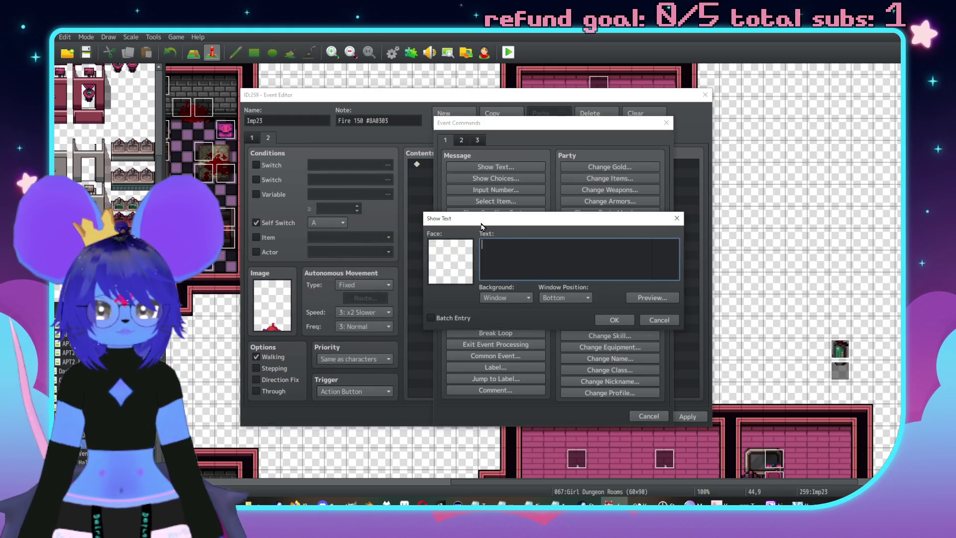
{"action": "type", "text": "She's dead."}
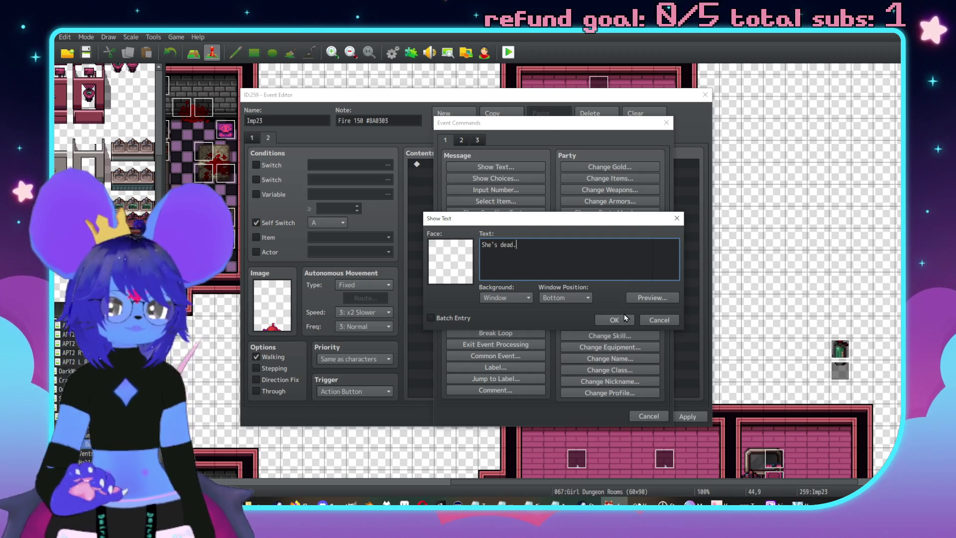
{"action": "left_click", "coordinate": [623, 320]}
{"action": "left_click", "coordinate": [340, 359]}
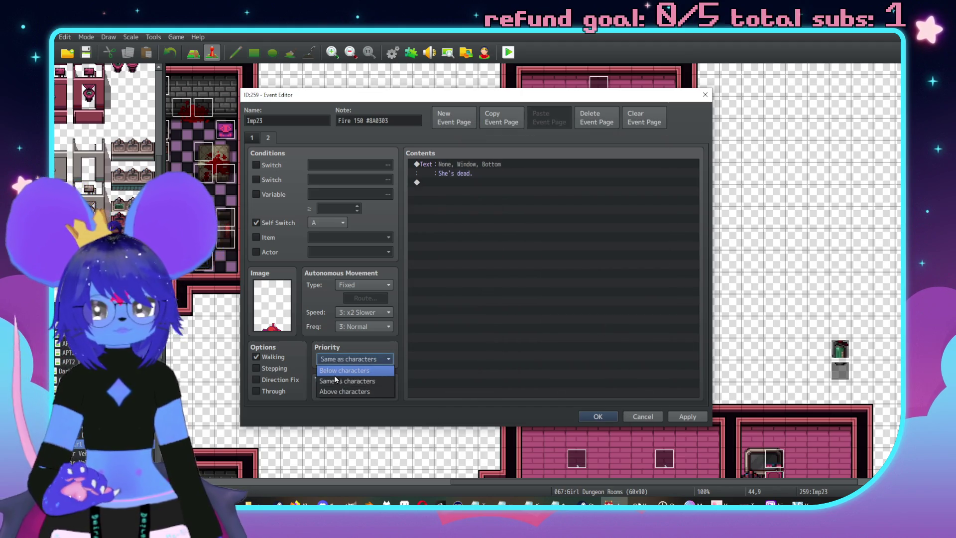
{"action": "left_click", "coordinate": [334, 372]}
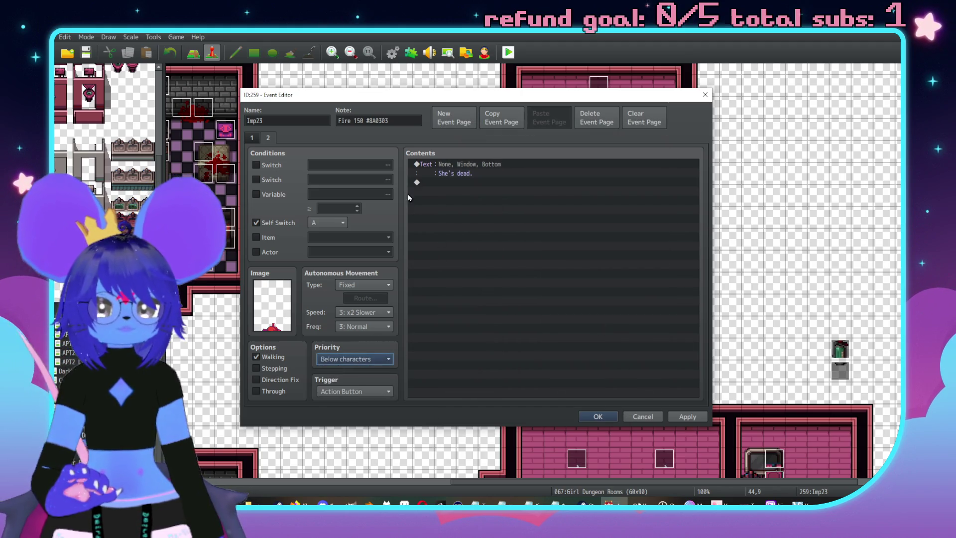
Review page 1's Show Choices and battle branches, then bring up Event Commands in the win branch
{"action": "left_click", "coordinate": [252, 137]}
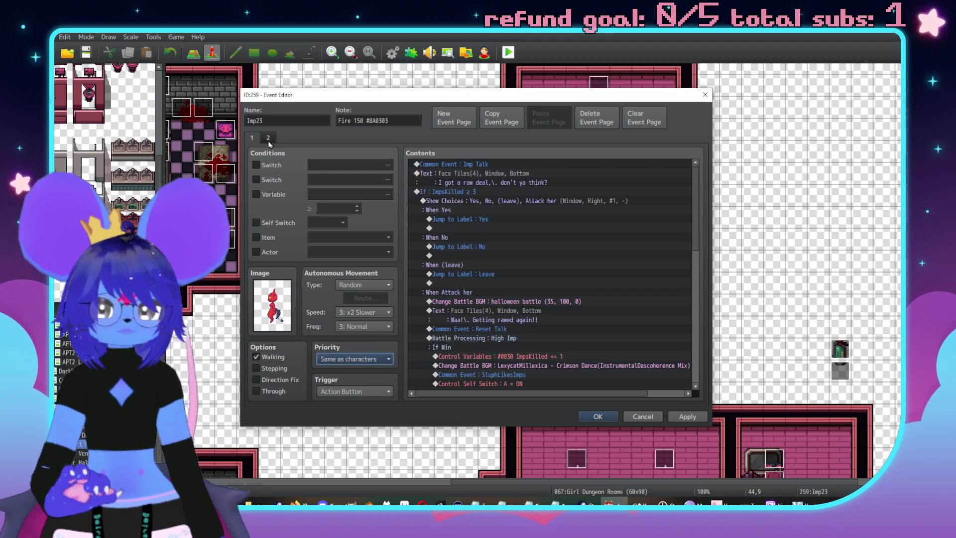
{"action": "scroll", "coordinate": [612, 242], "scroll_direction": "down", "scroll_amount": 15}
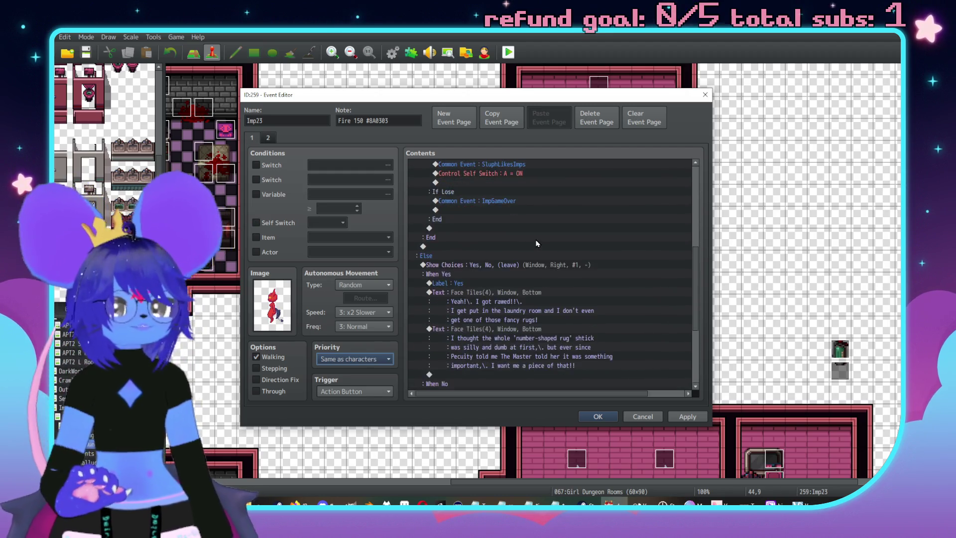
{"action": "scroll", "coordinate": [557, 261], "scroll_direction": "up", "scroll_amount": 5}
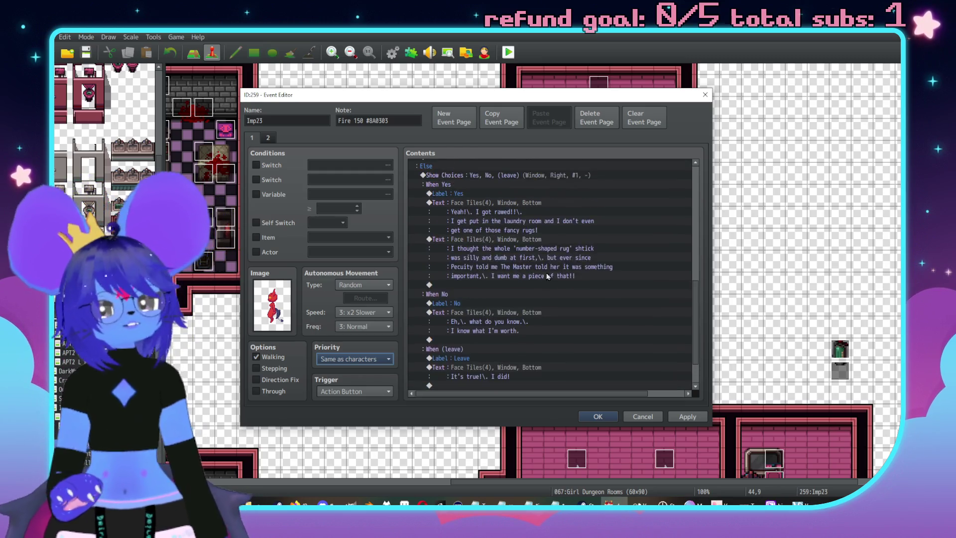
{"action": "scroll", "coordinate": [554, 265], "scroll_direction": "up", "scroll_amount": 7}
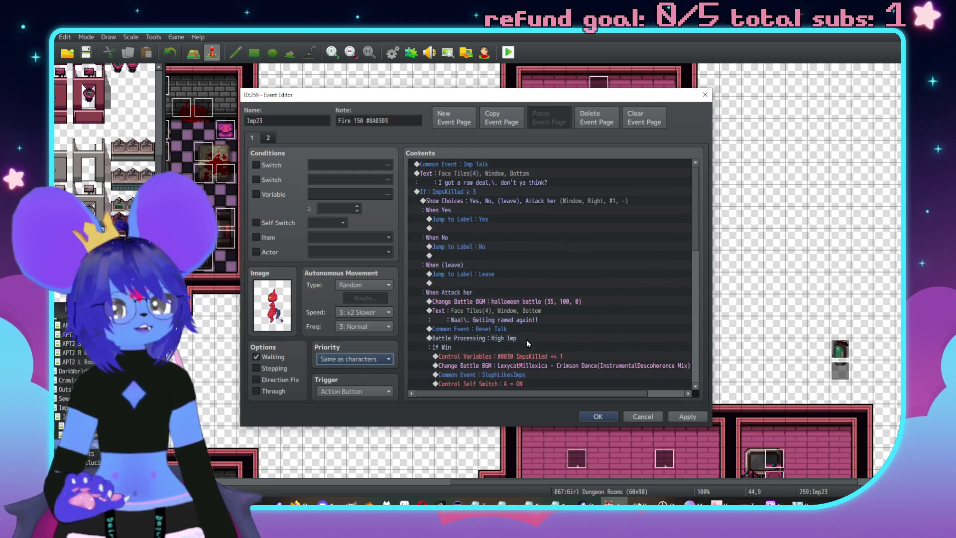
{"action": "scroll", "coordinate": [539, 322], "scroll_direction": "down", "scroll_amount": 7}
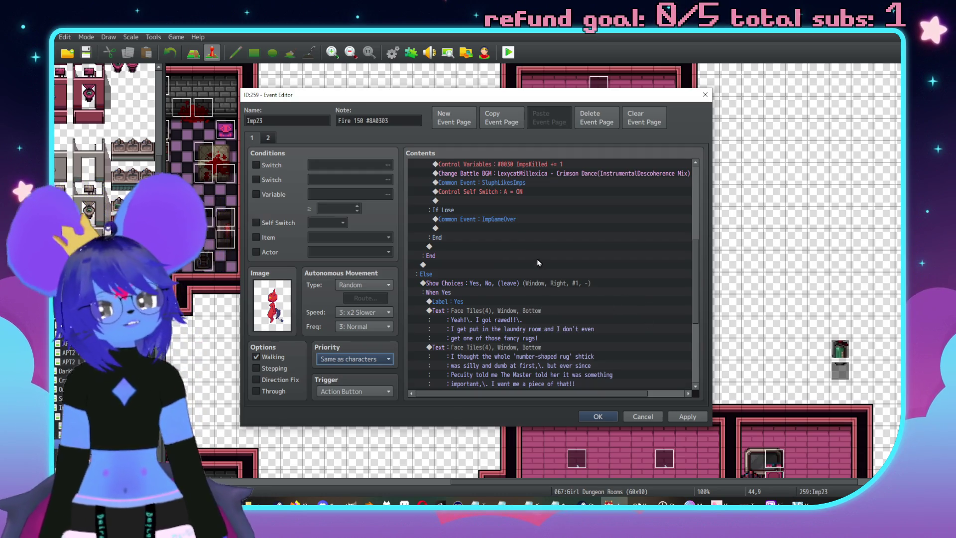
{"action": "scroll", "coordinate": [561, 281], "scroll_direction": "up", "scroll_amount": 2}
{"action": "scroll", "coordinate": [560, 282], "scroll_direction": "up", "scroll_amount": 5}
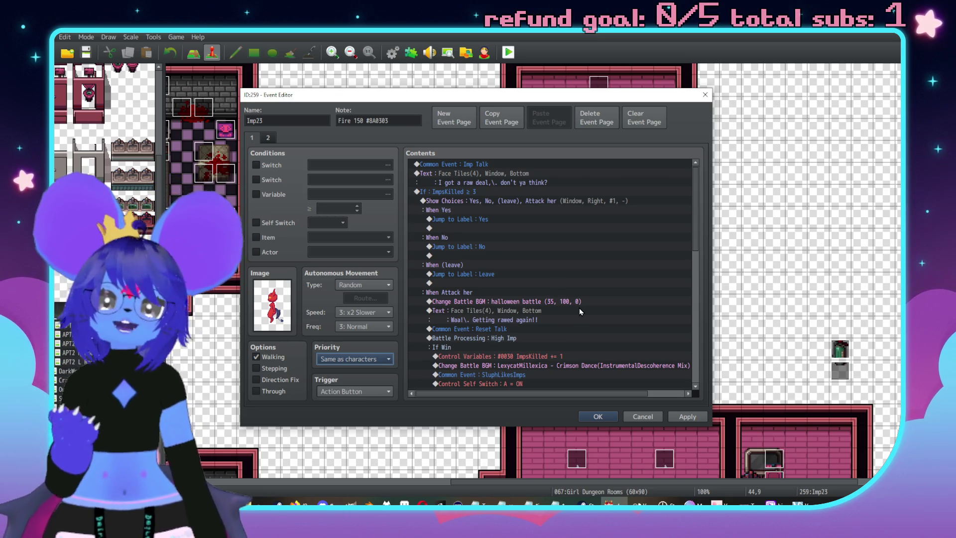
{"action": "scroll", "coordinate": [579, 311], "scroll_direction": "down", "scroll_amount": 4}
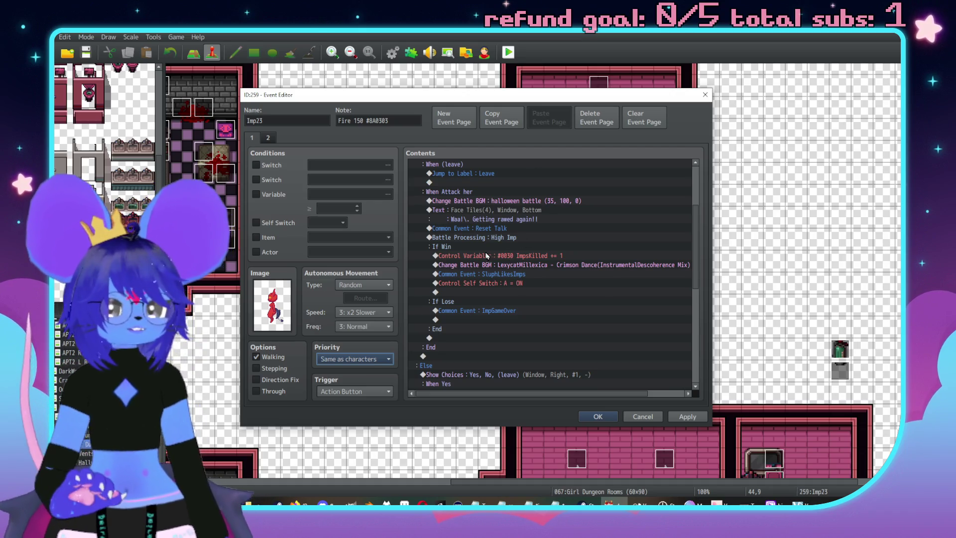
{"action": "double_click", "coordinate": [494, 290]}
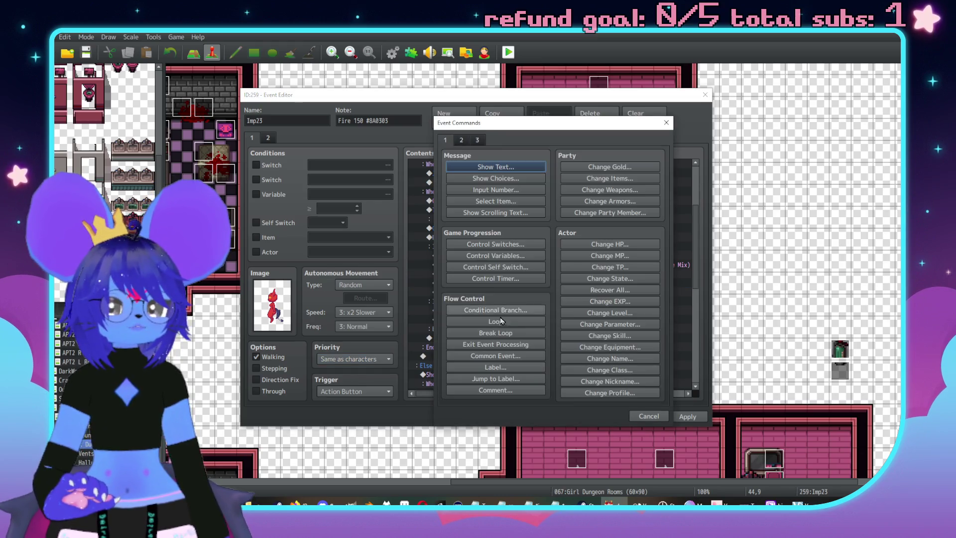
{"action": "left_click", "coordinate": [489, 356]}
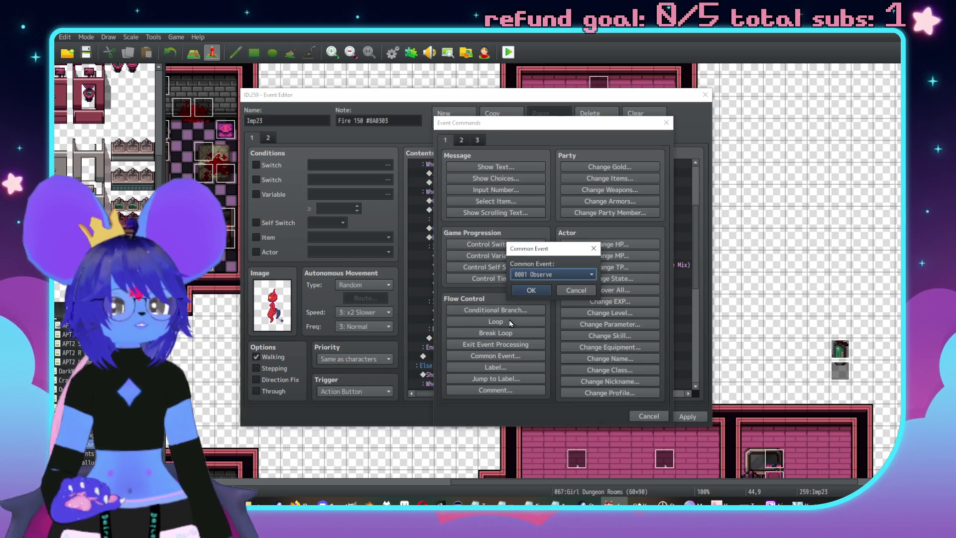
{"action": "left_click", "coordinate": [553, 274]}
{"action": "scroll", "coordinate": [567, 414], "scroll_direction": "up", "scroll_amount": 2}
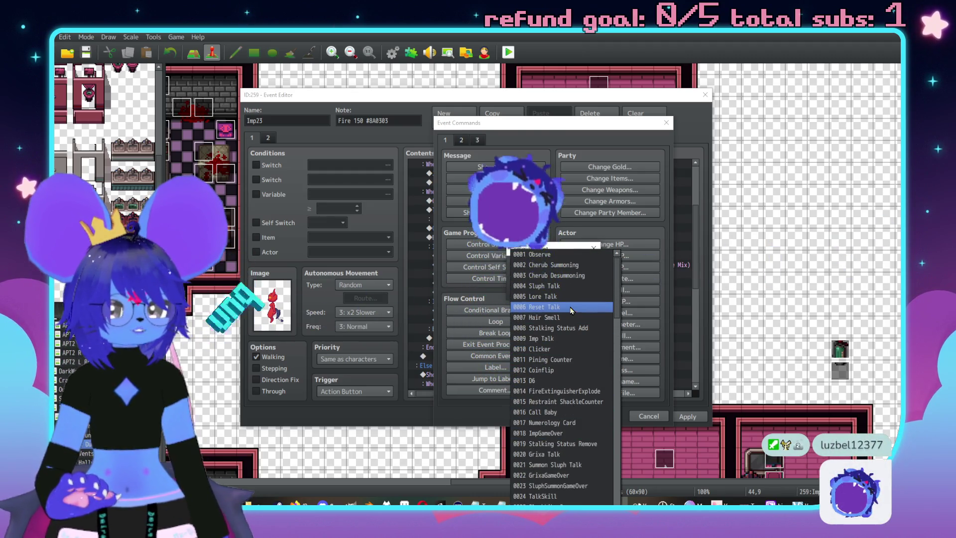
{"action": "left_click", "coordinate": [550, 299]}
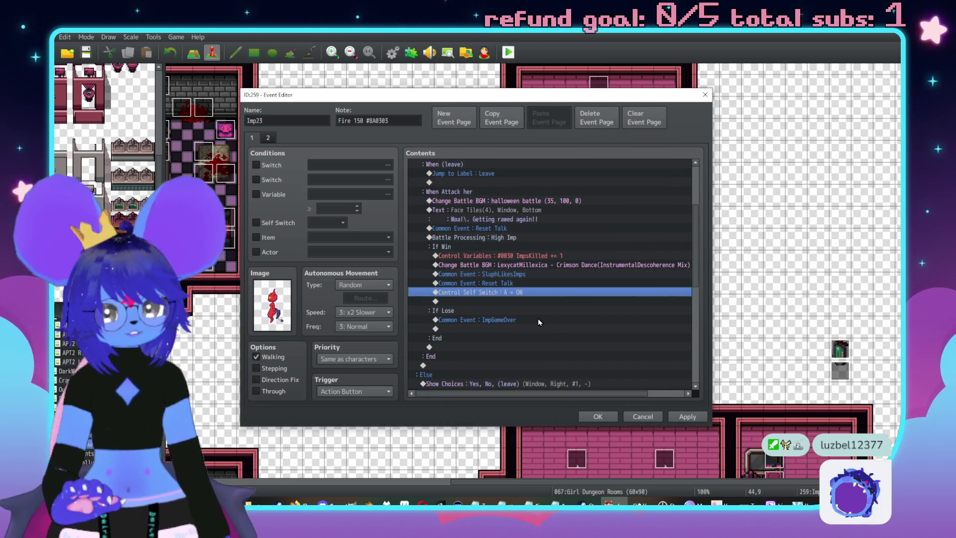
{"action": "scroll", "coordinate": [536, 322], "scroll_direction": "down", "scroll_amount": 10}
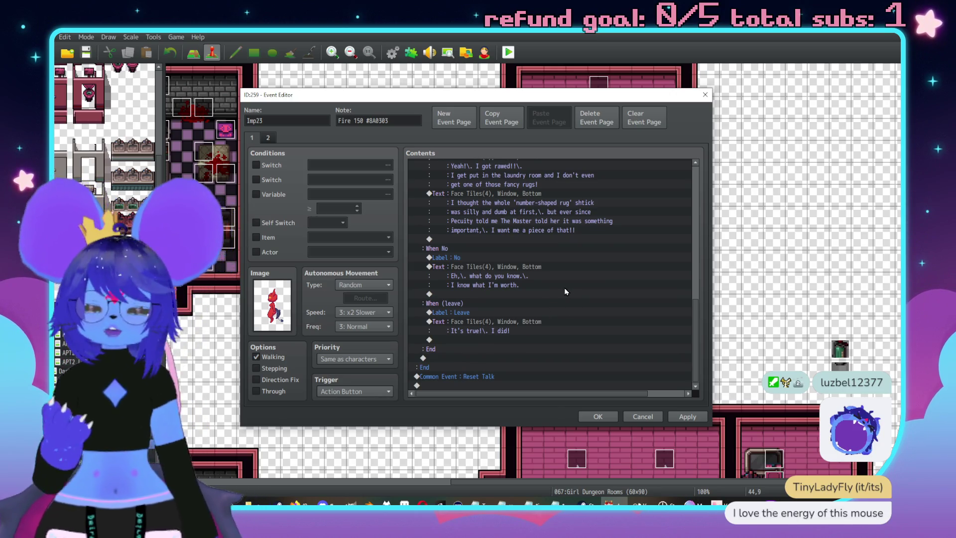
{"action": "scroll", "coordinate": [566, 299], "scroll_direction": "up", "scroll_amount": 10}
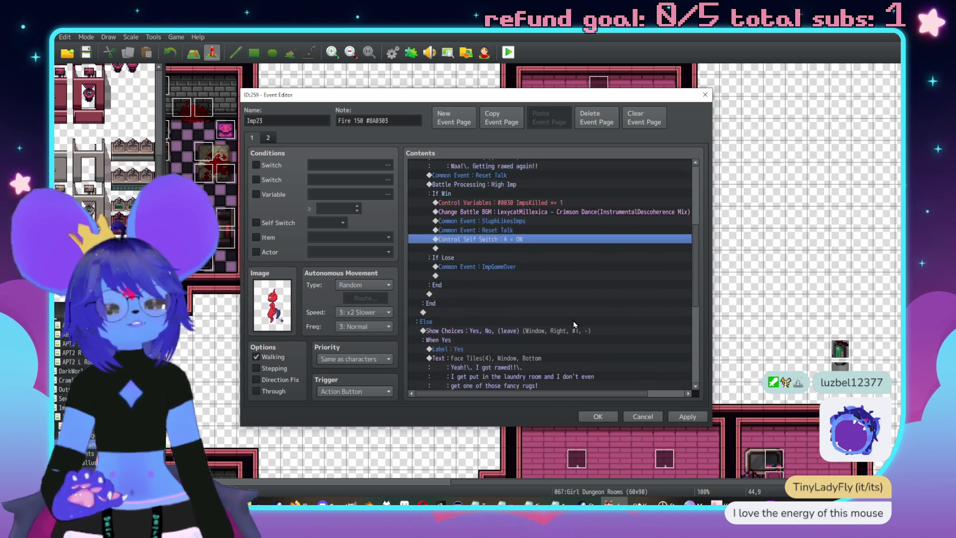
{"action": "scroll", "coordinate": [568, 321], "scroll_direction": "up", "scroll_amount": 1}
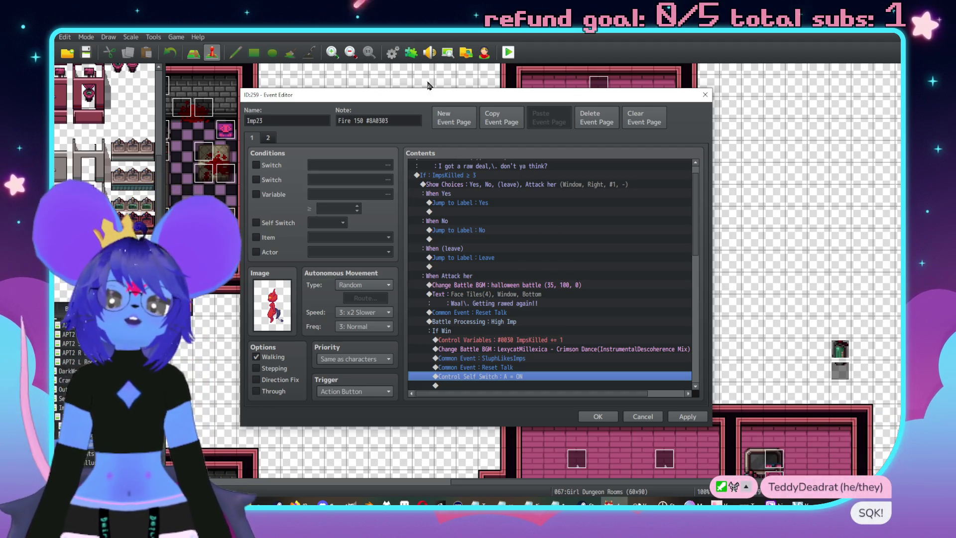
{"action": "left_click", "coordinate": [272, 137]}
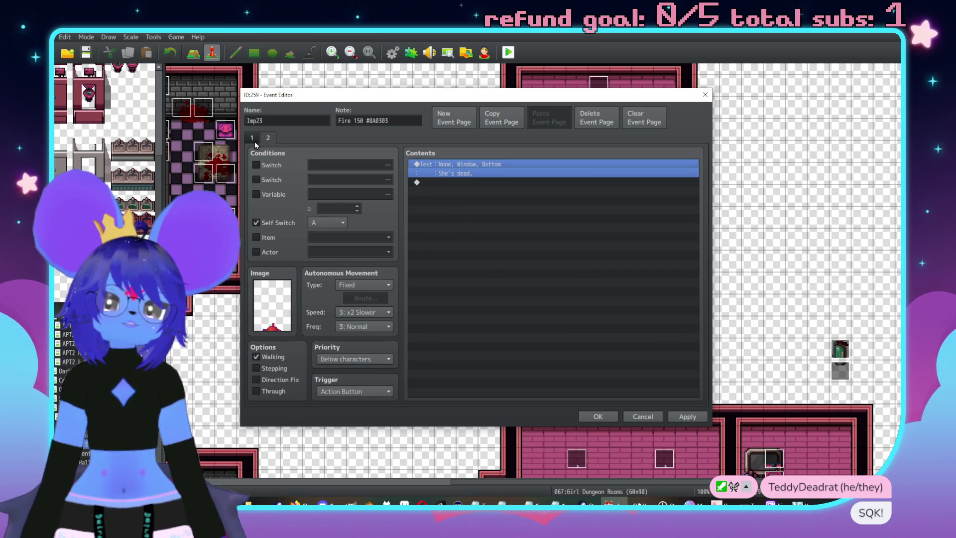
Return to page 1, then Apply and OK to close the Imp23 event editor
{"action": "left_click", "coordinate": [255, 142]}
{"action": "scroll", "coordinate": [612, 249], "scroll_direction": "down", "scroll_amount": 6}
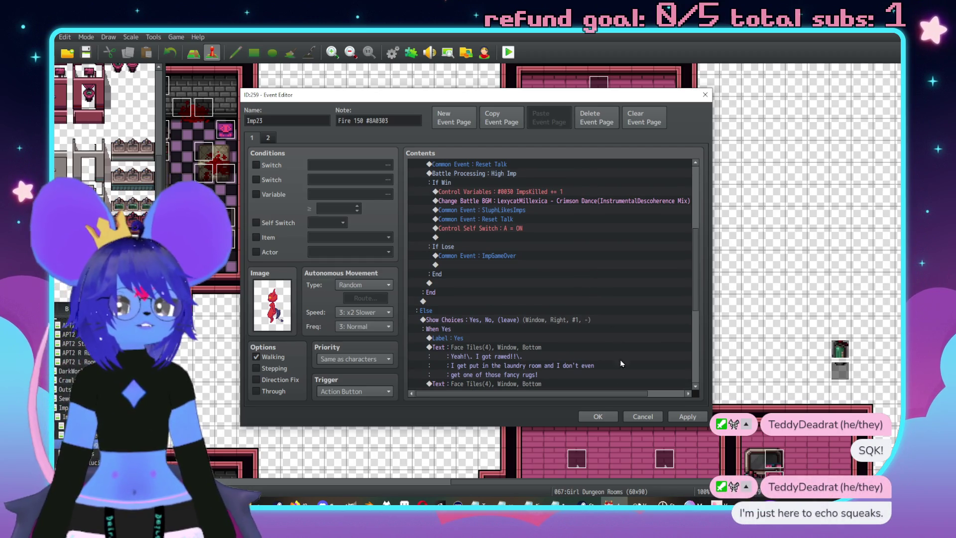
{"action": "left_click", "coordinate": [682, 419]}
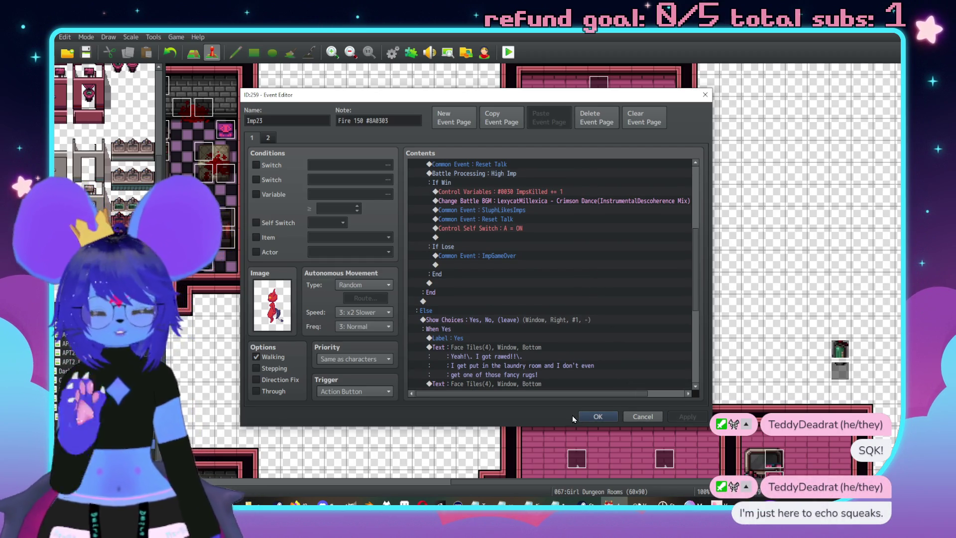
{"action": "left_click", "coordinate": [603, 419]}
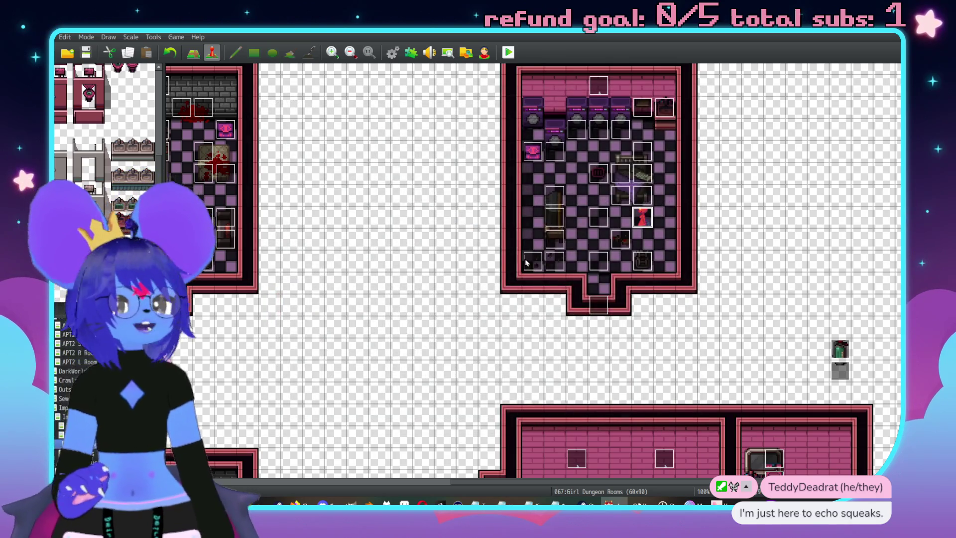
Open the Database with F9 to reach the SluphLikesImps common event
{"action": "scroll", "coordinate": [526, 262], "scroll_direction": "down", "scroll_amount": 1}
{"action": "scroll", "coordinate": [609, 314], "scroll_direction": "up", "scroll_amount": 1}
{"action": "scroll", "coordinate": [711, 337], "scroll_direction": "left", "scroll_amount": 2}
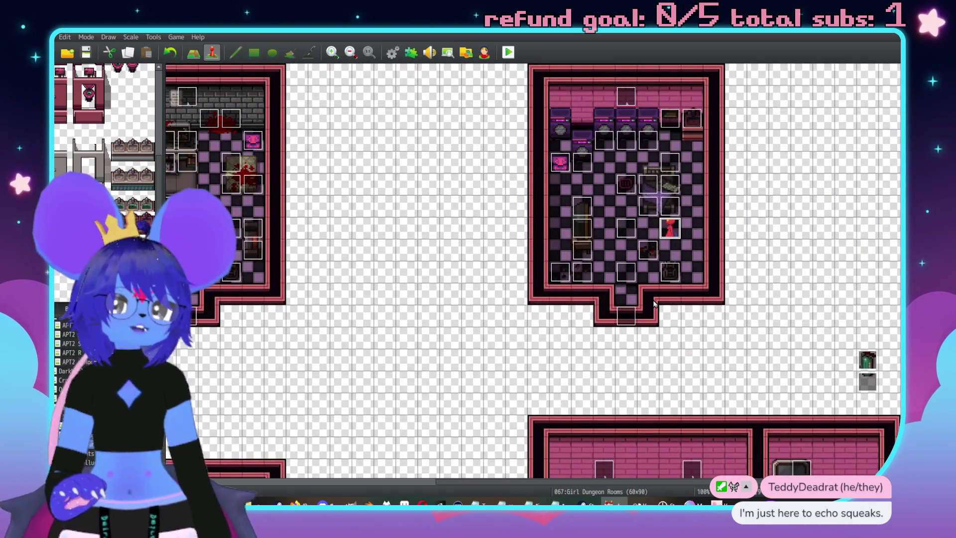
{"action": "scroll", "coordinate": [654, 304], "scroll_direction": "right", "scroll_amount": 2}
{"action": "scroll", "coordinate": [654, 304], "scroll_direction": "up", "scroll_amount": 1}
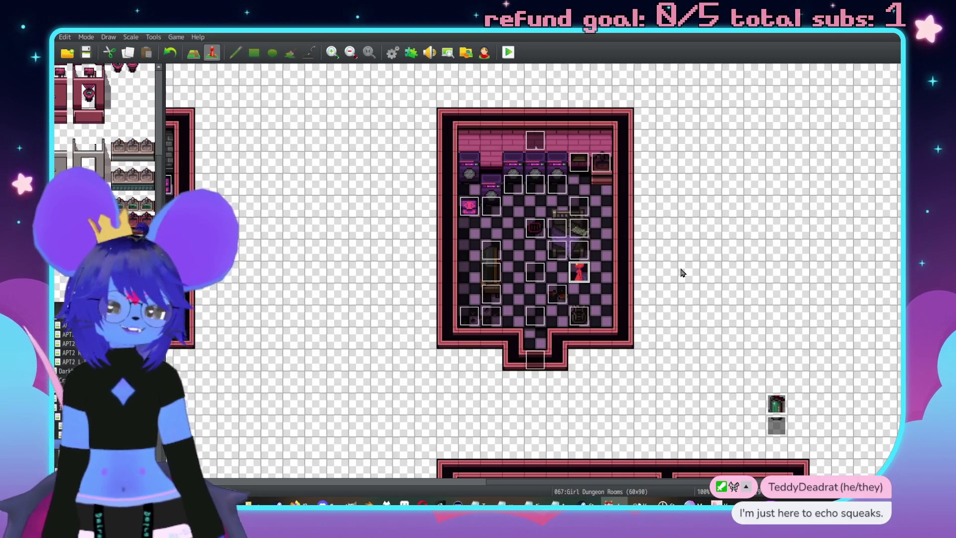
{"action": "key", "text": "F9"}
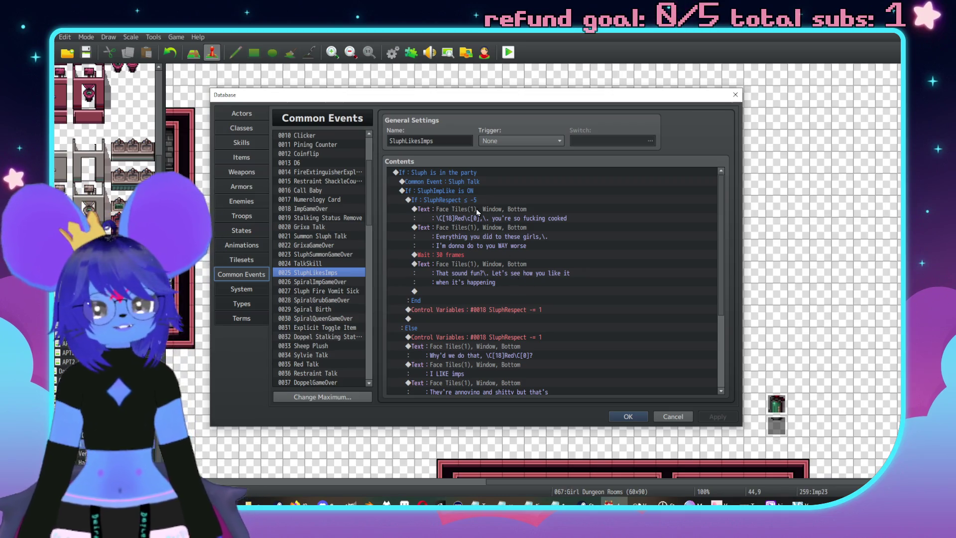
After the If SluphImpLike is ON block, add a Conditional Branch: Checker is in the party
{"action": "left_click", "coordinate": [459, 191]}
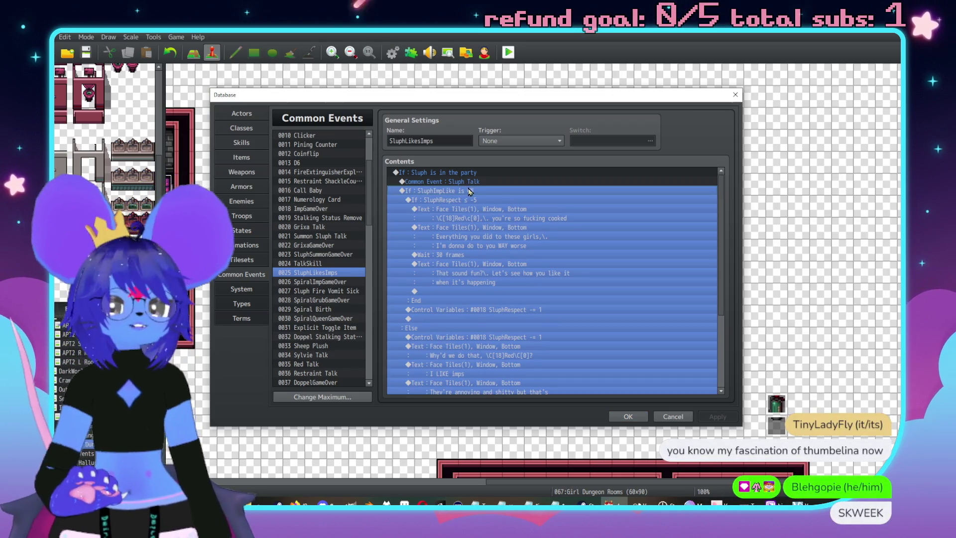
{"action": "scroll", "coordinate": [471, 199], "scroll_direction": "down", "scroll_amount": 4}
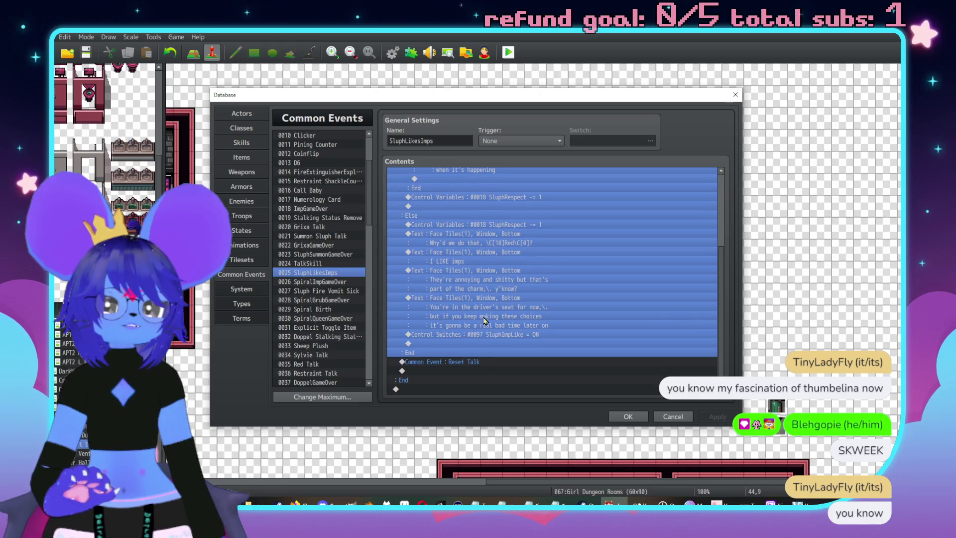
{"action": "double_click", "coordinate": [443, 365]}
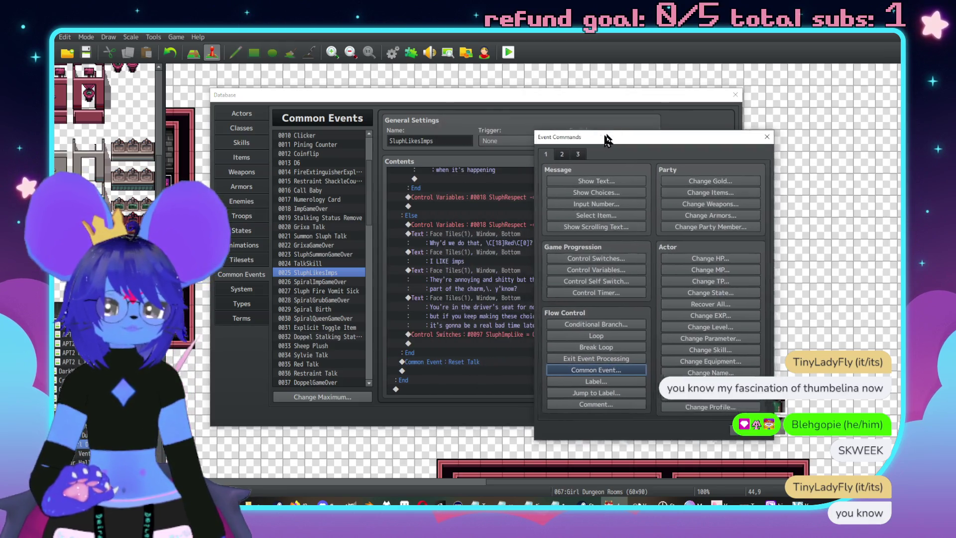
{"action": "left_click", "coordinate": [631, 321]}
{"action": "left_click", "coordinate": [582, 213]}
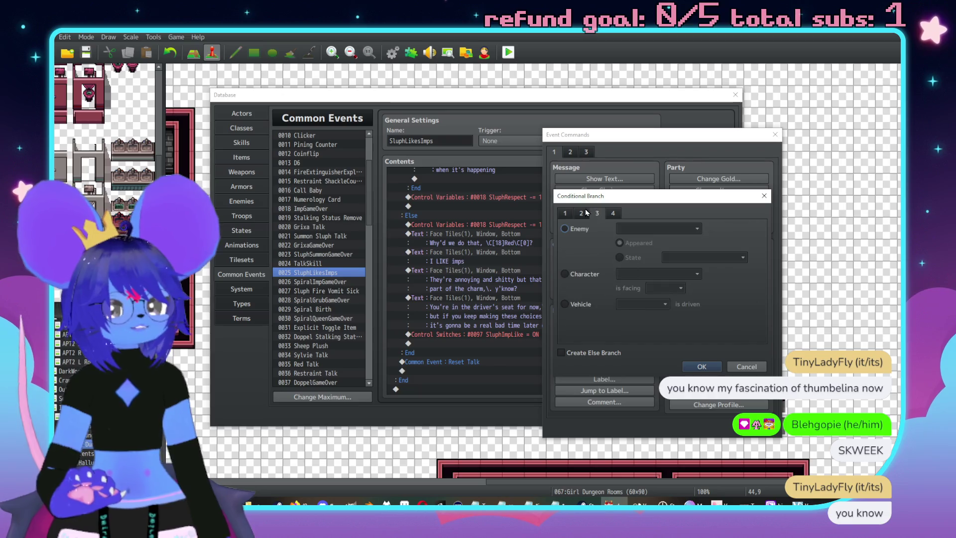
{"action": "left_click", "coordinate": [657, 228]}
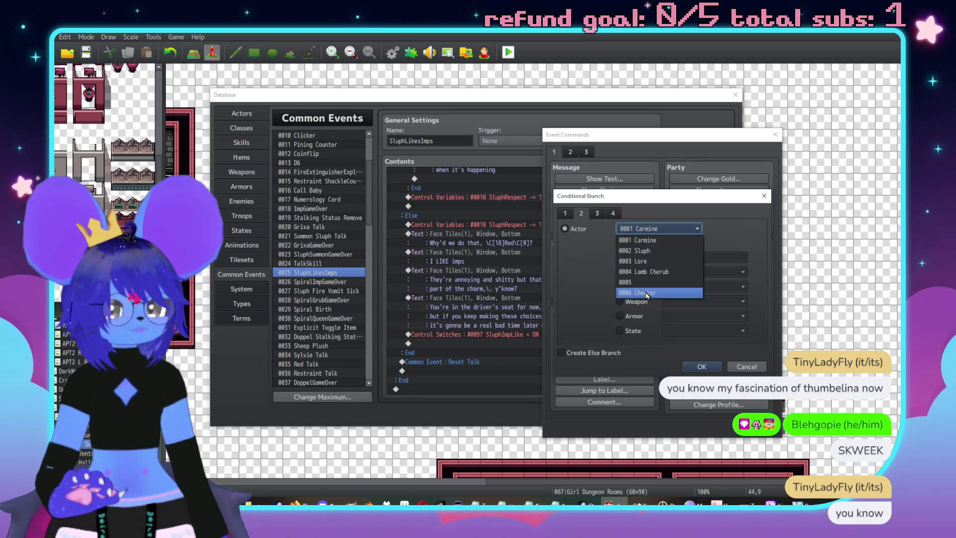
{"action": "left_click", "coordinate": [643, 293]}
Inside the Checker branch, call the Imp Talk common event
{"action": "left_click", "coordinate": [713, 368]}
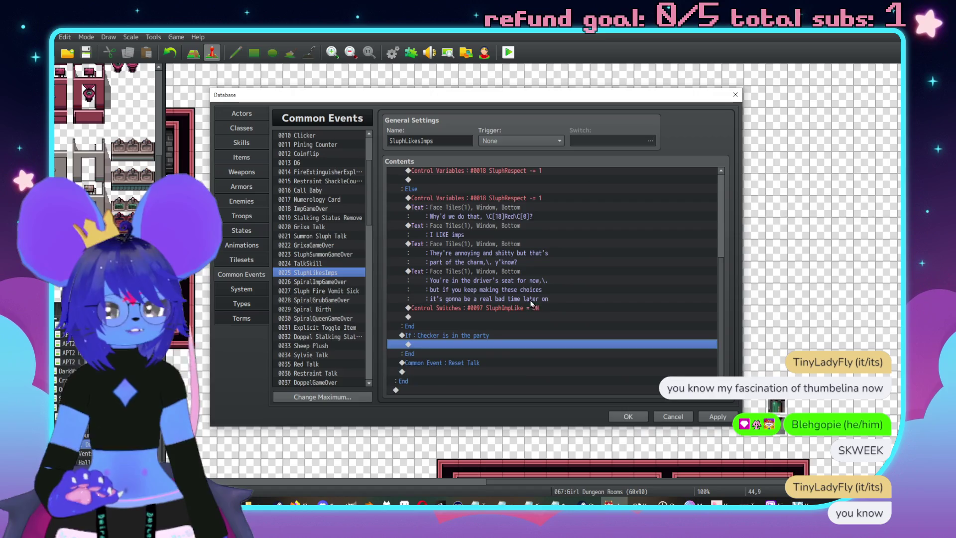
{"action": "double_click", "coordinate": [498, 348]}
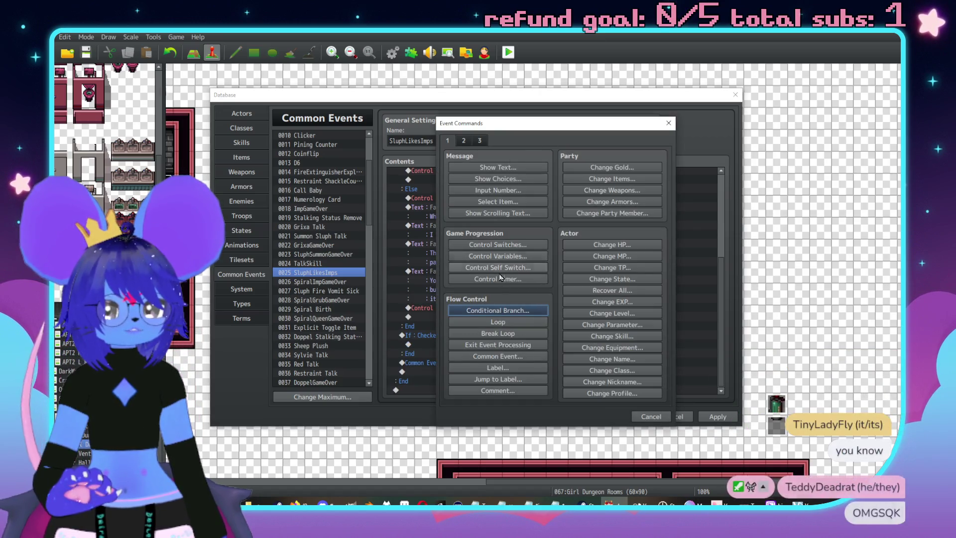
{"action": "left_click", "coordinate": [498, 356]}
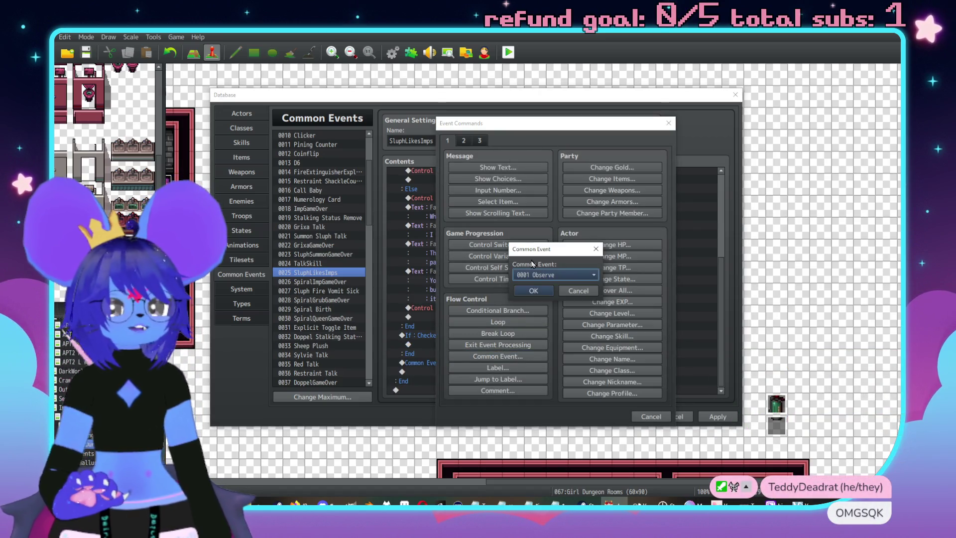
{"action": "left_click", "coordinate": [547, 273]}
{"action": "left_click", "coordinate": [551, 341]}
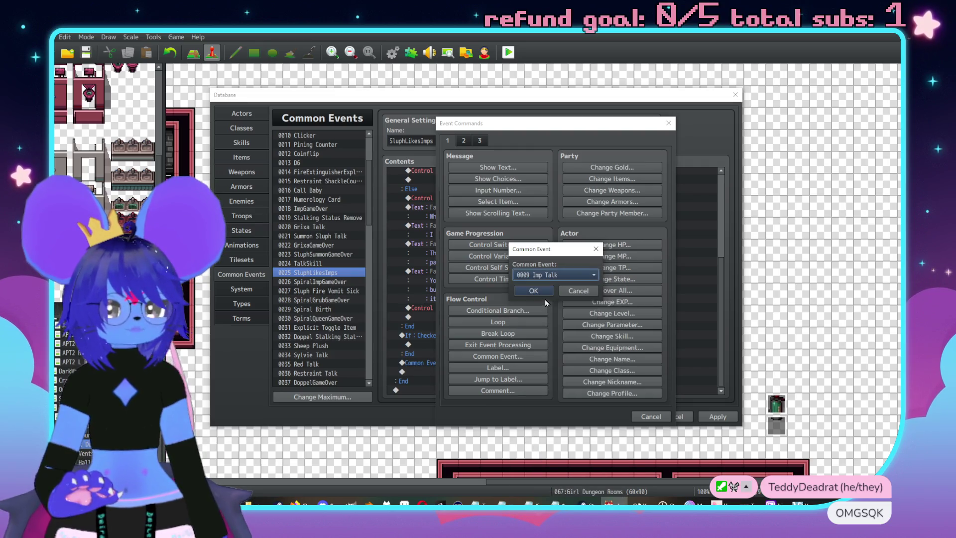
{"action": "left_click", "coordinate": [533, 291]}
Add a two-line Show Text with the Tiles3 red demon face ending 'slash-not-hot.'
{"action": "double_click", "coordinate": [480, 343]}
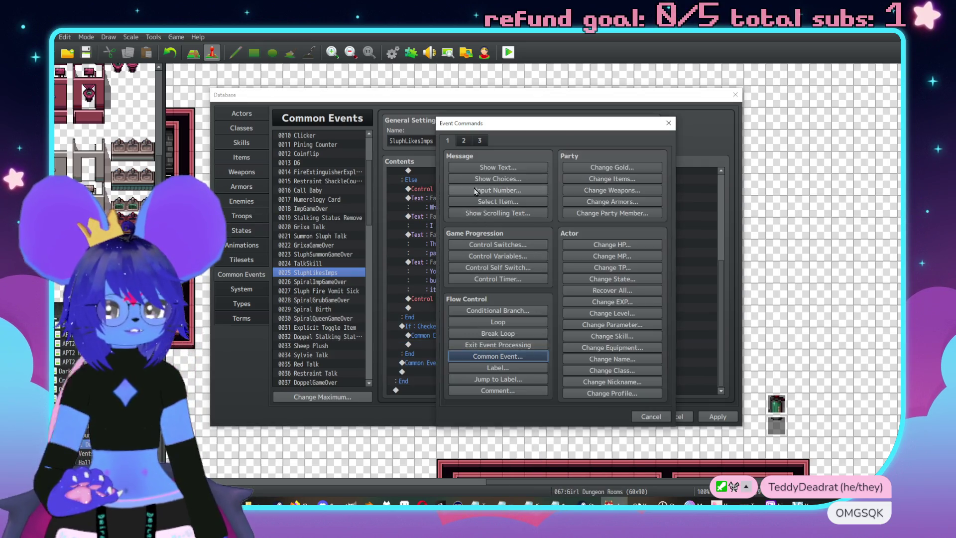
{"action": "left_click", "coordinate": [476, 169]}
{"action": "double_click", "coordinate": [453, 263]}
{"action": "left_click", "coordinate": [441, 211]}
{"action": "double_click", "coordinate": [644, 200]}
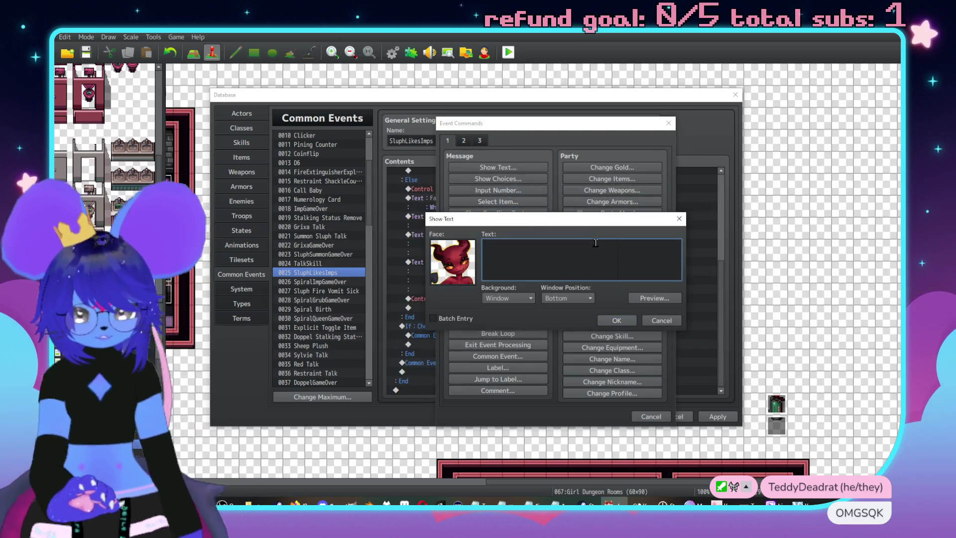
{"action": "type", "text": "Well that gr"}
{"action": "key", "text": "BackSpace"}
{"action": "key", "text": "BackSpace"}
{"action": "type", "text": "felt fuckin' gross.\\."}
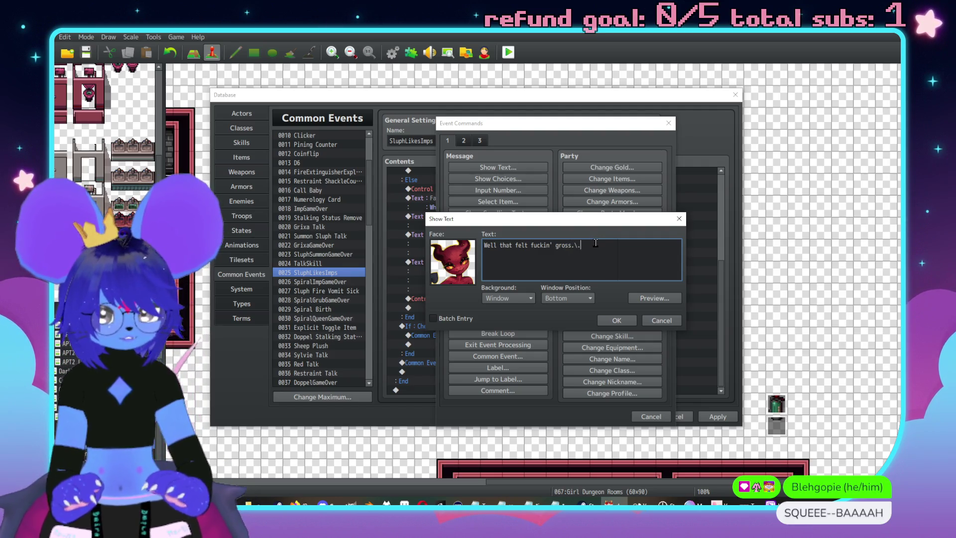
{"action": "key", "text": "Return"}
{"action": "type", "text": "You're"}
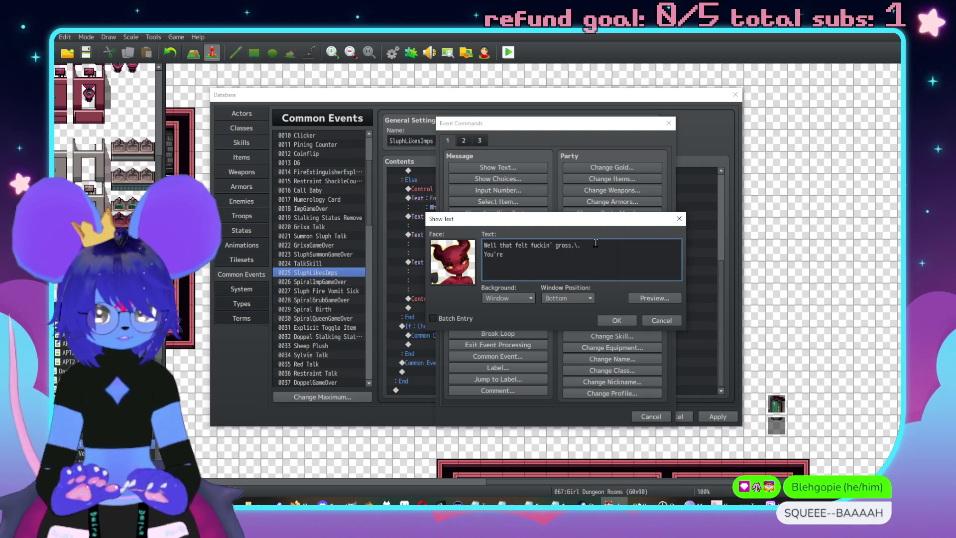
{"action": "type", "text": " sick"}
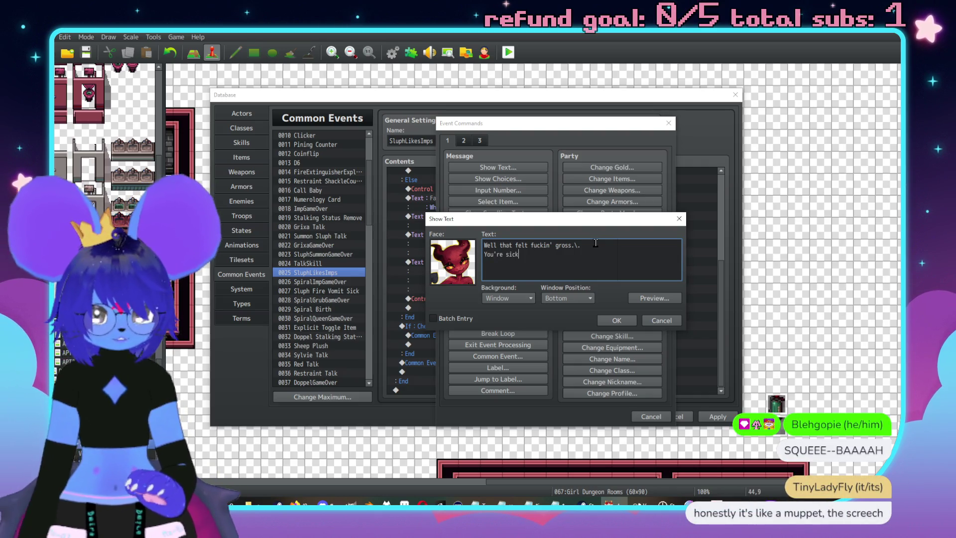
{"action": "type", "text": ",\\. slash"}
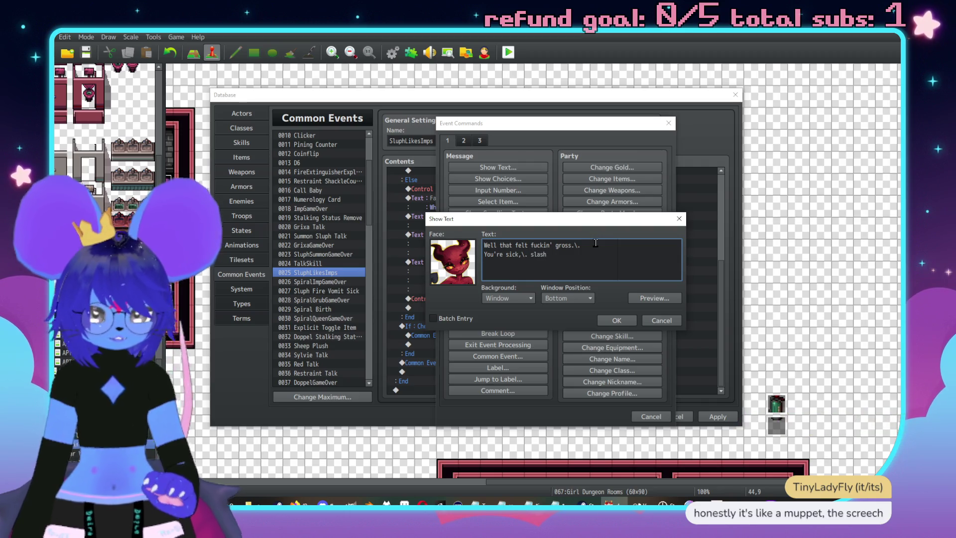
{"action": "type", "text": "-negaticce"}
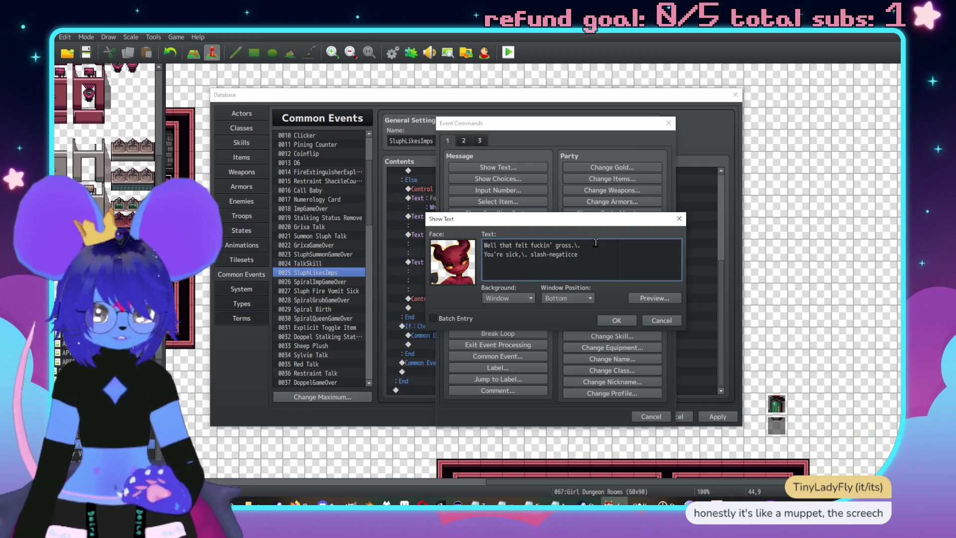
{"action": "type", "text": " slashh"}
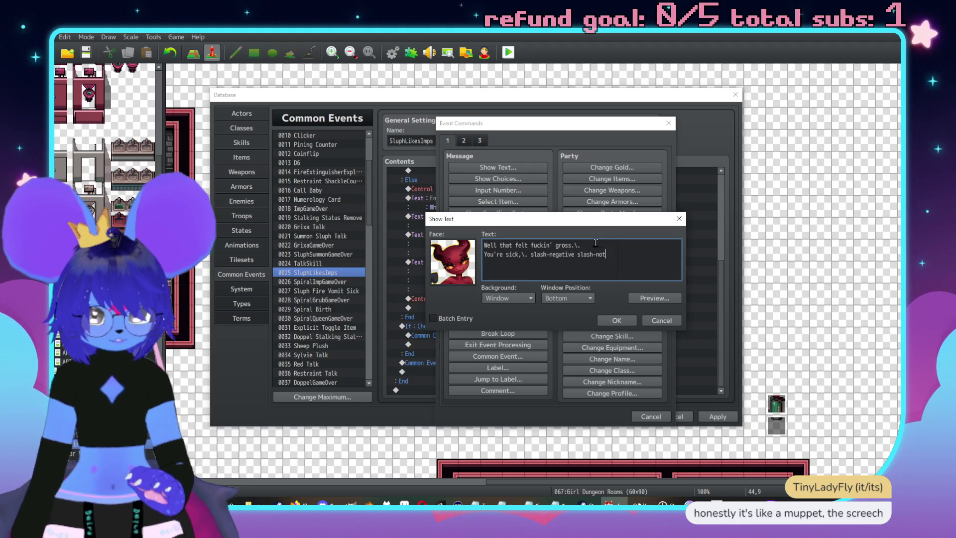
{"action": "type", "text": "hot."}
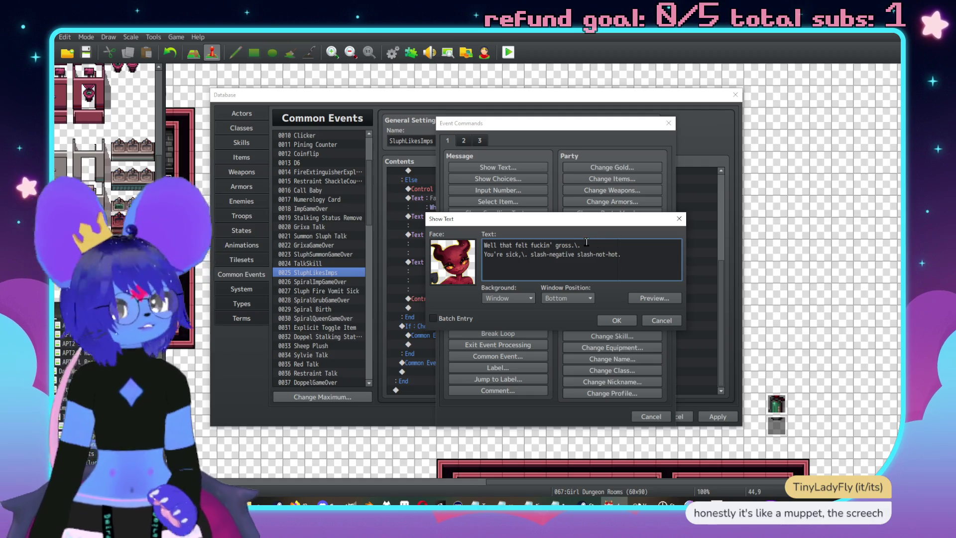
{"action": "left_click", "coordinate": [618, 321]}
{"action": "scroll", "coordinate": [504, 276], "scroll_direction": "down", "scroll_amount": 1}
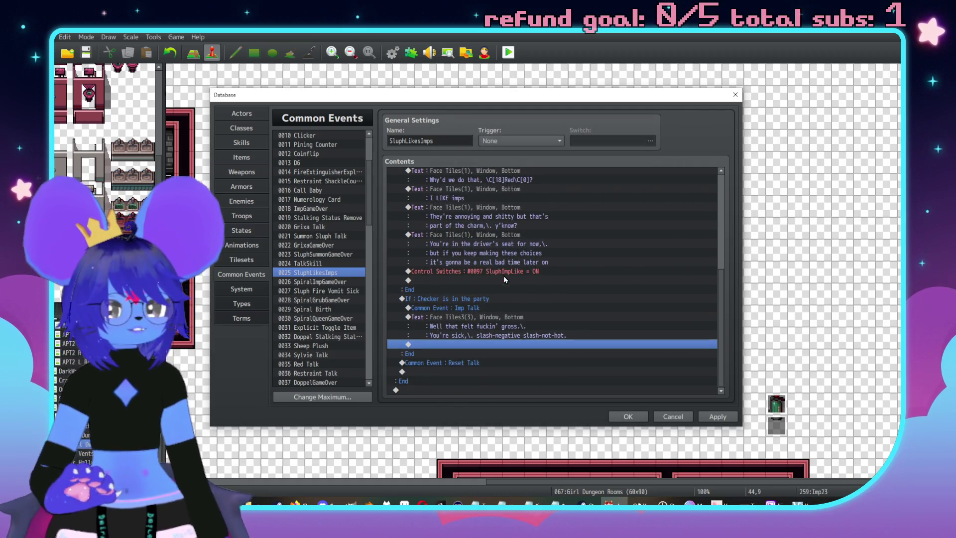
Edit the disgust message to add \. pauses and '-not\.' to its second line
{"action": "left_click", "coordinate": [504, 325]}
{"action": "key", "text": "Return"}
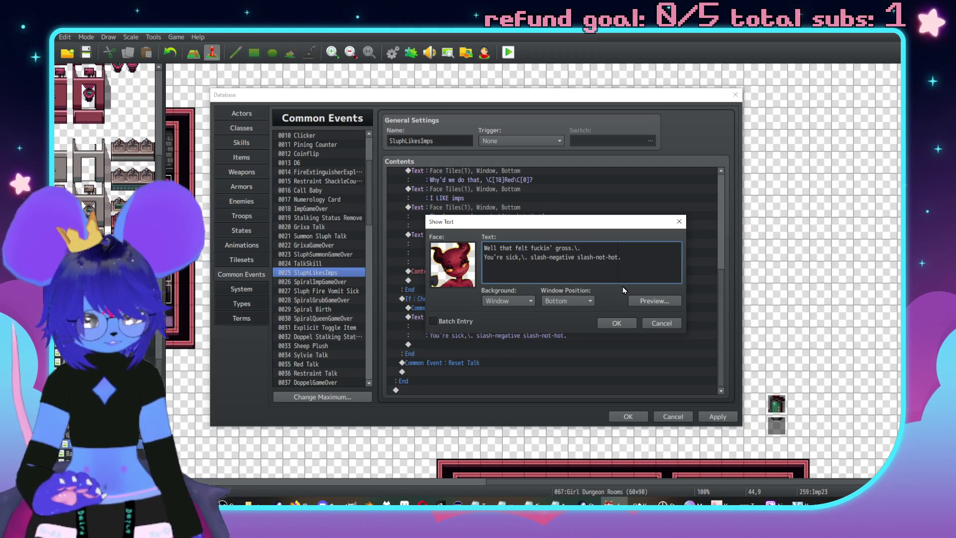
{"action": "type", "text": "\\.-not"}
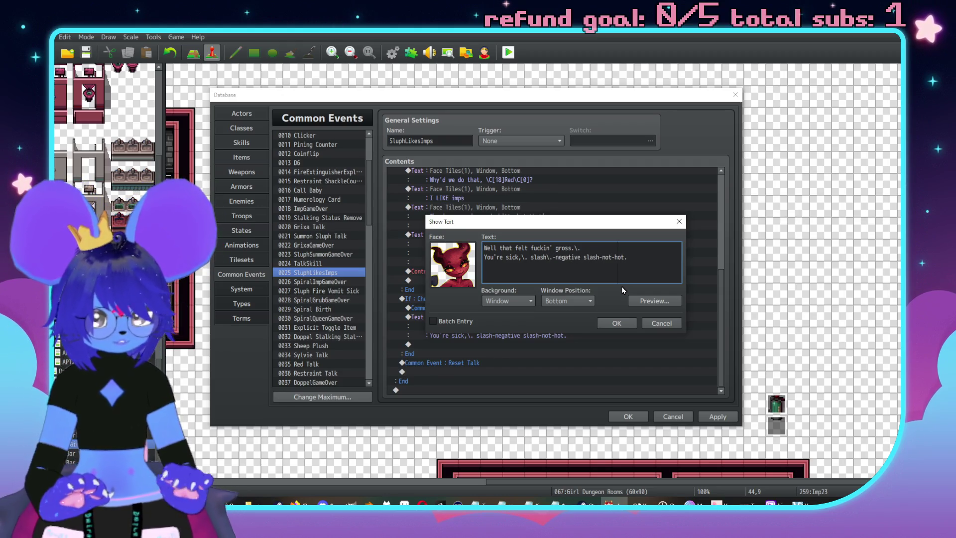
{"action": "type", "text": "\\."}
{"action": "left_click", "coordinate": [618, 323]}
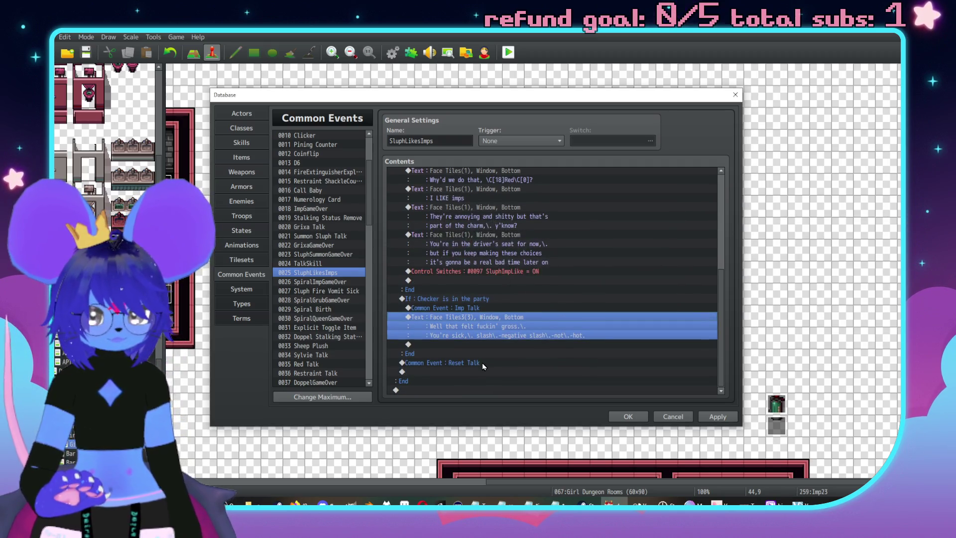
Add a red-faced message beginning "I'm outta here," and close the Database with OK
{"action": "double_click", "coordinate": [476, 350]}
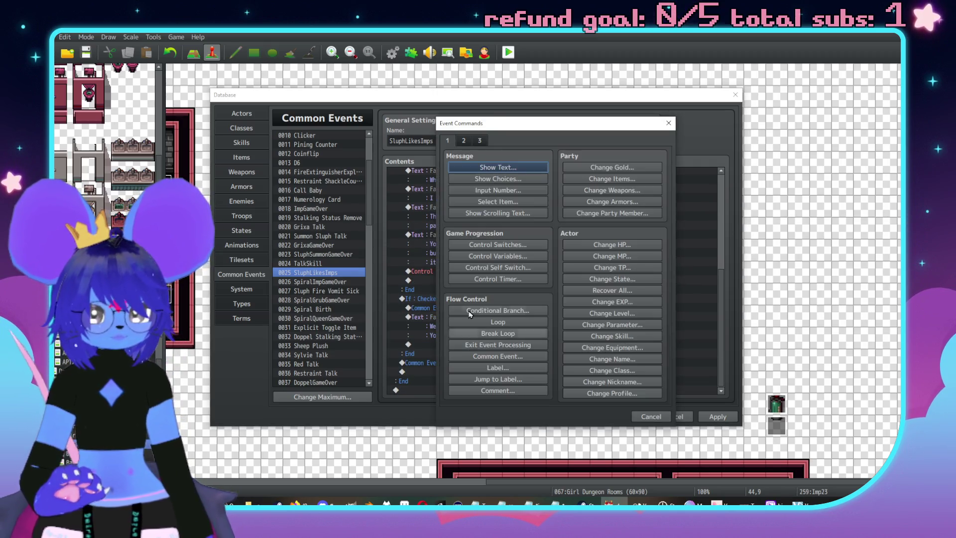
{"action": "left_click", "coordinate": [473, 170]}
{"action": "double_click", "coordinate": [459, 248]}
{"action": "left_click", "coordinate": [455, 214]}
{"action": "double_click", "coordinate": [644, 200]}
{"action": "left_click", "coordinate": [602, 259]}
{"action": "type", "text": "I'm outta here"}
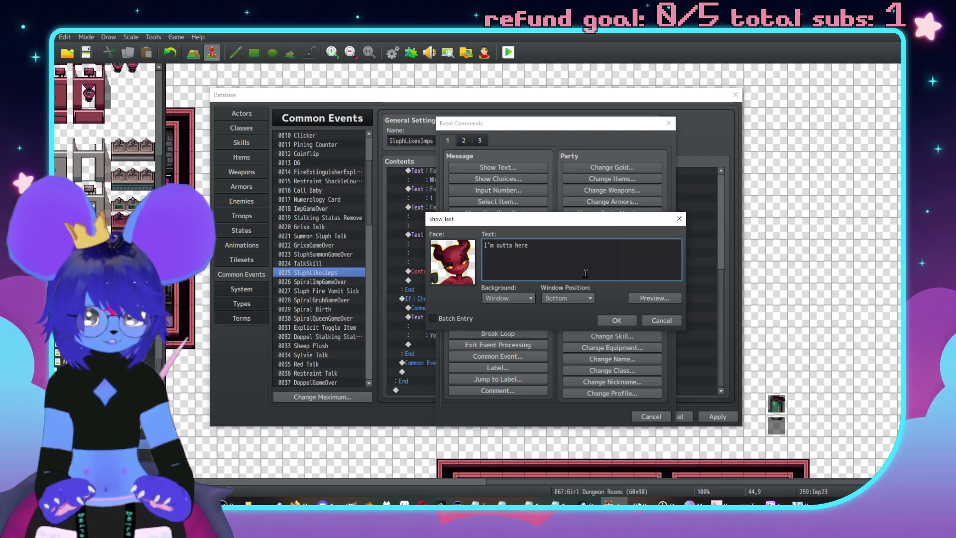
{"action": "type", "text": ",\\. "}
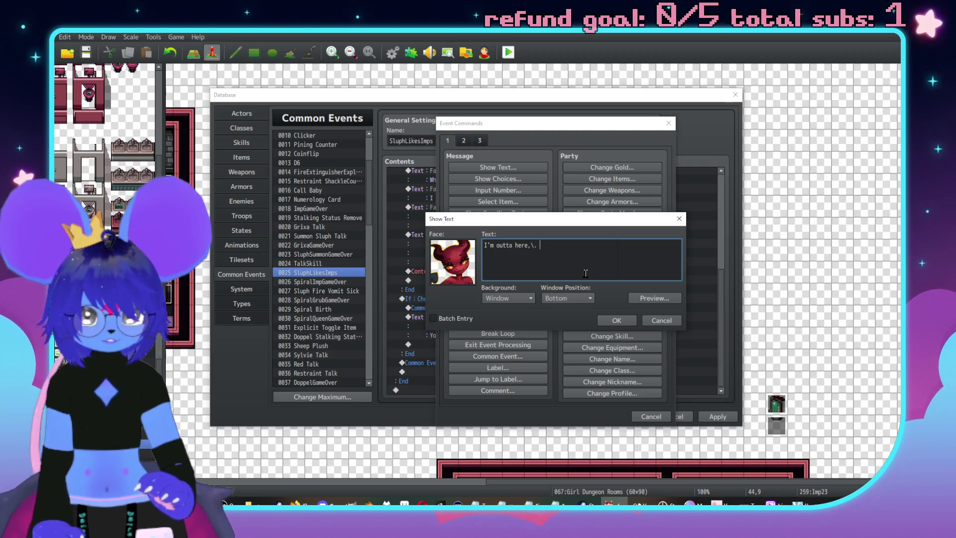
{"action": "type", "text": "fuckin' bitch.\\."}
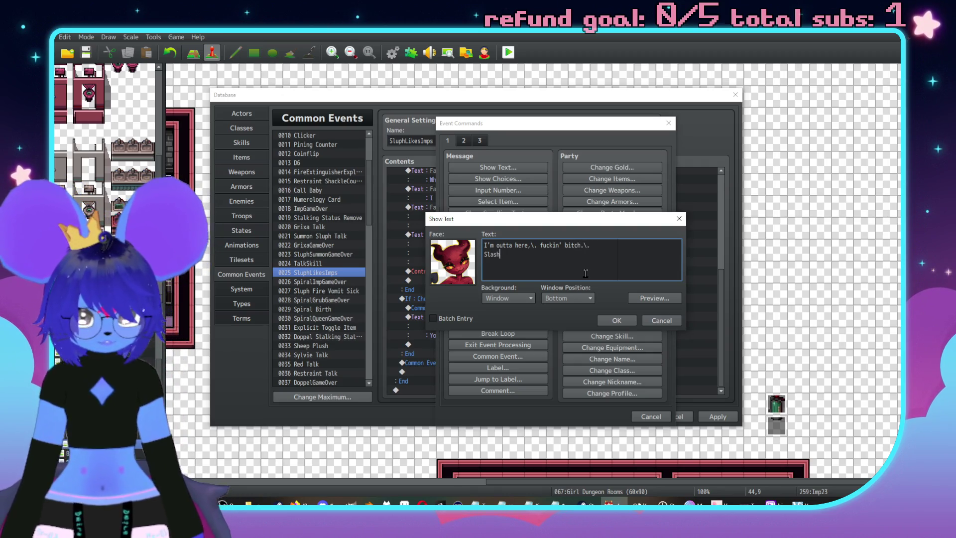
{"action": "type", "text": "-negatie"}
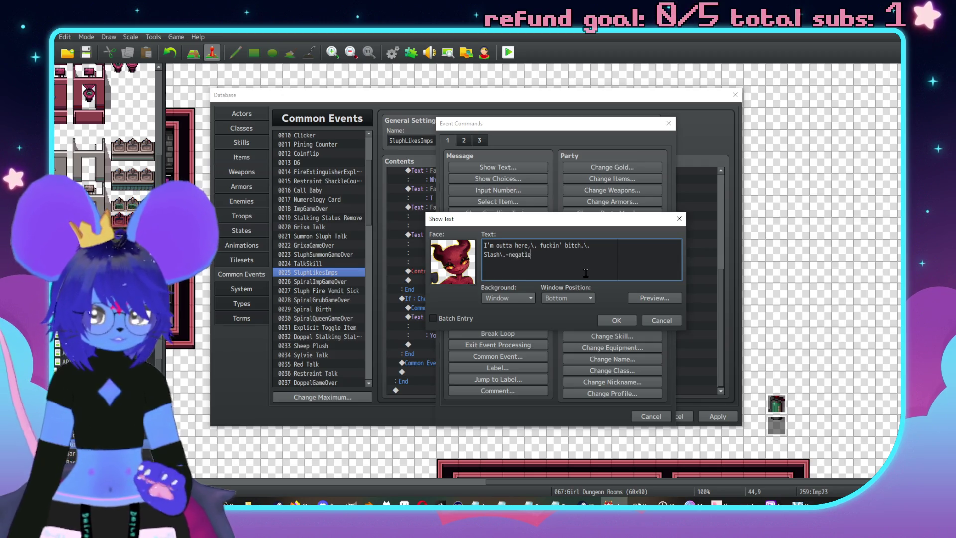
{"action": "left_click", "coordinate": [623, 319]}
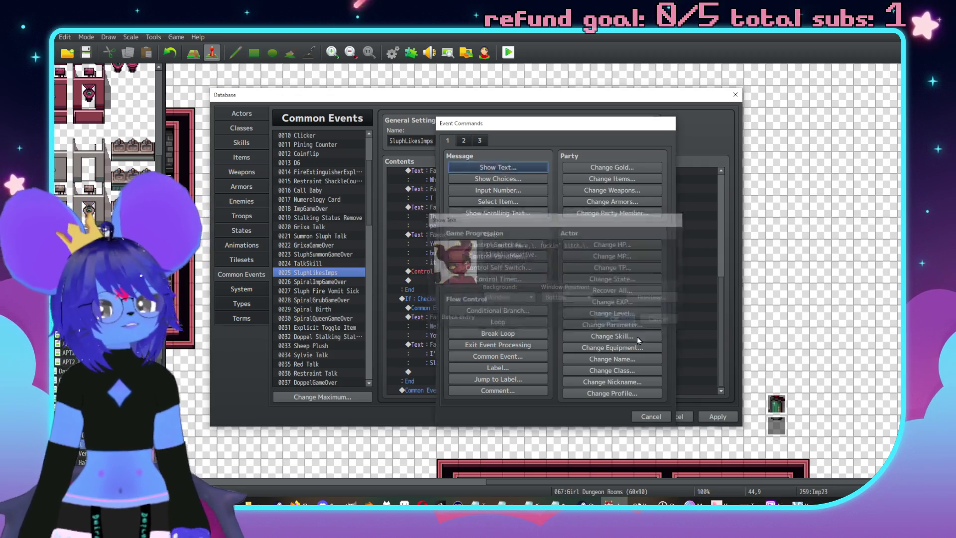
{"action": "left_click", "coordinate": [645, 422]}
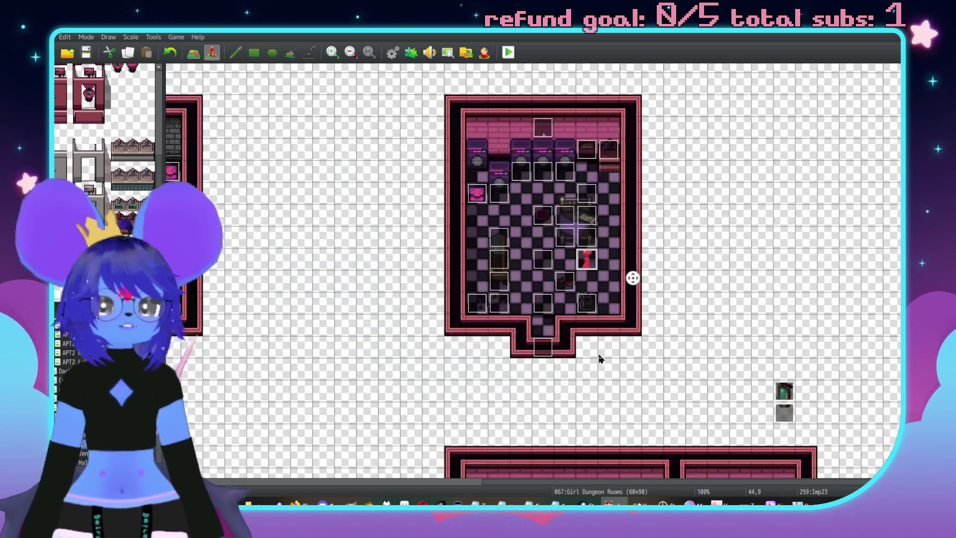
Pan the Nexus Inside map to the Lambkin room and open the Lambkin1 event
{"action": "scroll", "coordinate": [601, 357], "scroll_direction": "right", "scroll_amount": 5}
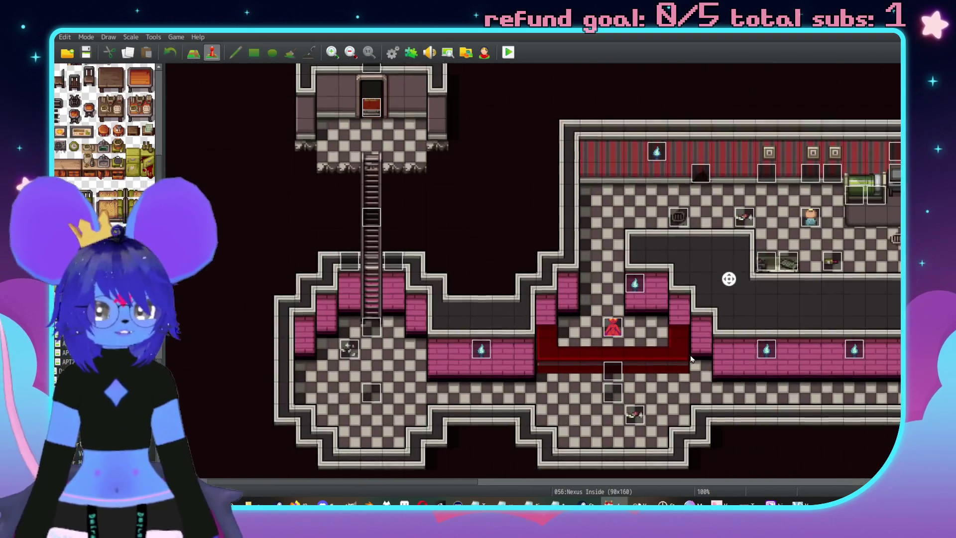
{"action": "middle_click", "coordinate": [498, 343]}
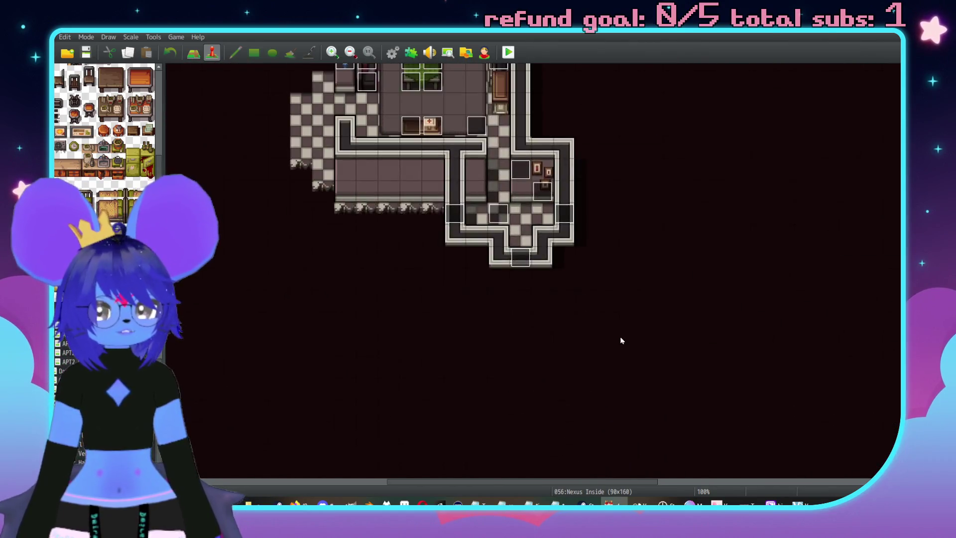
{"action": "middle_click", "coordinate": [668, 280]}
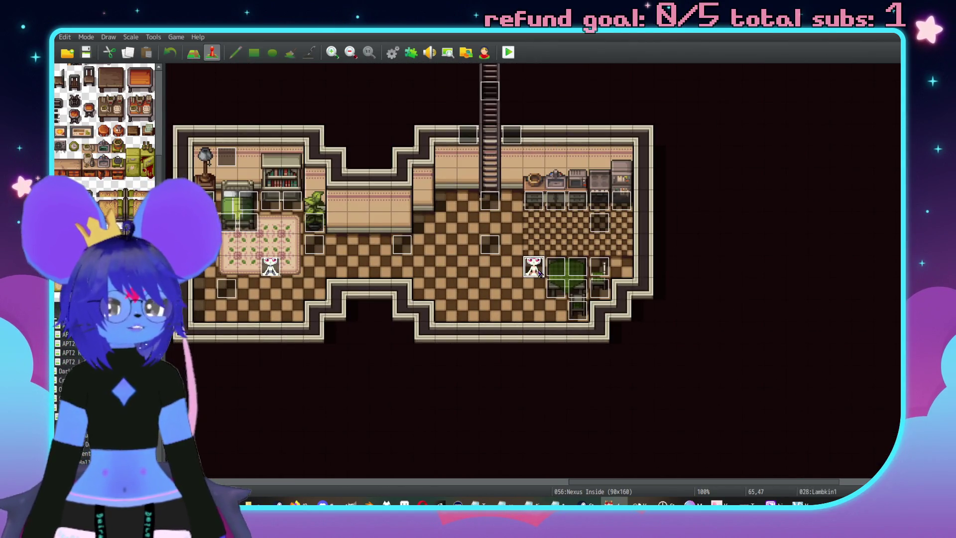
{"action": "double_click", "coordinate": [534, 267]}
Review page 1's attack branch, then switch to page 2 (switch 0232 LamDead)
{"action": "scroll", "coordinate": [598, 259], "scroll_direction": "down", "scroll_amount": 2}
{"action": "mouse_move", "coordinate": [694, 175]}
{"action": "left_mouse_down"}
{"action": "mouse_move", "coordinate": [703, 264]}
{"action": "mouse_move", "coordinate": [644, 297]}
{"action": "left_mouse_up"}
{"action": "scroll", "coordinate": [644, 297], "scroll_direction": "down", "scroll_amount": 15}
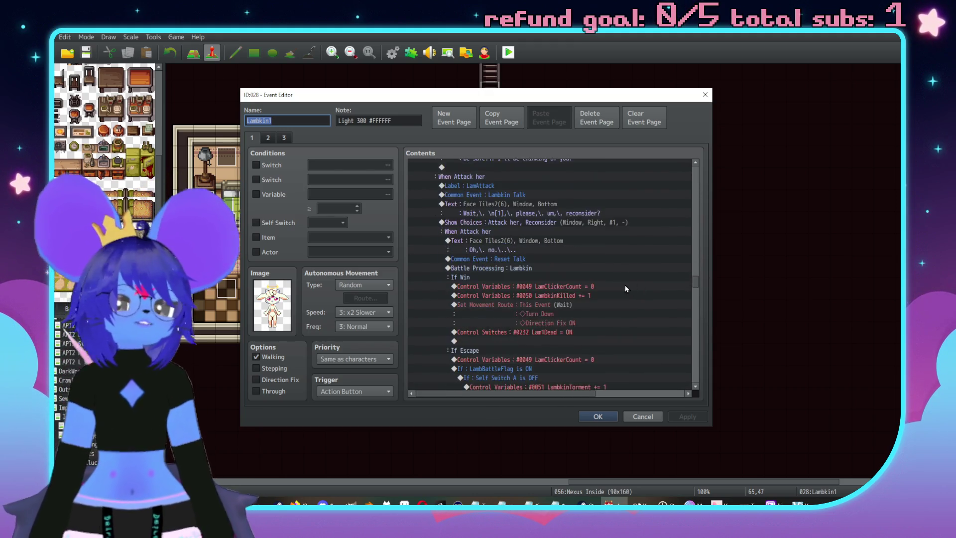
{"action": "scroll", "coordinate": [596, 259], "scroll_direction": "up", "scroll_amount": 8}
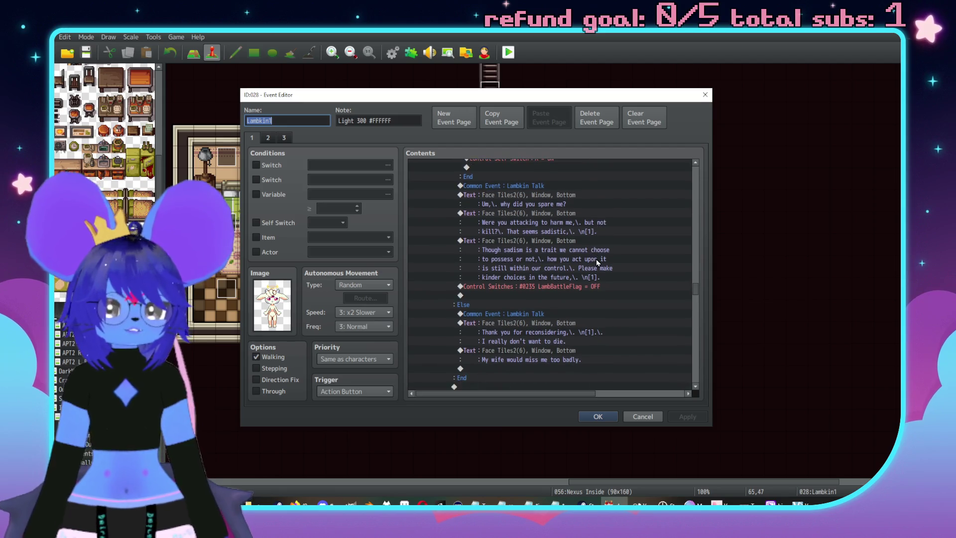
{"action": "scroll", "coordinate": [567, 292], "scroll_direction": "up", "scroll_amount": 6}
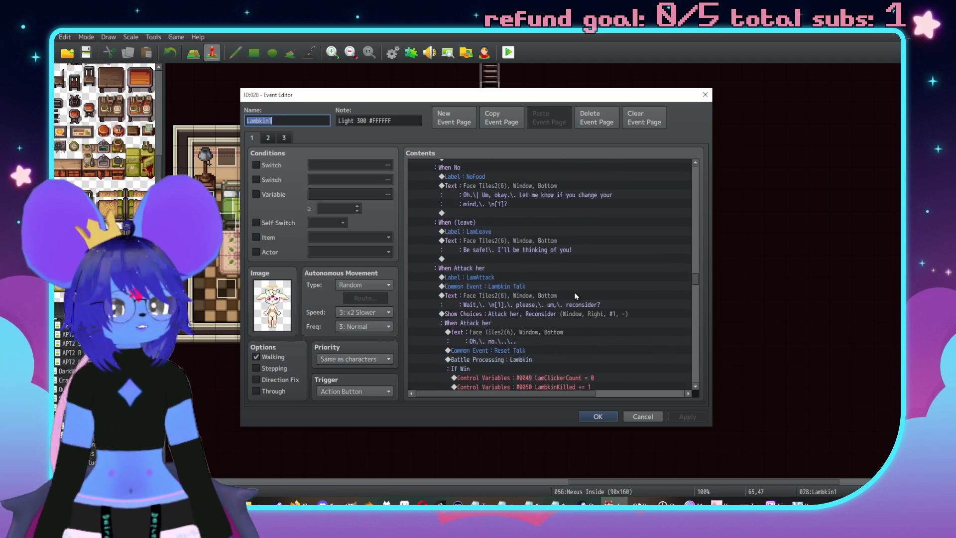
{"action": "scroll", "coordinate": [561, 284], "scroll_direction": "up", "scroll_amount": 6}
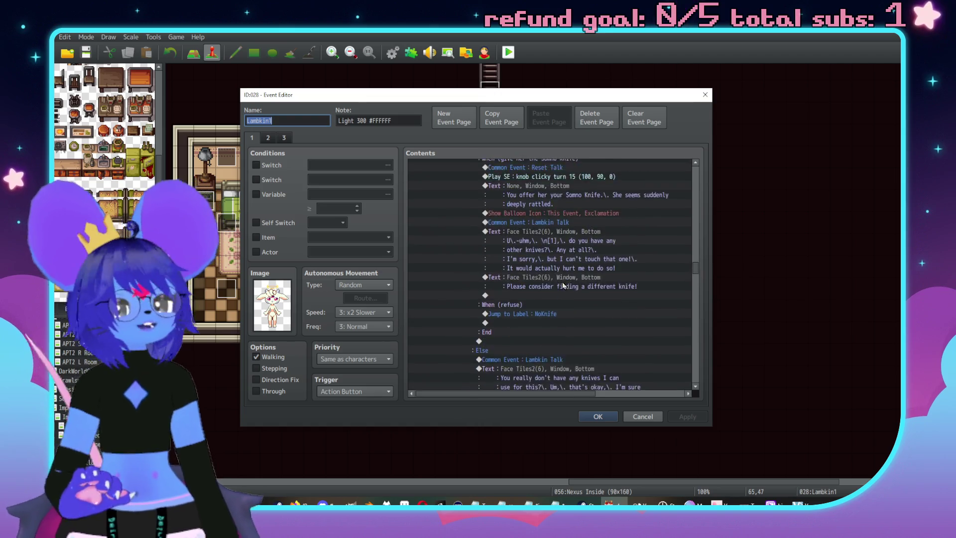
{"action": "scroll", "coordinate": [555, 277], "scroll_direction": "up", "scroll_amount": 6}
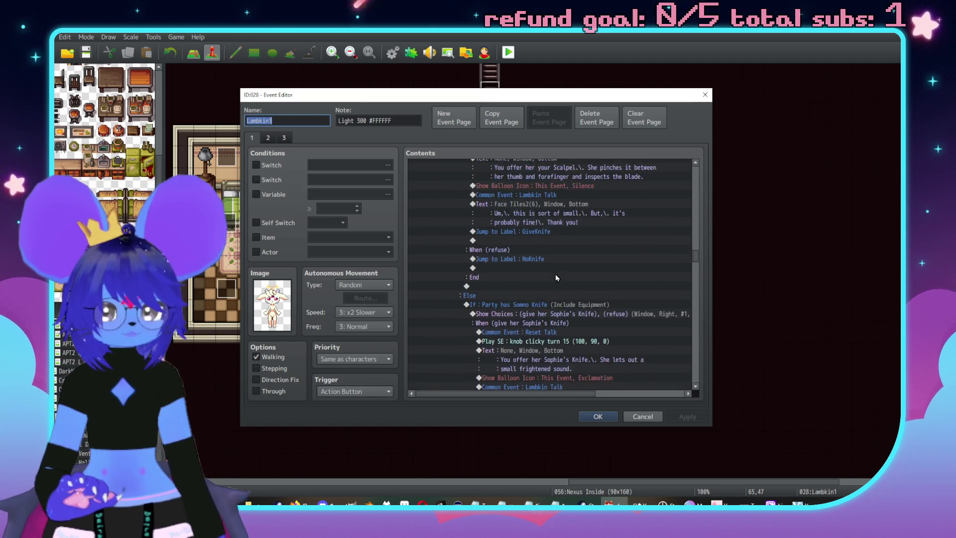
{"action": "scroll", "coordinate": [550, 279], "scroll_direction": "up", "scroll_amount": 1}
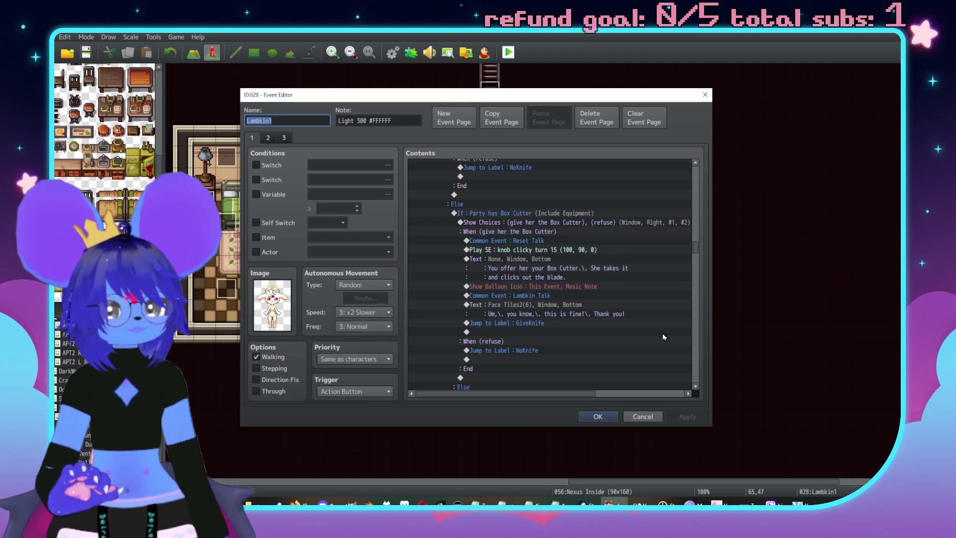
{"action": "scroll", "coordinate": [696, 358], "scroll_direction": "down", "scroll_amount": 10}
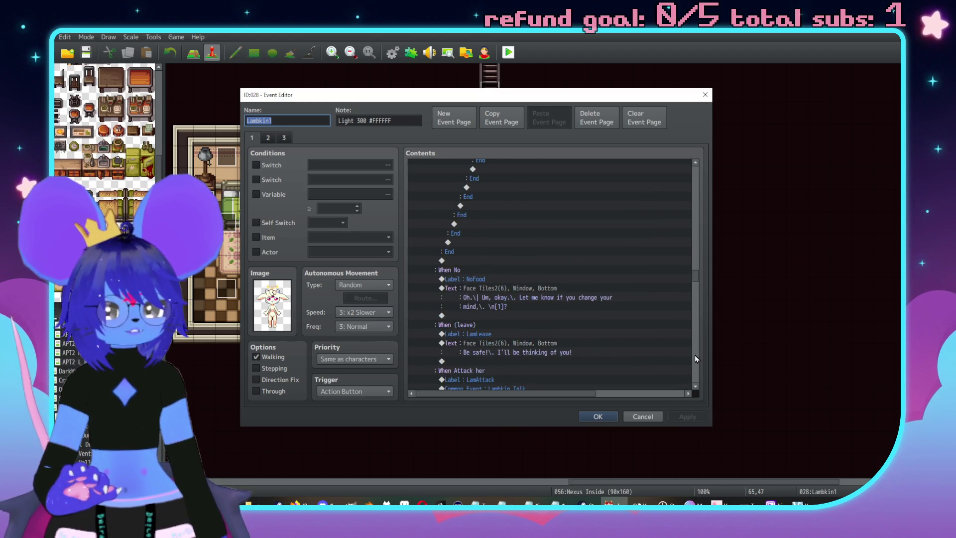
{"action": "scroll", "coordinate": [555, 312], "scroll_direction": "up", "scroll_amount": 3}
{"action": "scroll", "coordinate": [561, 300], "scroll_direction": "up", "scroll_amount": 3}
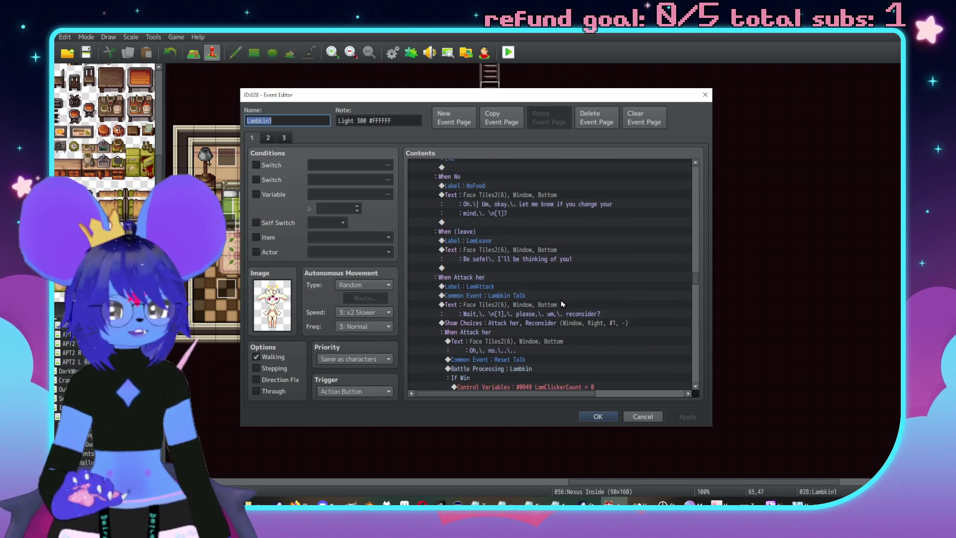
{"action": "mouse_move", "coordinate": [696, 276]}
{"action": "left_mouse_down"}
{"action": "mouse_move", "coordinate": [684, 346]}
{"action": "mouse_move", "coordinate": [692, 379]}
{"action": "left_mouse_up"}
{"action": "left_click", "coordinate": [268, 139]}
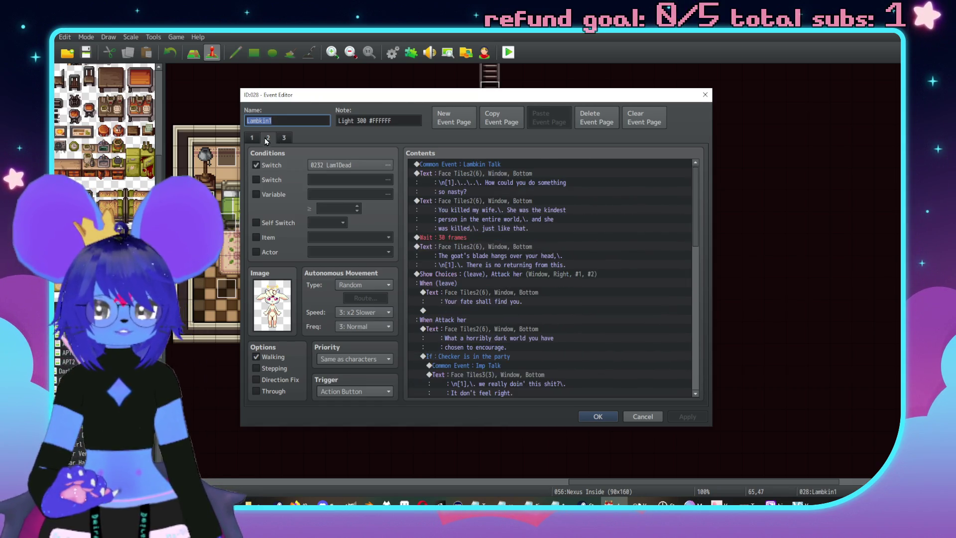
Under the Checker choice, select the Fadeout Screen through Fadein Screen commands as one block
{"action": "scroll", "coordinate": [602, 274], "scroll_direction": "down", "scroll_amount": 5}
{"action": "scroll", "coordinate": [600, 273], "scroll_direction": "down", "scroll_amount": 2}
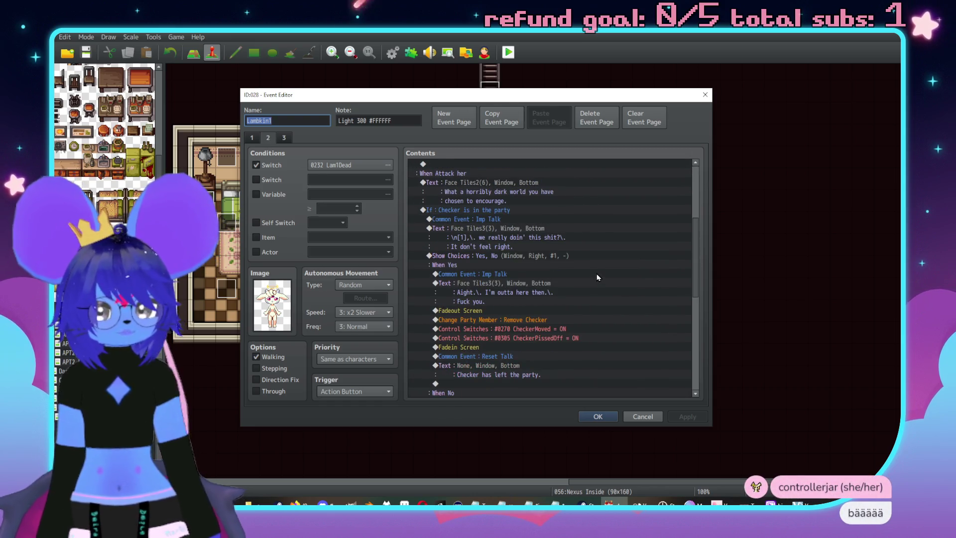
{"action": "scroll", "coordinate": [589, 250], "scroll_direction": "down", "scroll_amount": 2}
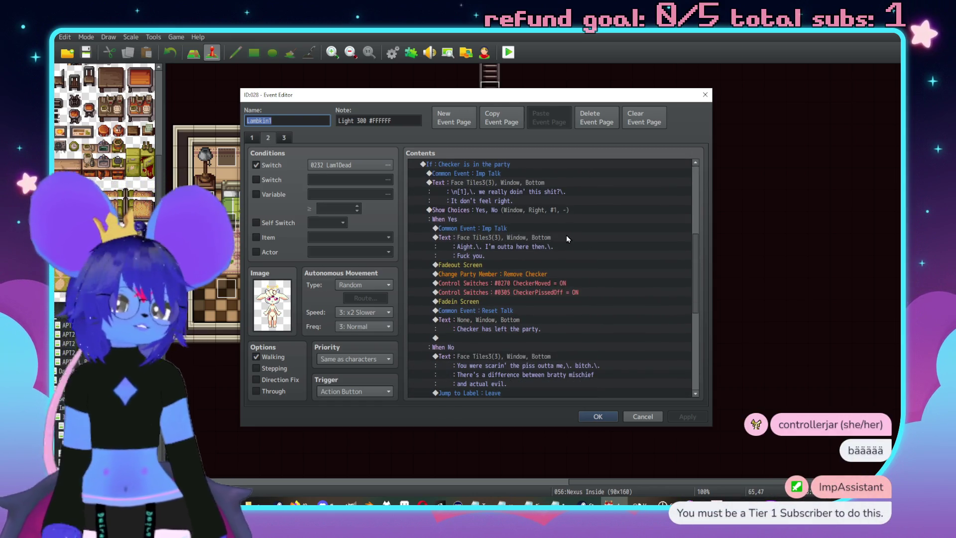
{"action": "scroll", "coordinate": [563, 251], "scroll_direction": "up", "scroll_amount": 1}
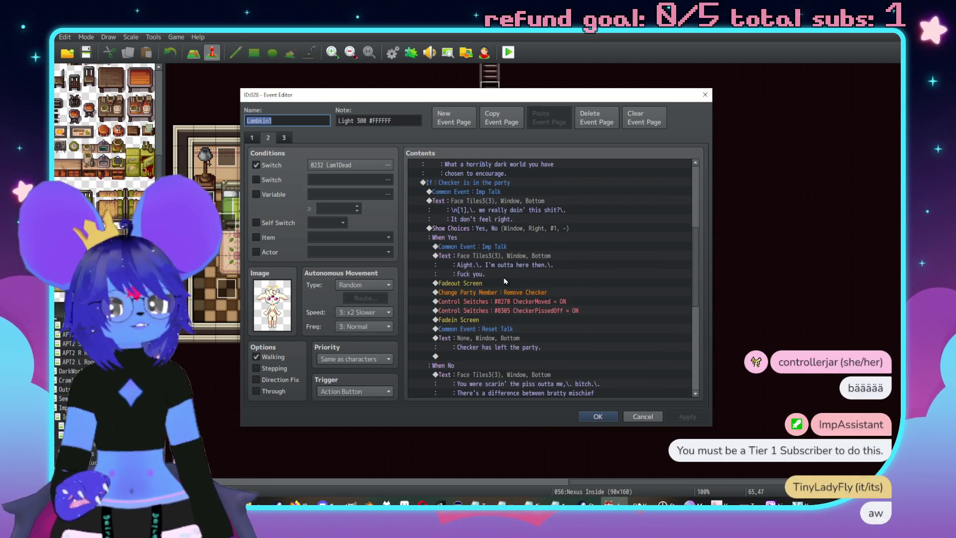
{"action": "left_click", "coordinate": [483, 284]}
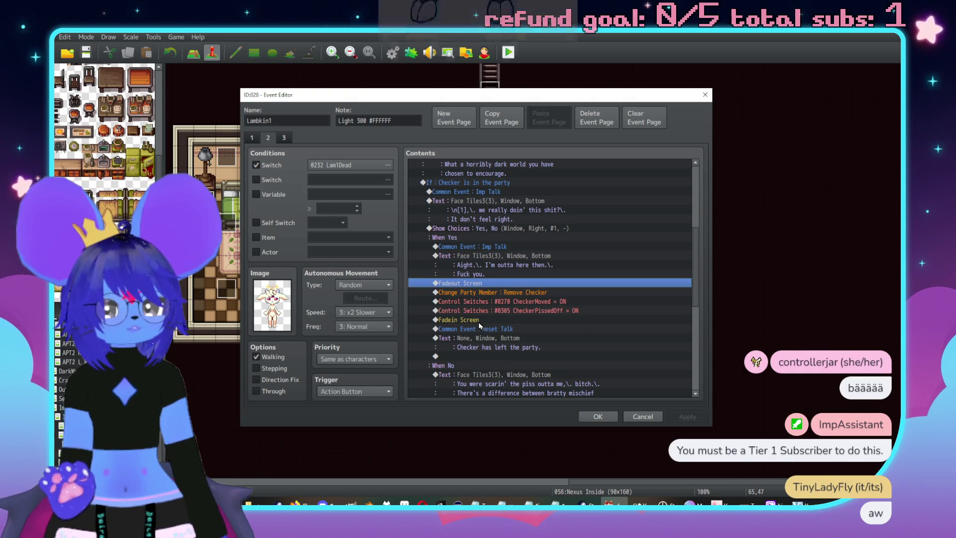
{"action": "left_click", "coordinate": [479, 322], "text": "shift"}
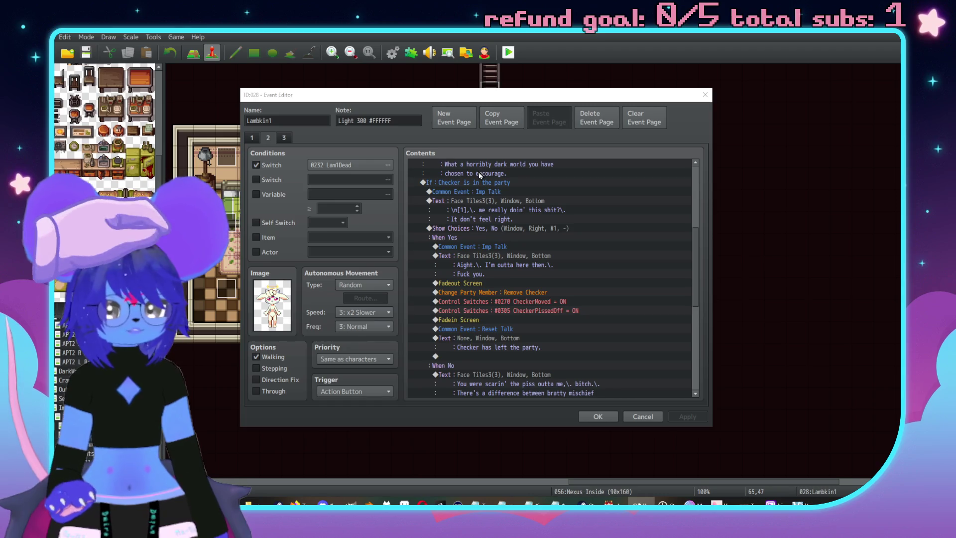
Select the whole Checker Show Choices: Yes, No block on the Lam1Dead page for copying
{"action": "left_click", "coordinate": [464, 194]}
{"action": "left_click", "coordinate": [471, 230]}
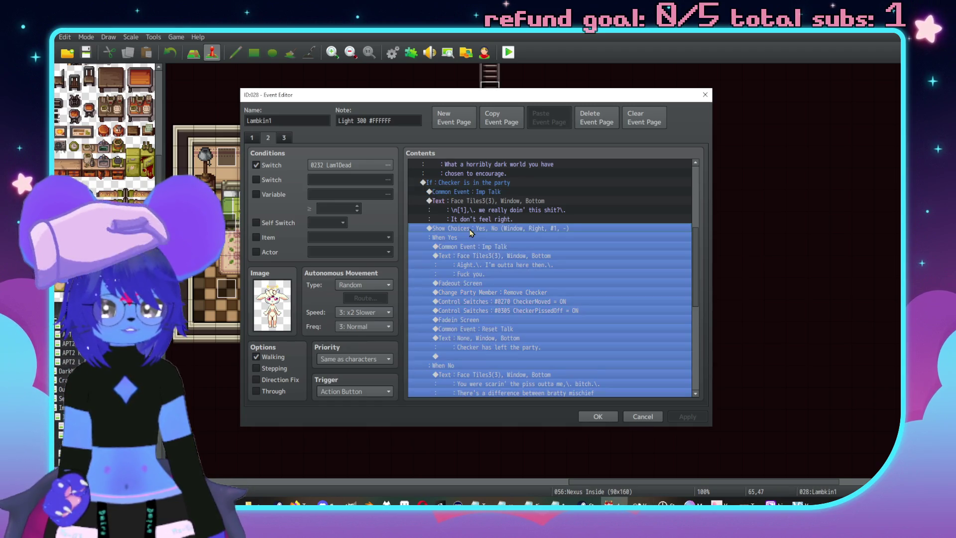
{"action": "scroll", "coordinate": [476, 237], "scroll_direction": "down", "scroll_amount": 4}
{"action": "left_click", "coordinate": [523, 309]}
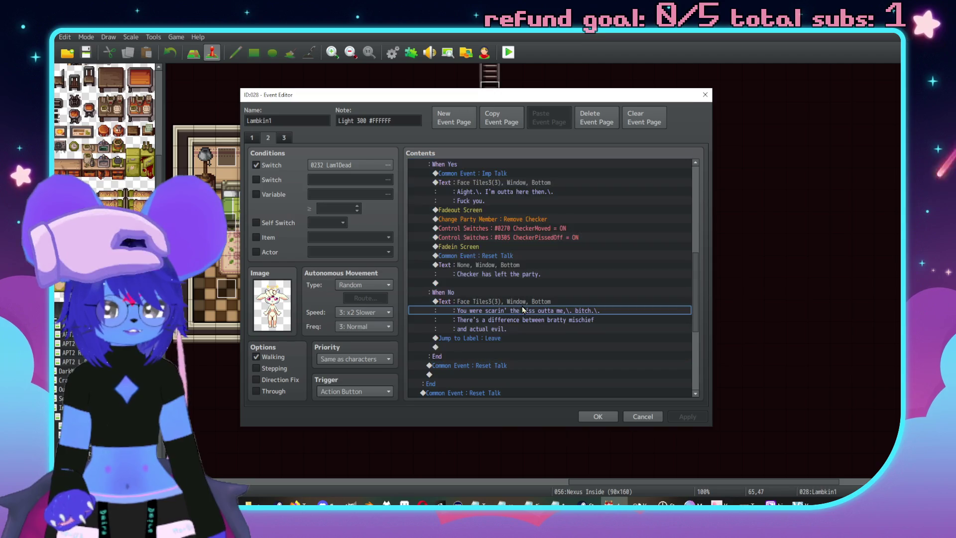
{"action": "scroll", "coordinate": [499, 283], "scroll_direction": "up", "scroll_amount": 2}
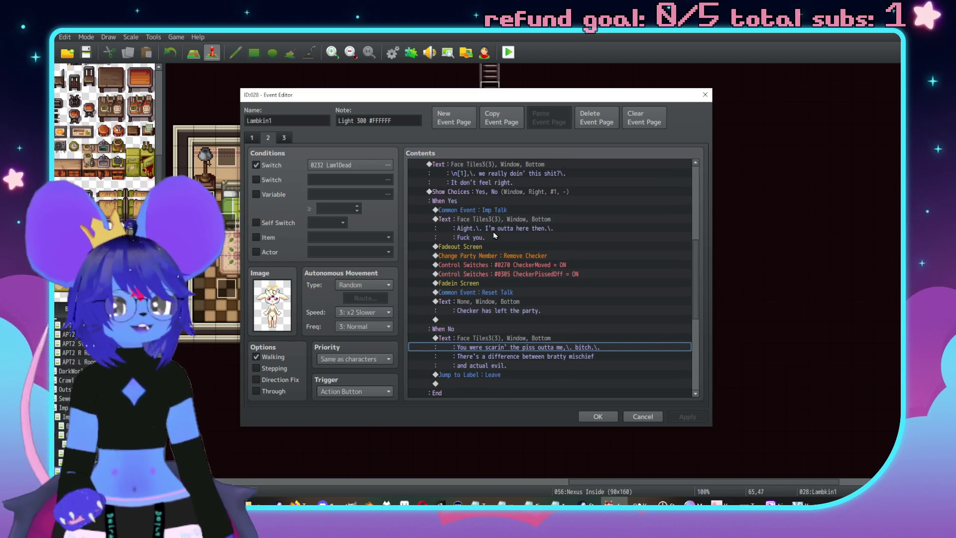
{"action": "scroll", "coordinate": [519, 230], "scroll_direction": "up", "scroll_amount": 2}
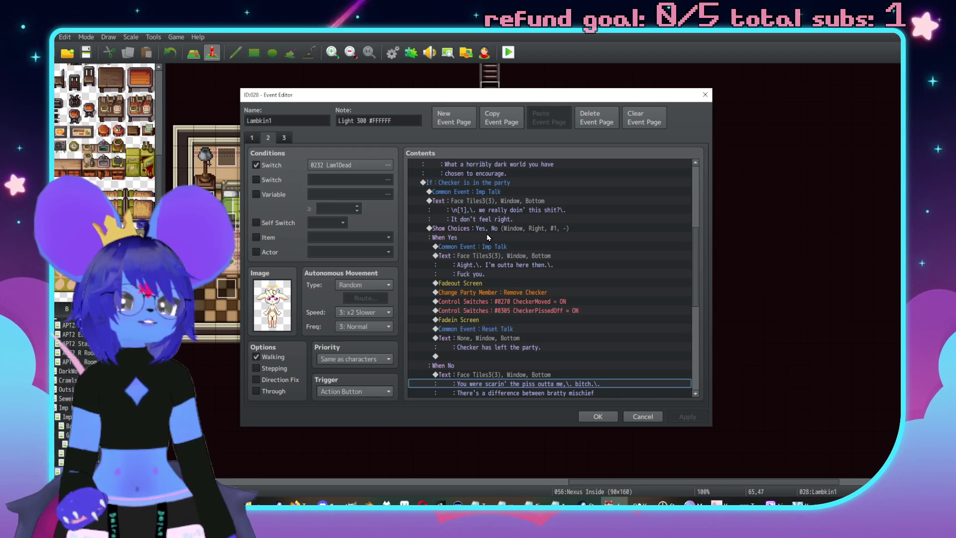
{"action": "left_click", "coordinate": [486, 234]}
{"action": "scroll", "coordinate": [508, 226], "scroll_direction": "down", "scroll_amount": 4}
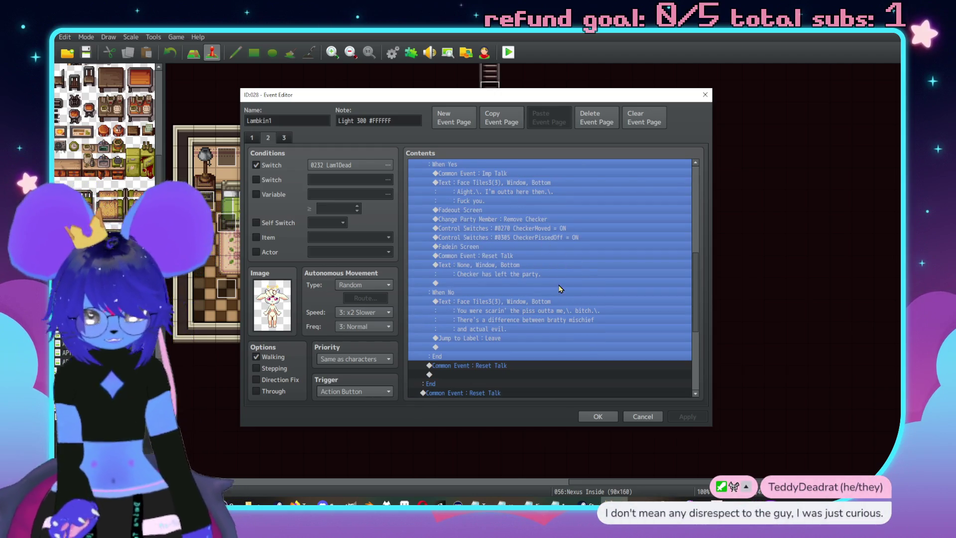
{"action": "scroll", "coordinate": [546, 284], "scroll_direction": "up", "scroll_amount": 5}
{"action": "scroll", "coordinate": [546, 283], "scroll_direction": "up", "scroll_amount": 5}
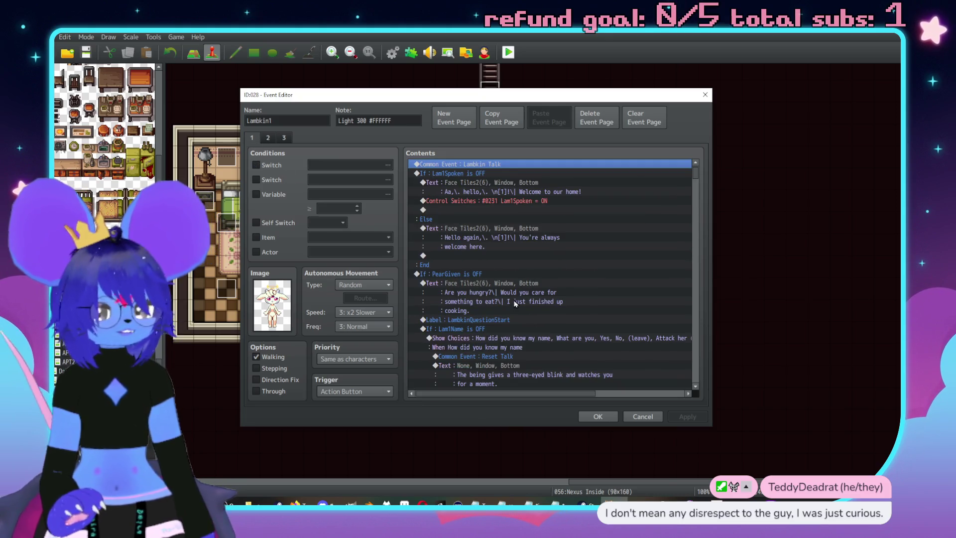
Scroll page 1's Contents to When Attack her and select its Attack her/Reconsider choice block
{"action": "scroll", "coordinate": [516, 304], "scroll_direction": "down", "scroll_amount": 6}
{"action": "scroll", "coordinate": [552, 250], "scroll_direction": "down", "scroll_amount": 3}
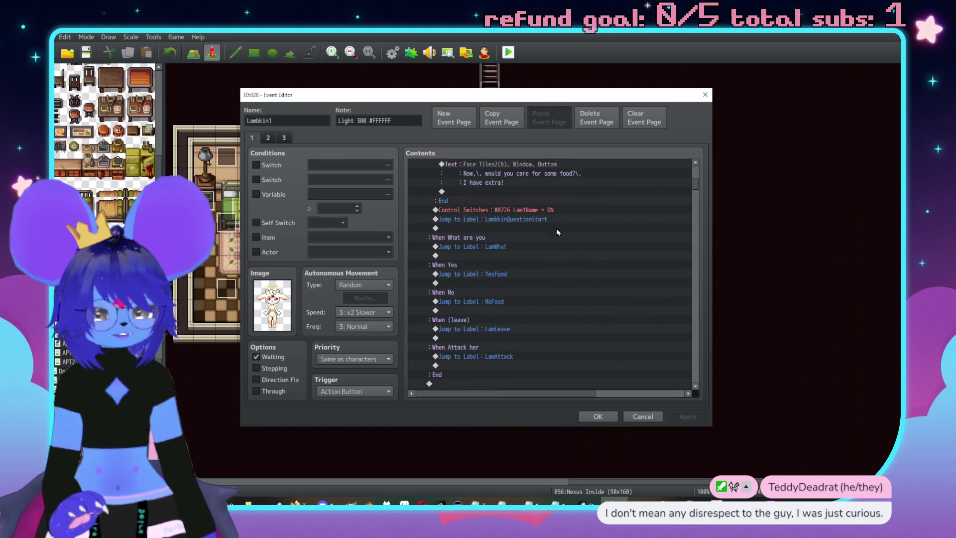
{"action": "scroll", "coordinate": [568, 206], "scroll_direction": "down", "scroll_amount": 12}
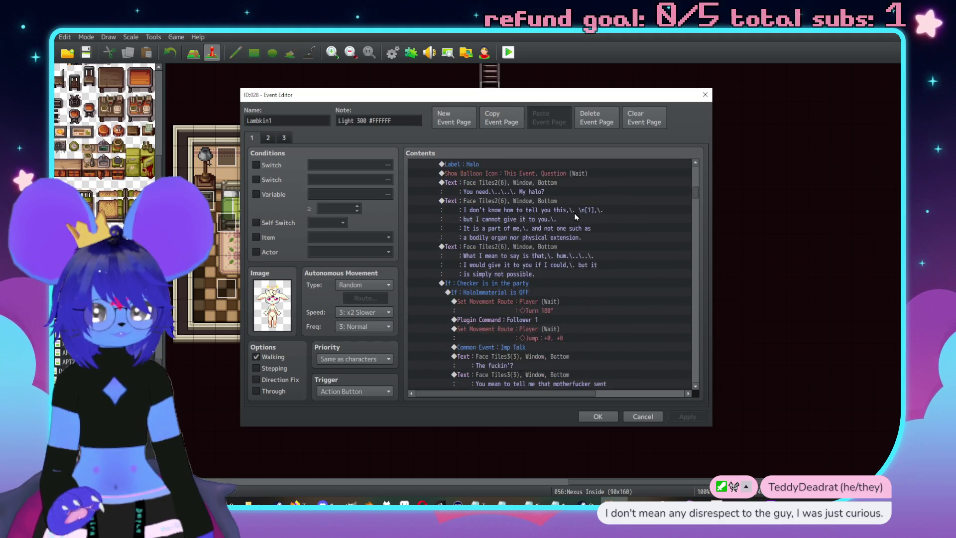
{"action": "scroll", "coordinate": [574, 219], "scroll_direction": "down", "scroll_amount": 6}
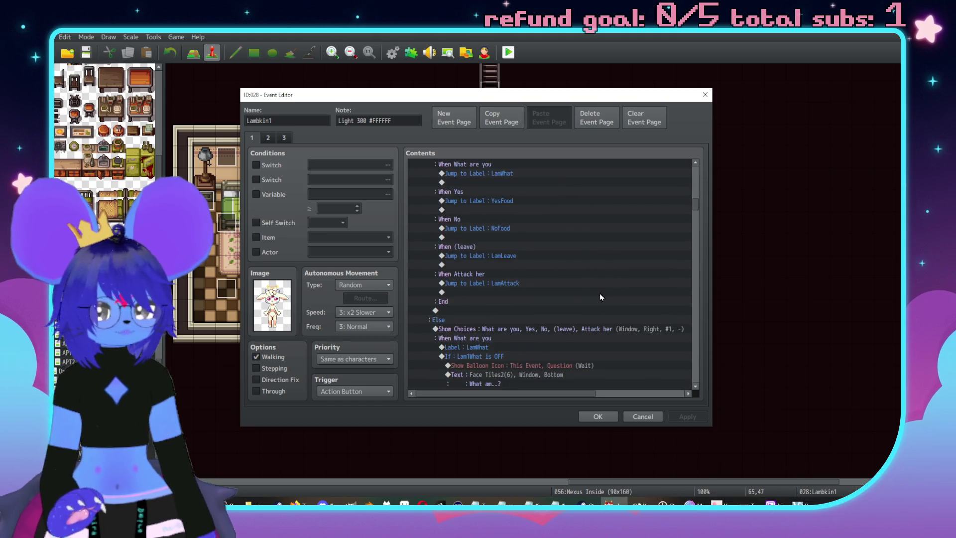
{"action": "scroll", "coordinate": [578, 303], "scroll_direction": "down", "scroll_amount": 12}
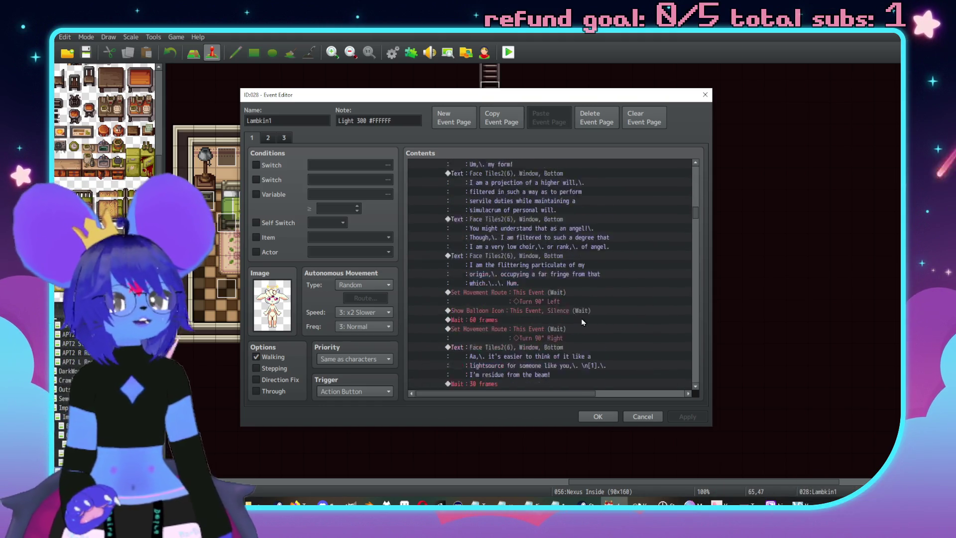
{"action": "scroll", "coordinate": [573, 309], "scroll_direction": "down", "scroll_amount": 12}
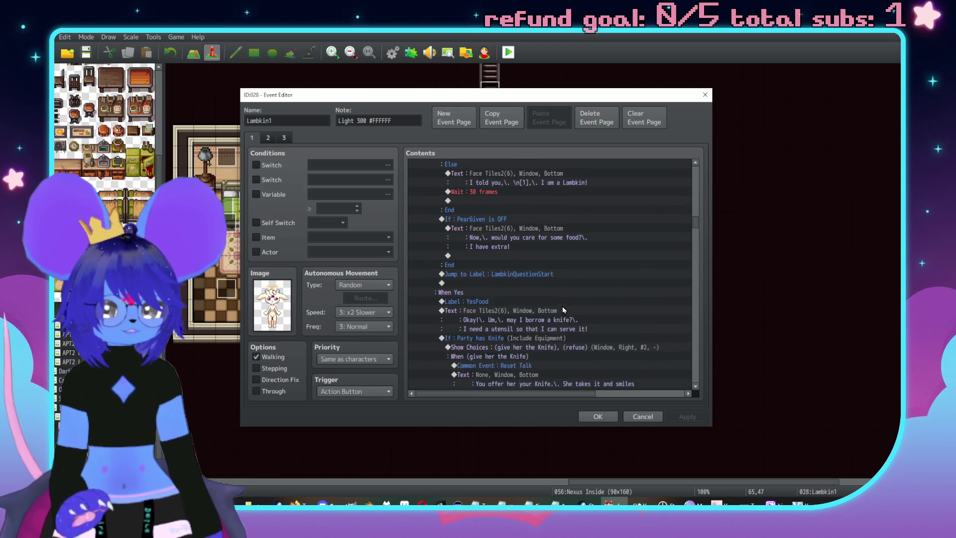
{"action": "scroll", "coordinate": [568, 293], "scroll_direction": "down", "scroll_amount": 8}
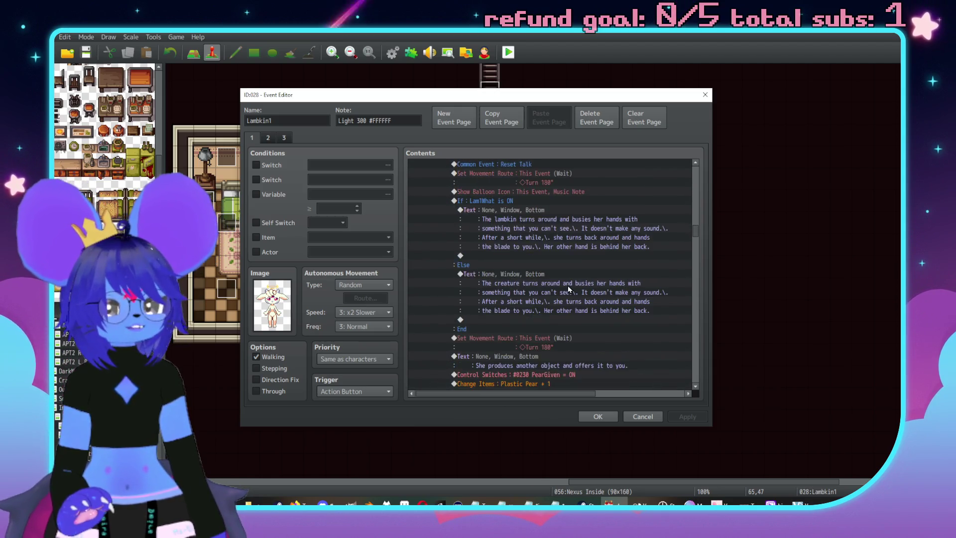
{"action": "scroll", "coordinate": [588, 293], "scroll_direction": "down", "scroll_amount": 10}
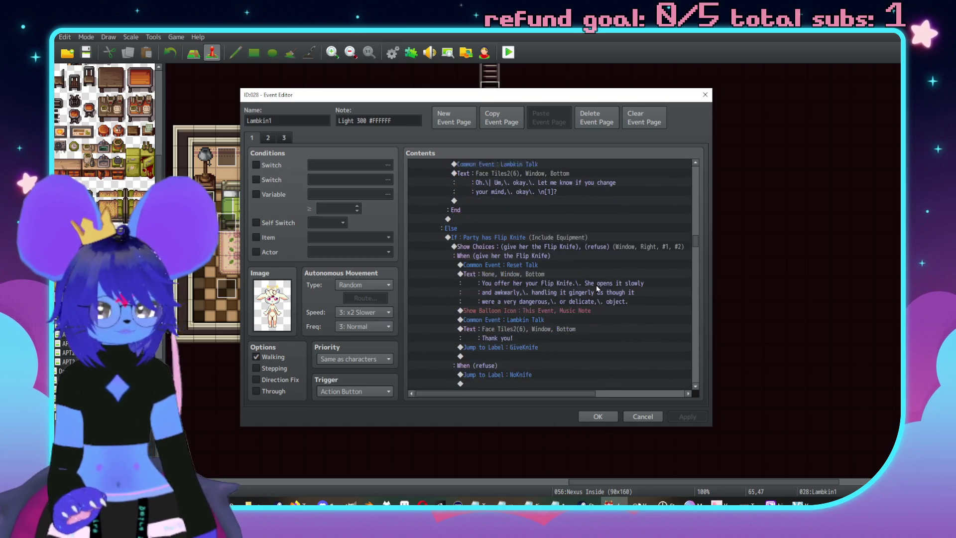
{"action": "scroll", "coordinate": [623, 314], "scroll_direction": "down", "scroll_amount": 10}
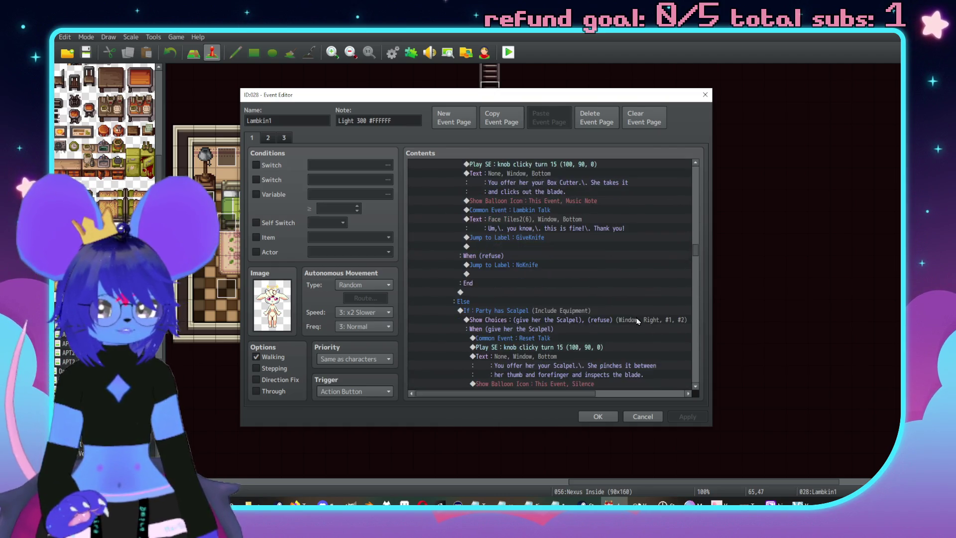
{"action": "scroll", "coordinate": [634, 311], "scroll_direction": "down", "scroll_amount": 10}
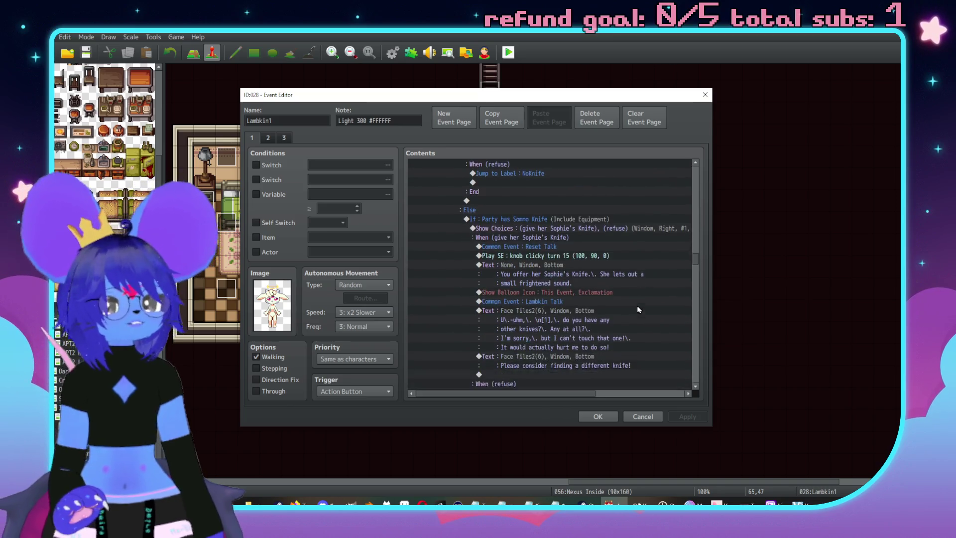
{"action": "scroll", "coordinate": [644, 274], "scroll_direction": "down", "scroll_amount": 10}
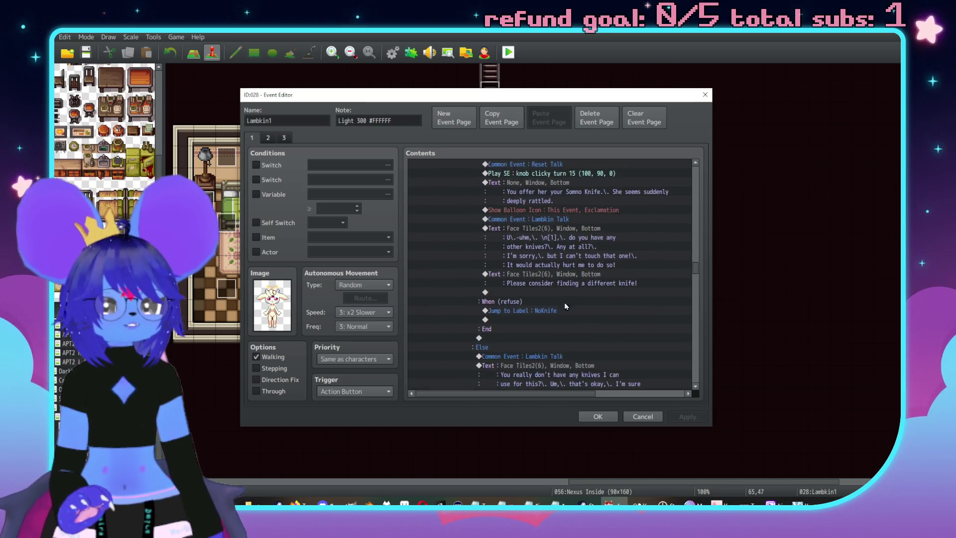
{"action": "scroll", "coordinate": [597, 298], "scroll_direction": "down", "scroll_amount": 10}
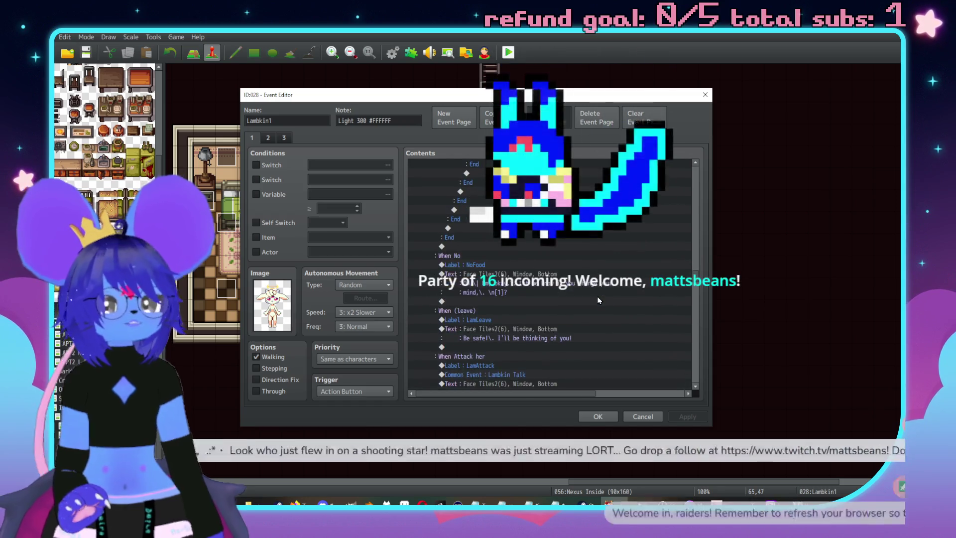
{"action": "scroll", "coordinate": [608, 311], "scroll_direction": "down", "scroll_amount": 3}
{"action": "scroll", "coordinate": [521, 272], "scroll_direction": "up", "scroll_amount": 2}
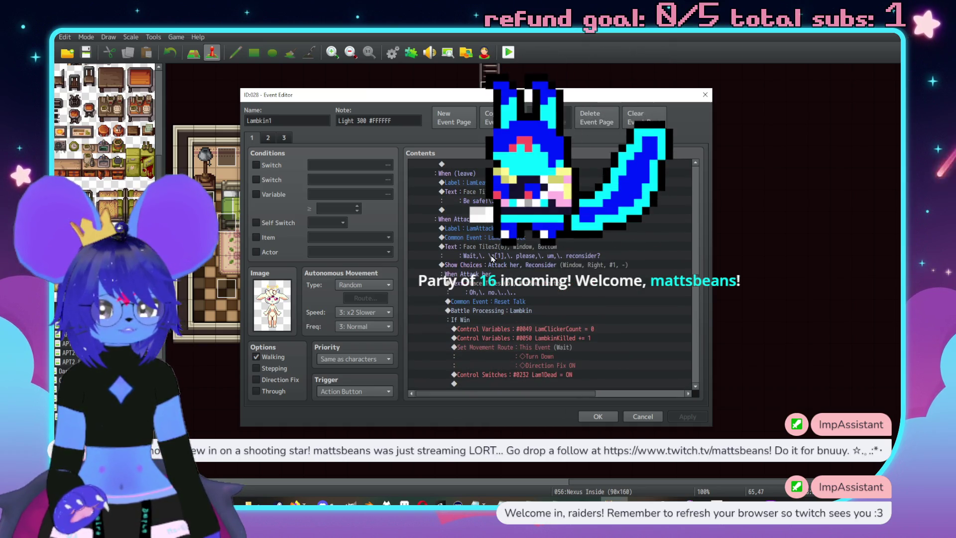
{"action": "left_click", "coordinate": [499, 266]}
Paste the copied Yes/No choice block under When Attack her, with Checker's goodbye line selected
{"action": "key", "text": "ctrl+v"}
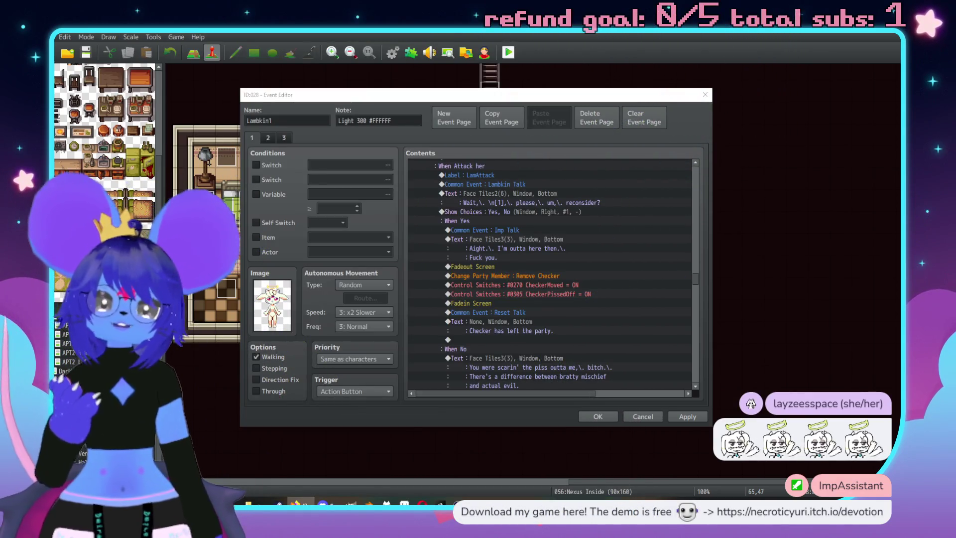
{"action": "left_click", "coordinate": [508, 248]}
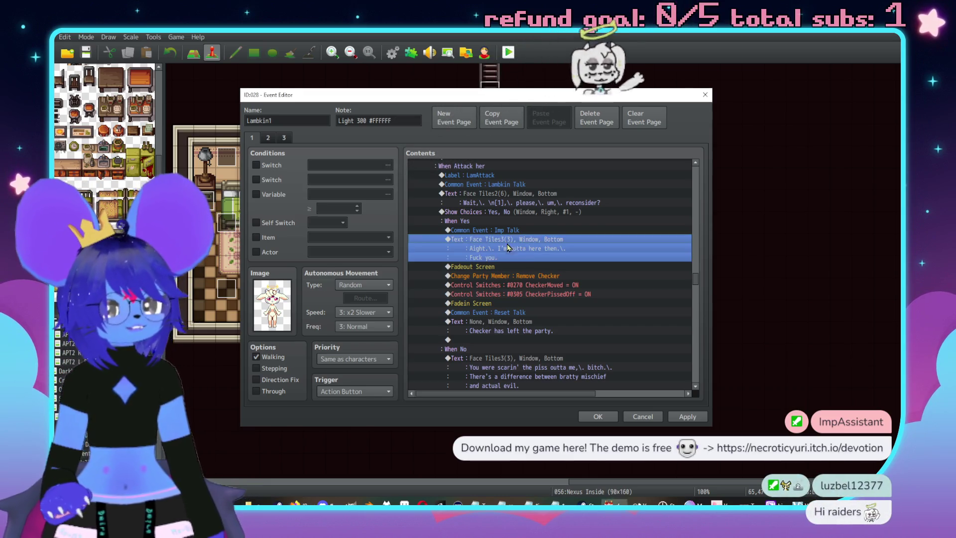
Insert a label named 'Leave' right above the last Common Event: Reset Talk line
{"action": "scroll", "coordinate": [551, 270], "scroll_direction": "down", "scroll_amount": 1}
{"action": "left_click", "coordinate": [549, 283]}
{"action": "scroll", "coordinate": [562, 276], "scroll_direction": "down", "scroll_amount": 3}
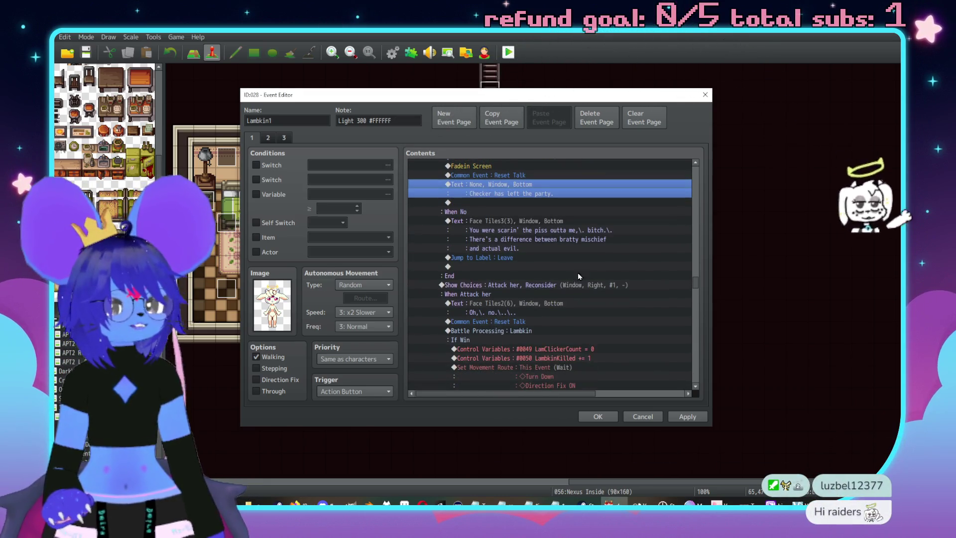
{"action": "left_click_drag", "start_coordinate": [695, 275], "coordinate": [653, 382]}
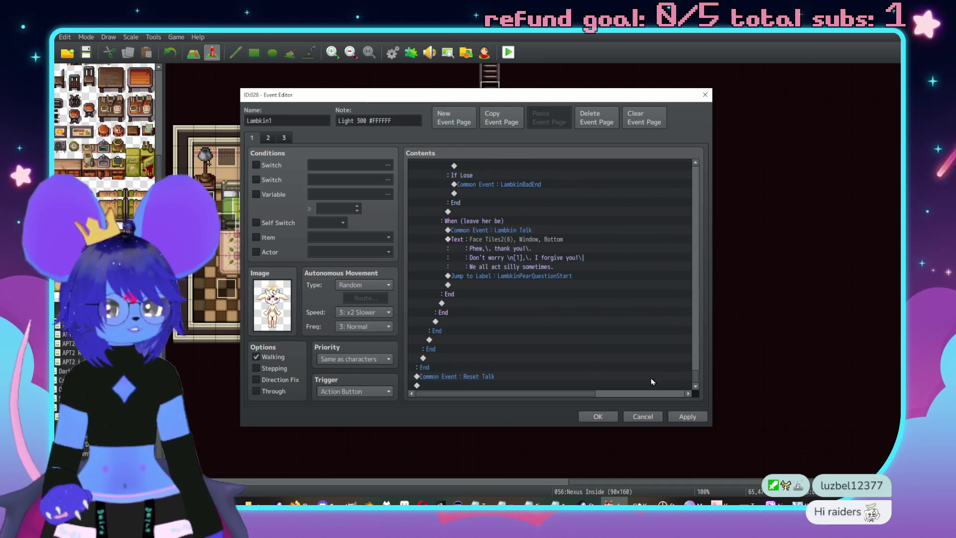
{"action": "left_click", "coordinate": [467, 376]}
{"action": "key", "text": "Insert"}
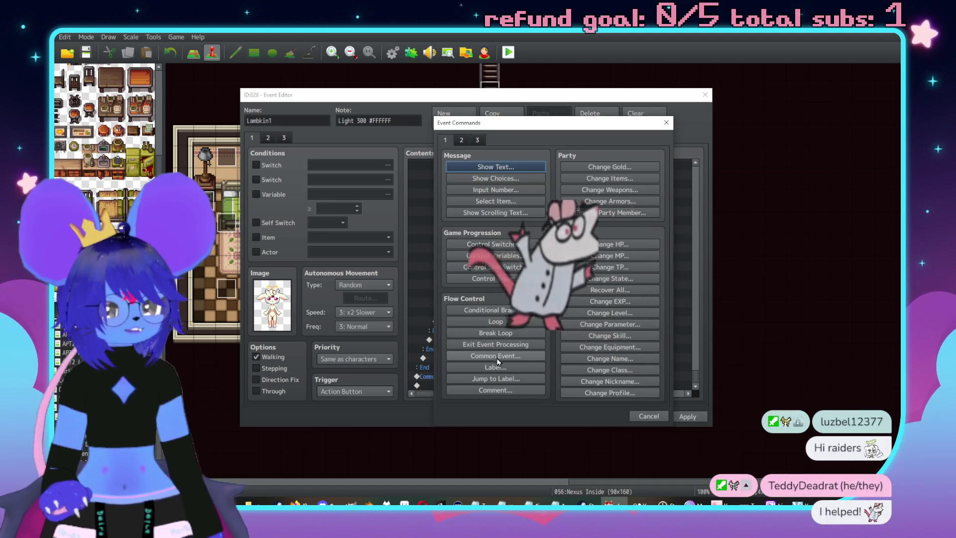
{"action": "type", "text": "Leave"}
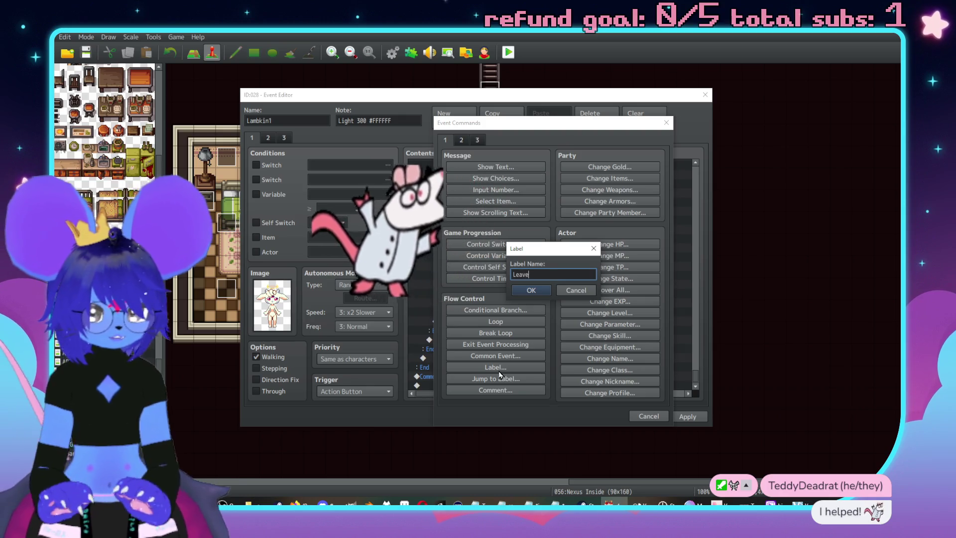
{"action": "key", "text": "Return"}
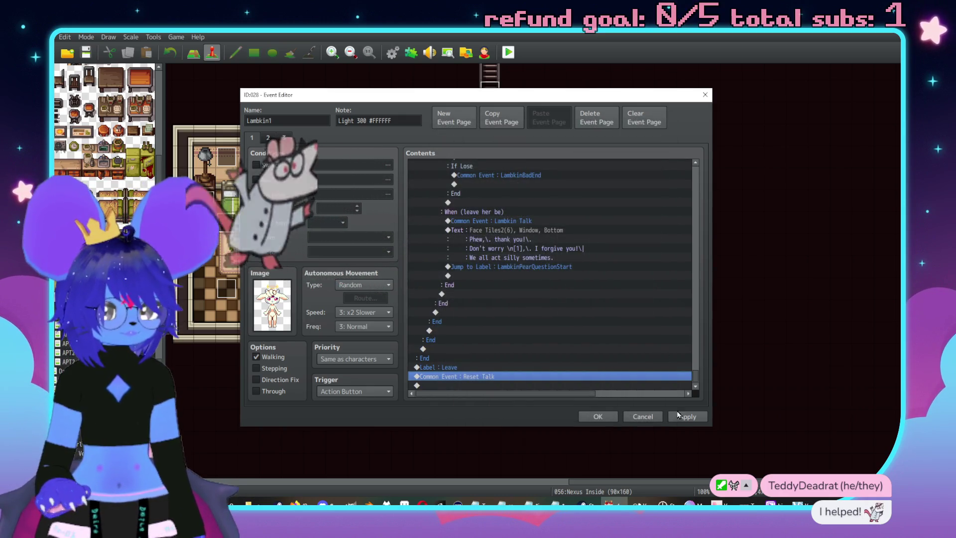
{"action": "scroll", "coordinate": [696, 274], "scroll_direction": "up", "scroll_amount": 10}
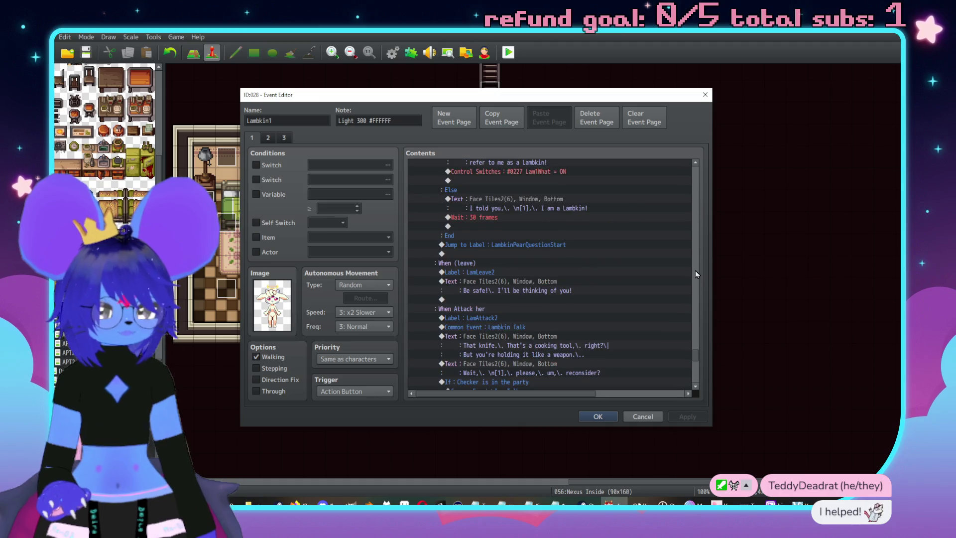
{"action": "scroll", "coordinate": [696, 275], "scroll_direction": "up", "scroll_amount": 10}
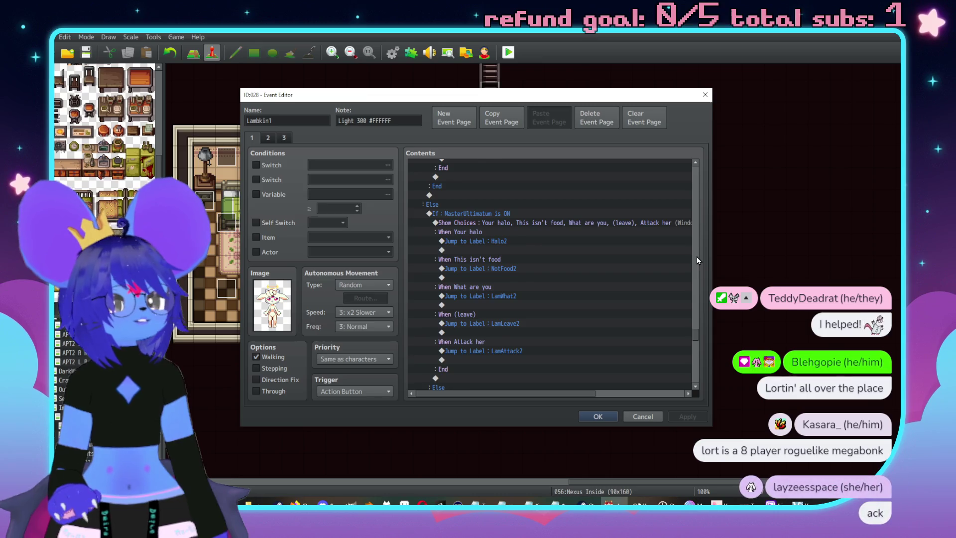
{"action": "scroll", "coordinate": [697, 256], "scroll_direction": "up", "scroll_amount": 5}
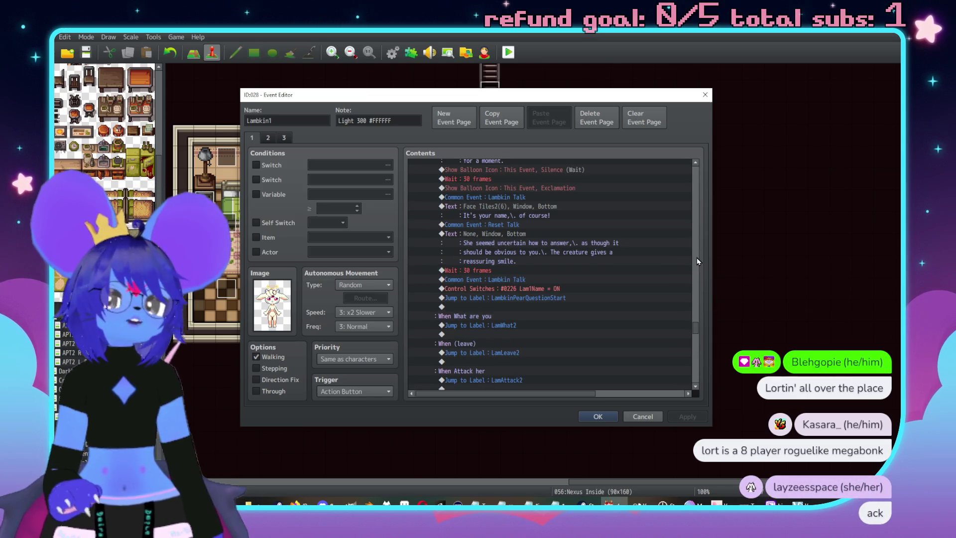
{"action": "scroll", "coordinate": [697, 258], "scroll_direction": "up", "scroll_amount": 10}
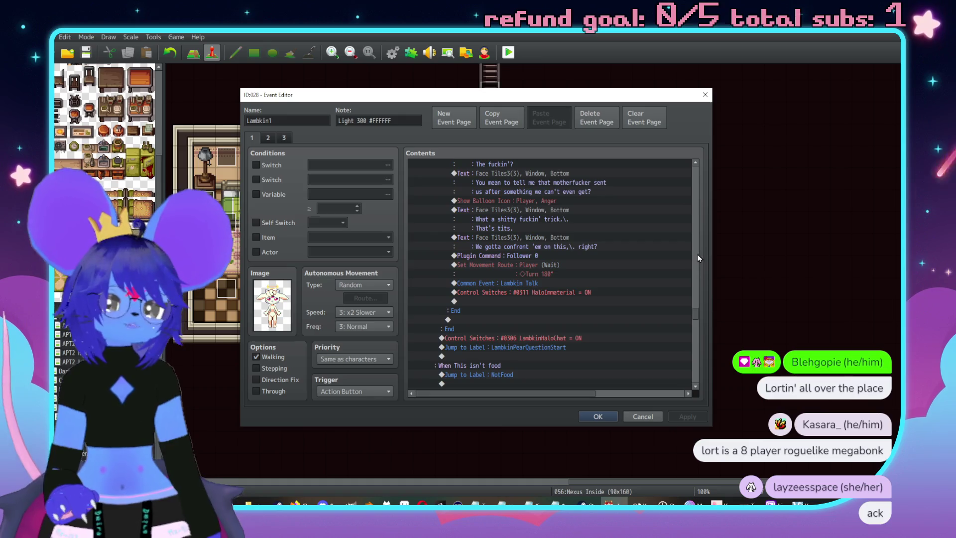
{"action": "scroll", "coordinate": [696, 210], "scroll_direction": "up", "scroll_amount": 8}
{"action": "scroll", "coordinate": [696, 210], "scroll_direction": "up", "scroll_amount": 8}
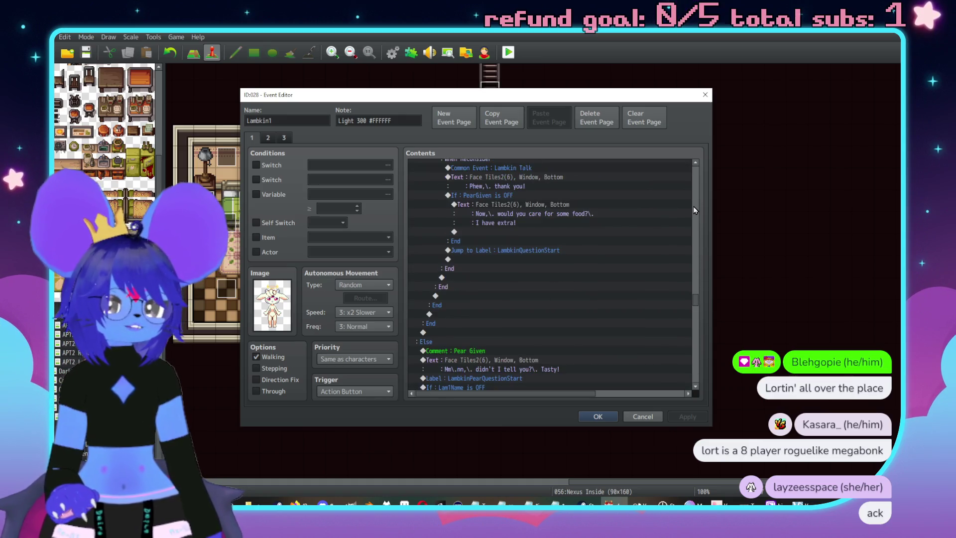
{"action": "scroll", "coordinate": [695, 210], "scroll_direction": "up", "scroll_amount": 8}
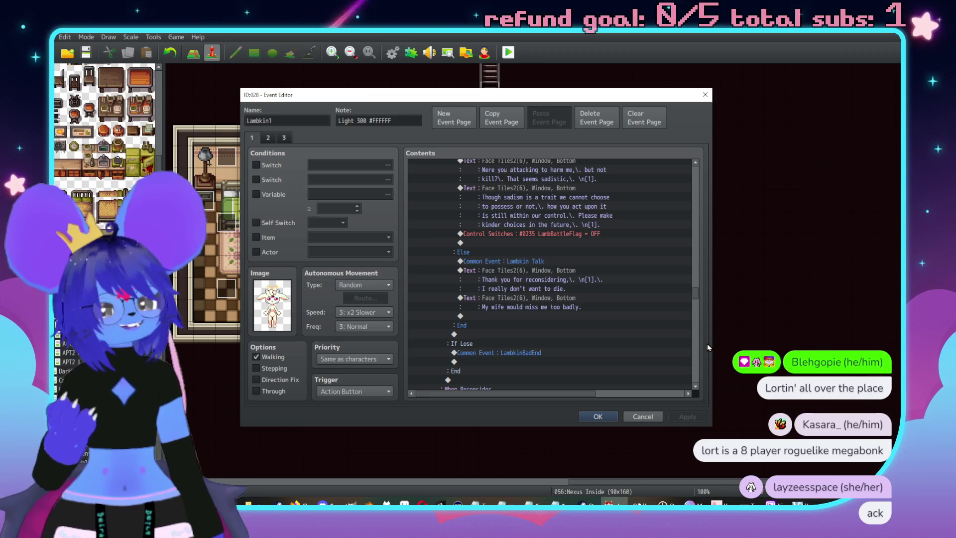
{"action": "scroll", "coordinate": [697, 355], "scroll_direction": "down", "scroll_amount": 15}
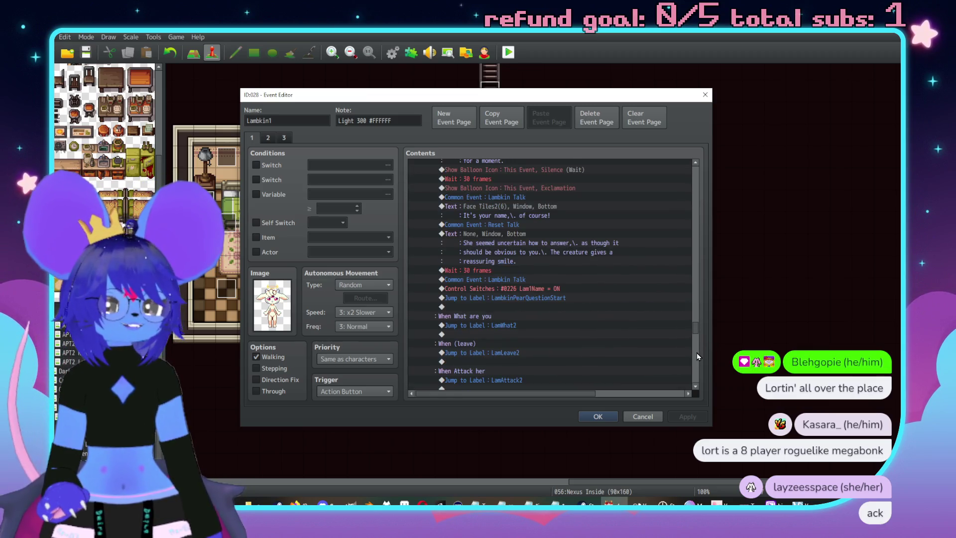
{"action": "scroll", "coordinate": [698, 355], "scroll_direction": "down", "scroll_amount": 5}
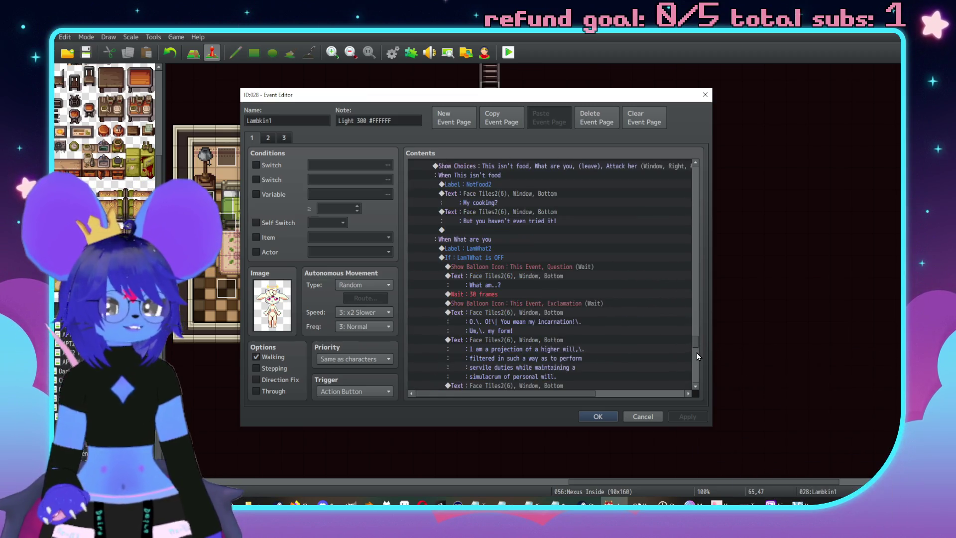
{"action": "scroll", "coordinate": [599, 318], "scroll_direction": "down", "scroll_amount": 4}
{"action": "scroll", "coordinate": [599, 315], "scroll_direction": "down", "scroll_amount": 10}
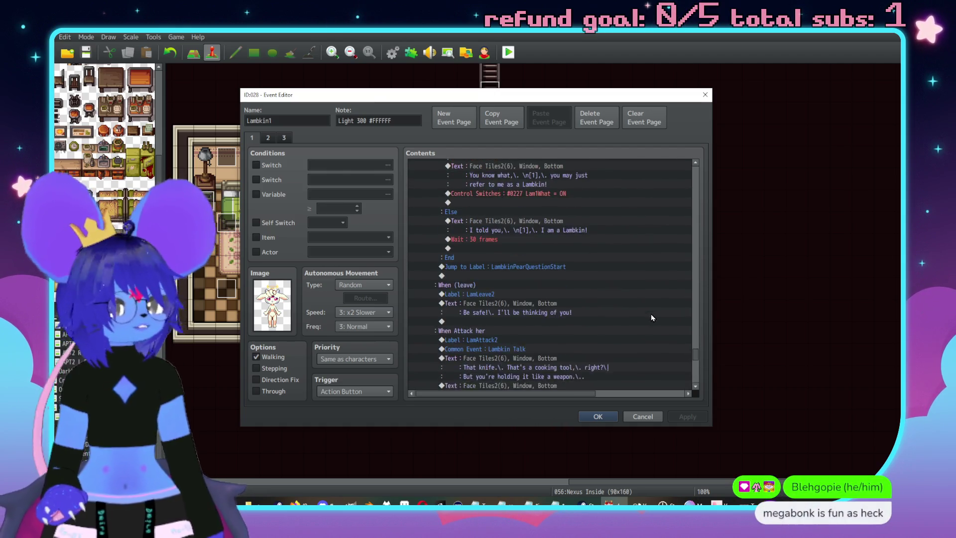
{"action": "scroll", "coordinate": [651, 314], "scroll_direction": "down", "scroll_amount": 6}
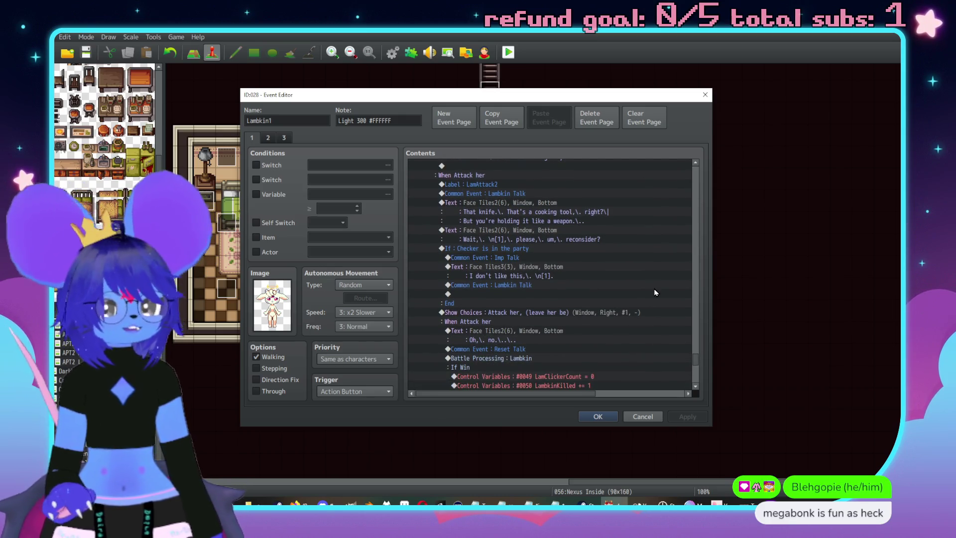
{"action": "scroll", "coordinate": [554, 266], "scroll_direction": "down", "scroll_amount": 5}
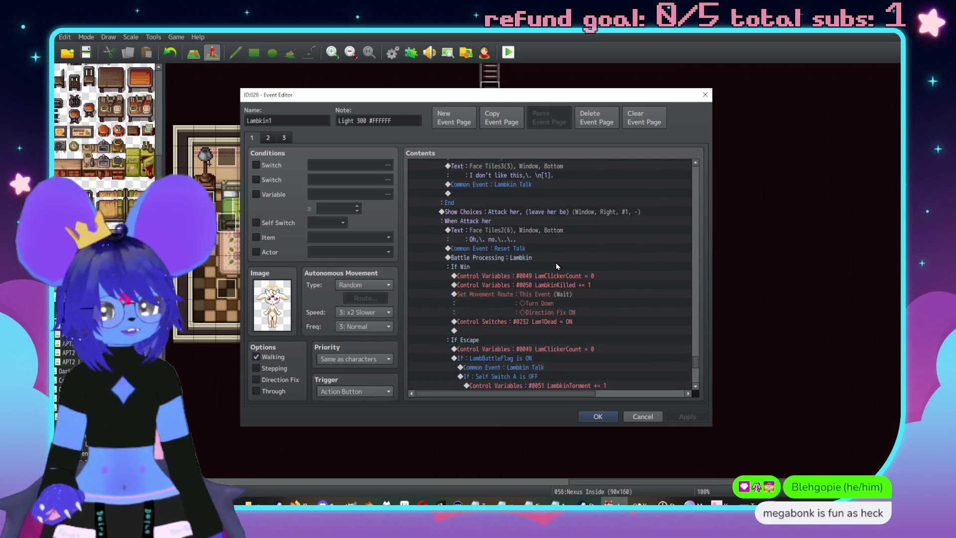
{"action": "scroll", "coordinate": [567, 269], "scroll_direction": "down", "scroll_amount": 6}
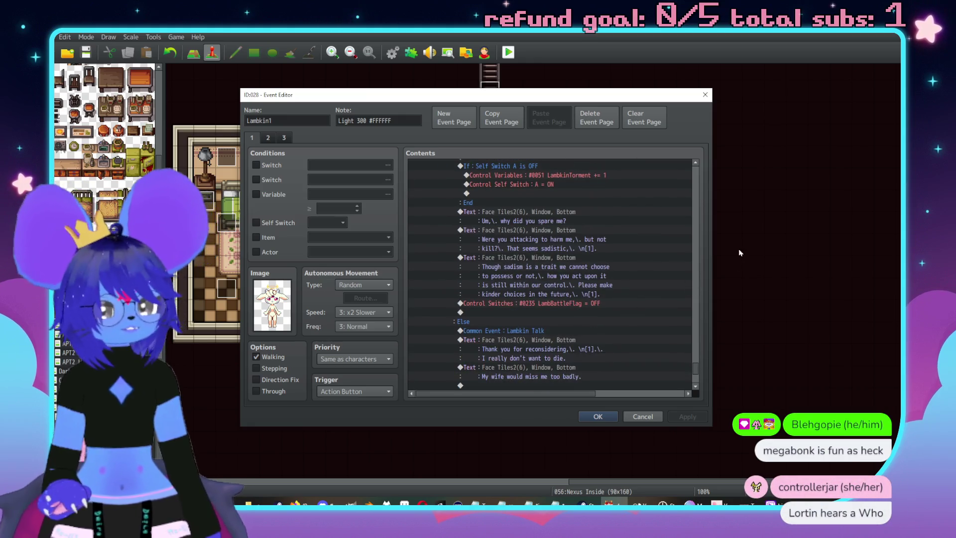
{"action": "left_click_drag", "start_coordinate": [700, 373], "coordinate": [700, 258]}
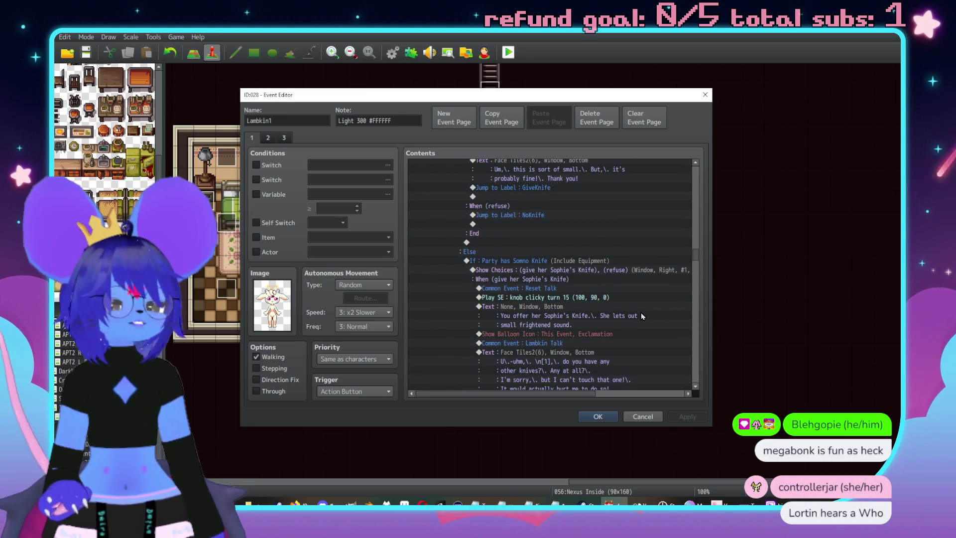
{"action": "scroll", "coordinate": [642, 315], "scroll_direction": "down", "scroll_amount": 6}
{"action": "scroll", "coordinate": [595, 314], "scroll_direction": "down", "scroll_amount": 10}
{"action": "scroll", "coordinate": [604, 285], "scroll_direction": "down", "scroll_amount": 4}
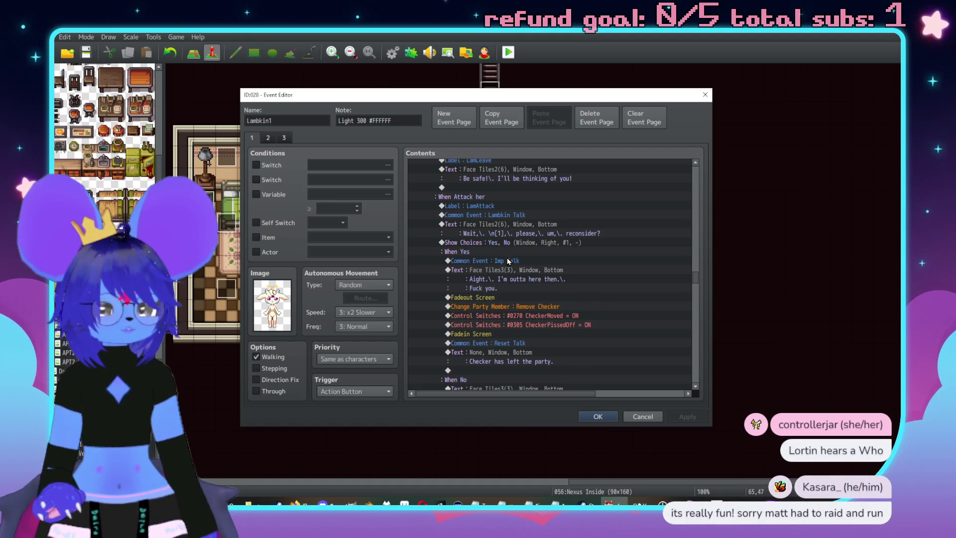
Select the Show Choices: Yes, No block in the LamAttack branch down to its End
{"action": "scroll", "coordinate": [513, 264], "scroll_direction": "down", "scroll_amount": 2}
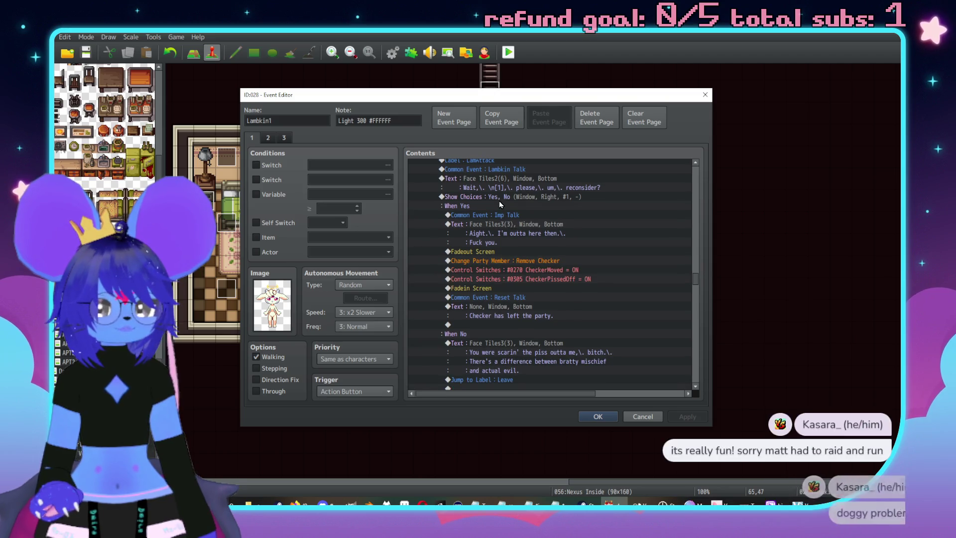
{"action": "left_click", "coordinate": [499, 198]}
{"action": "scroll", "coordinate": [501, 204], "scroll_direction": "up", "scroll_amount": 2}
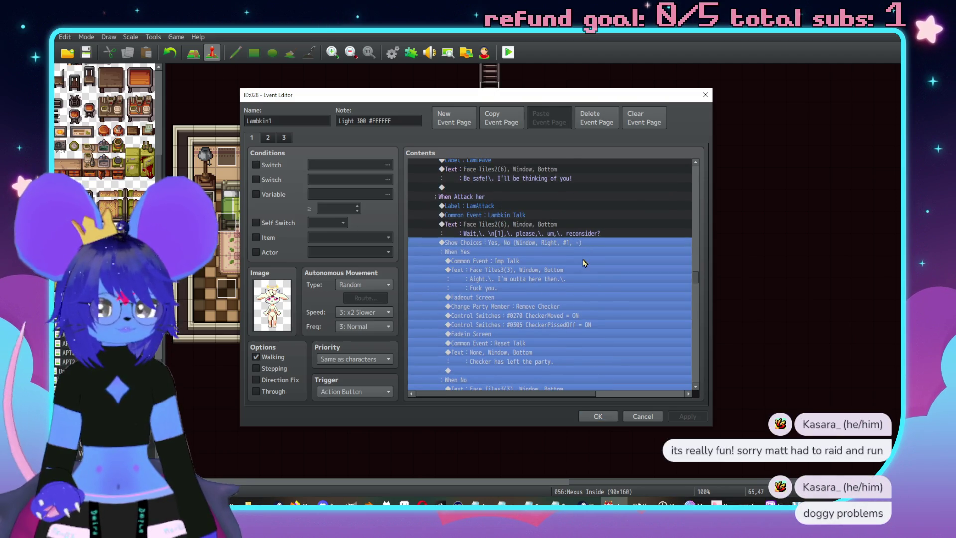
{"action": "scroll", "coordinate": [571, 243], "scroll_direction": "down", "scroll_amount": 4}
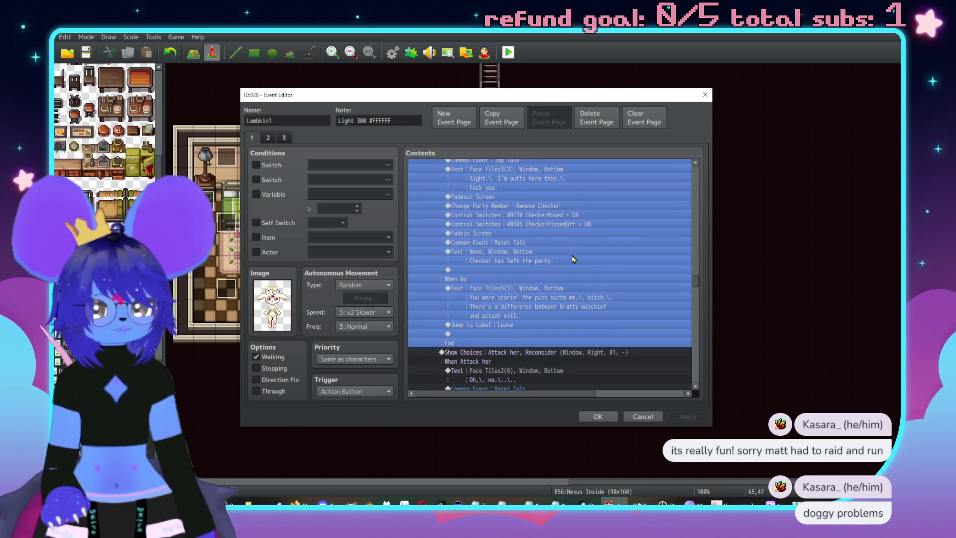